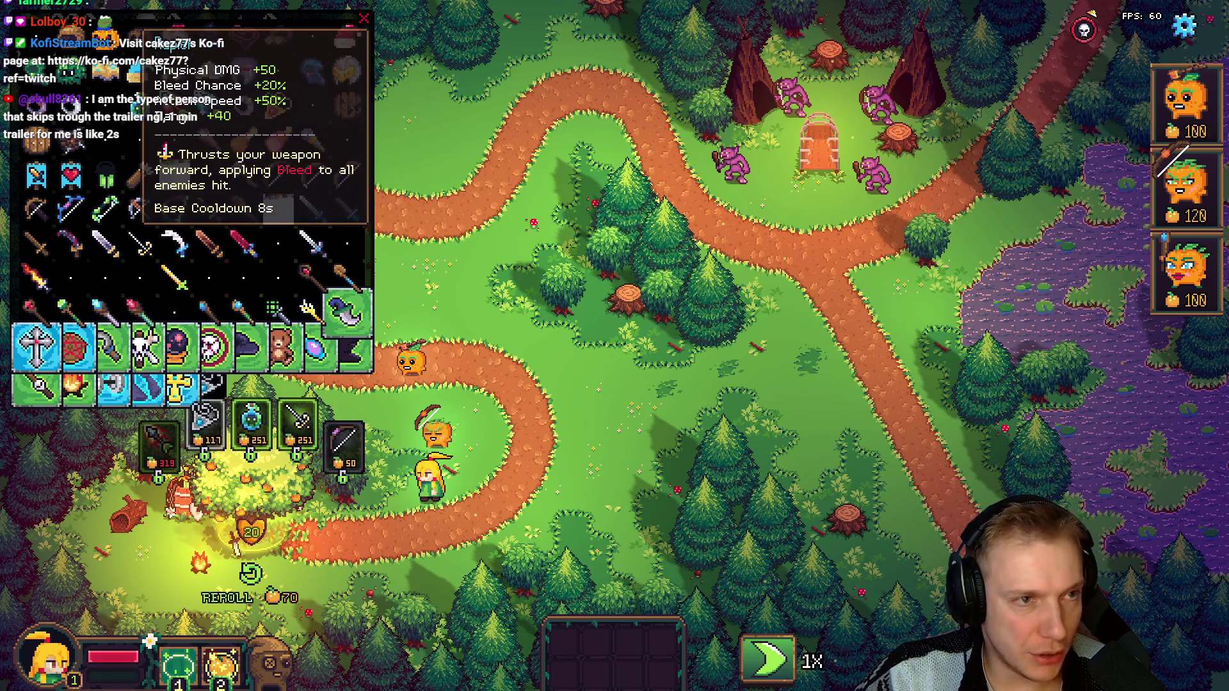
pyautogui.scroll(1, 192, 144)
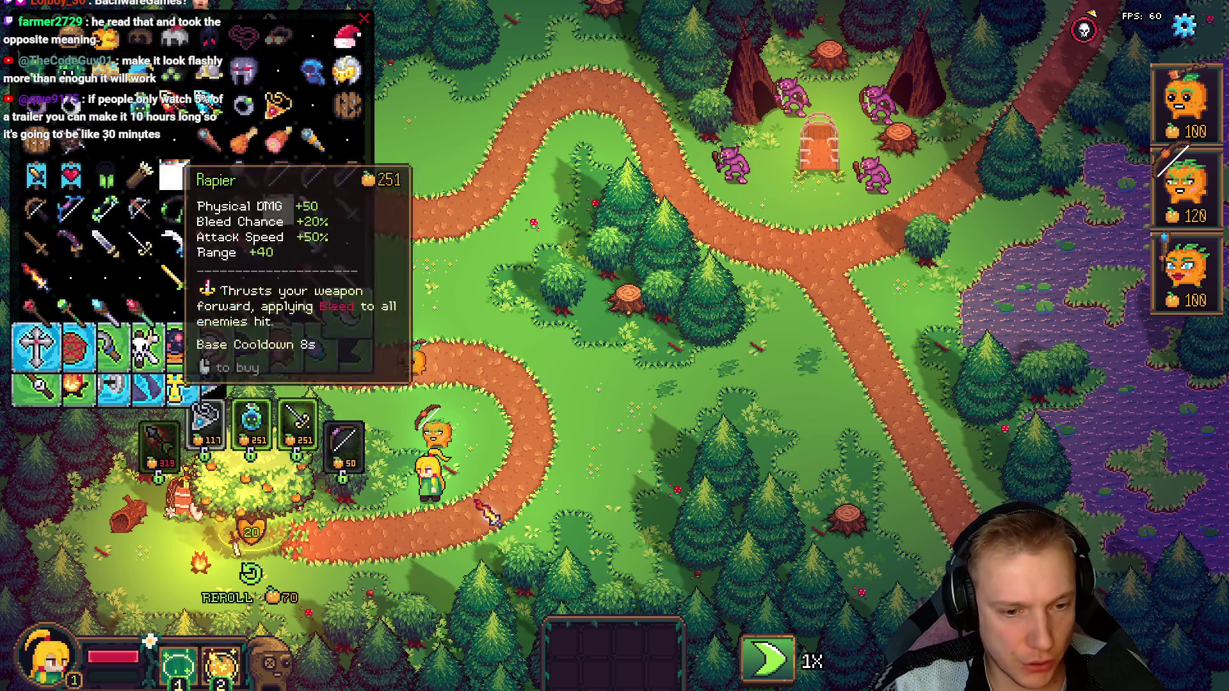
# Step: Close and reopen the tree's weapon shop, then bring the code editor forward
pyautogui.click(499, 374)
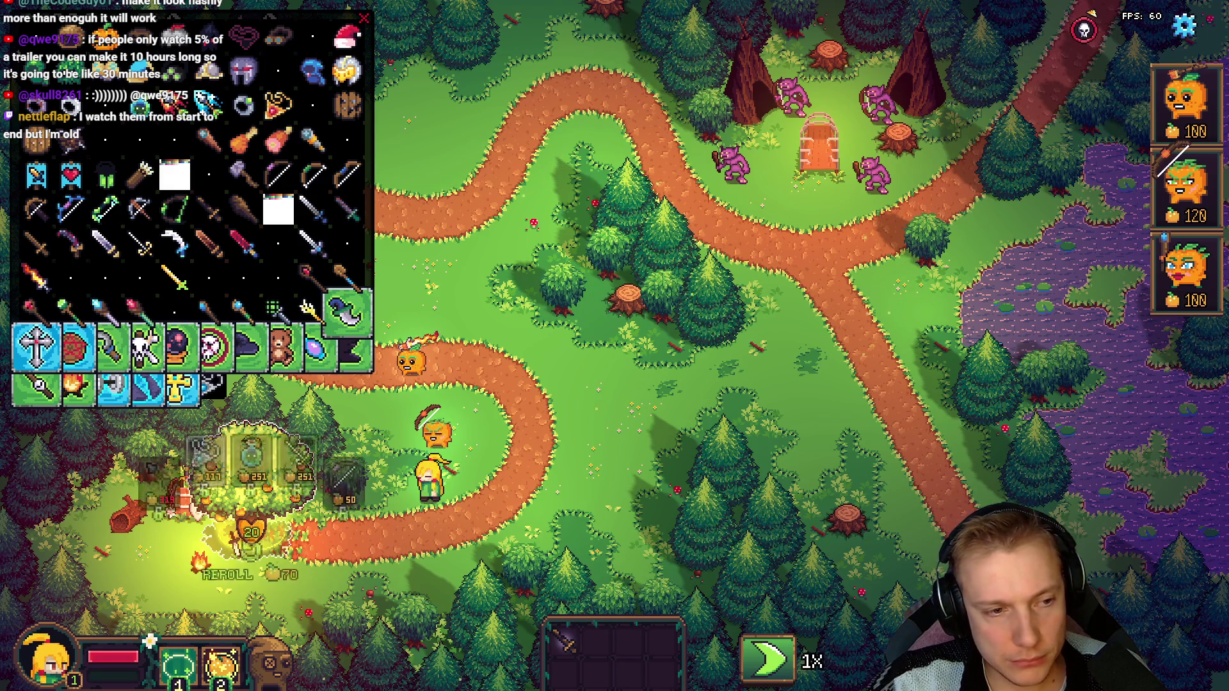
pyautogui.click(245, 451)
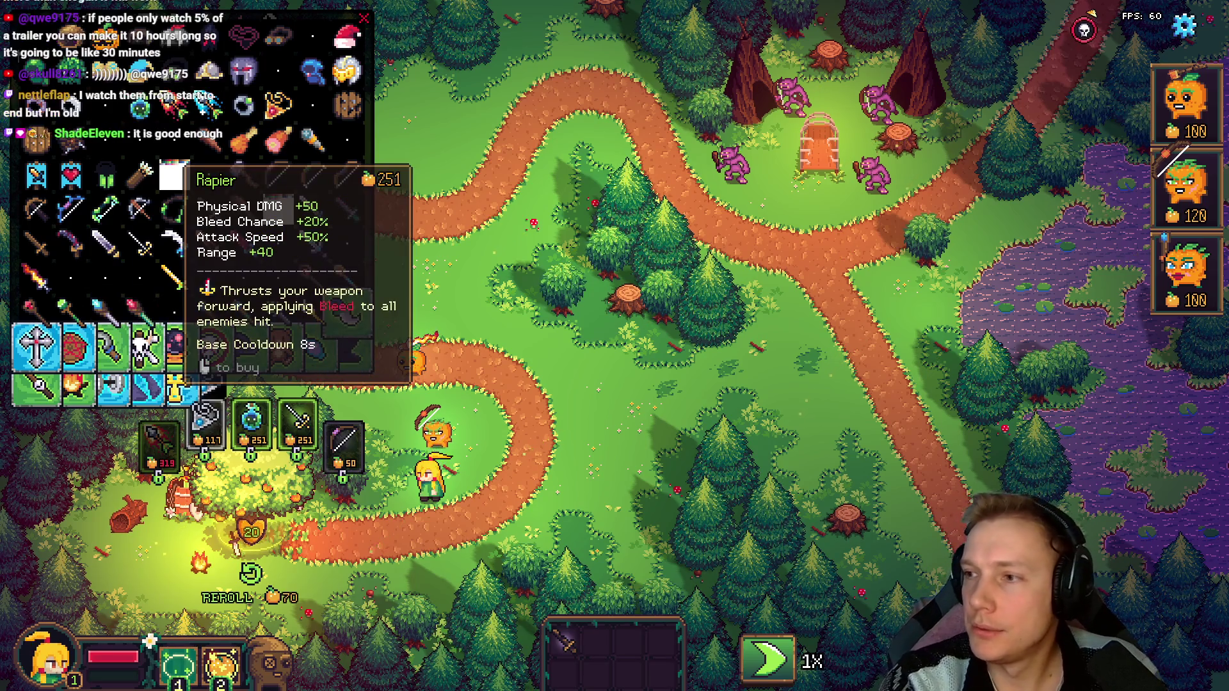
pyautogui.hotkey('alt', 'Tab')
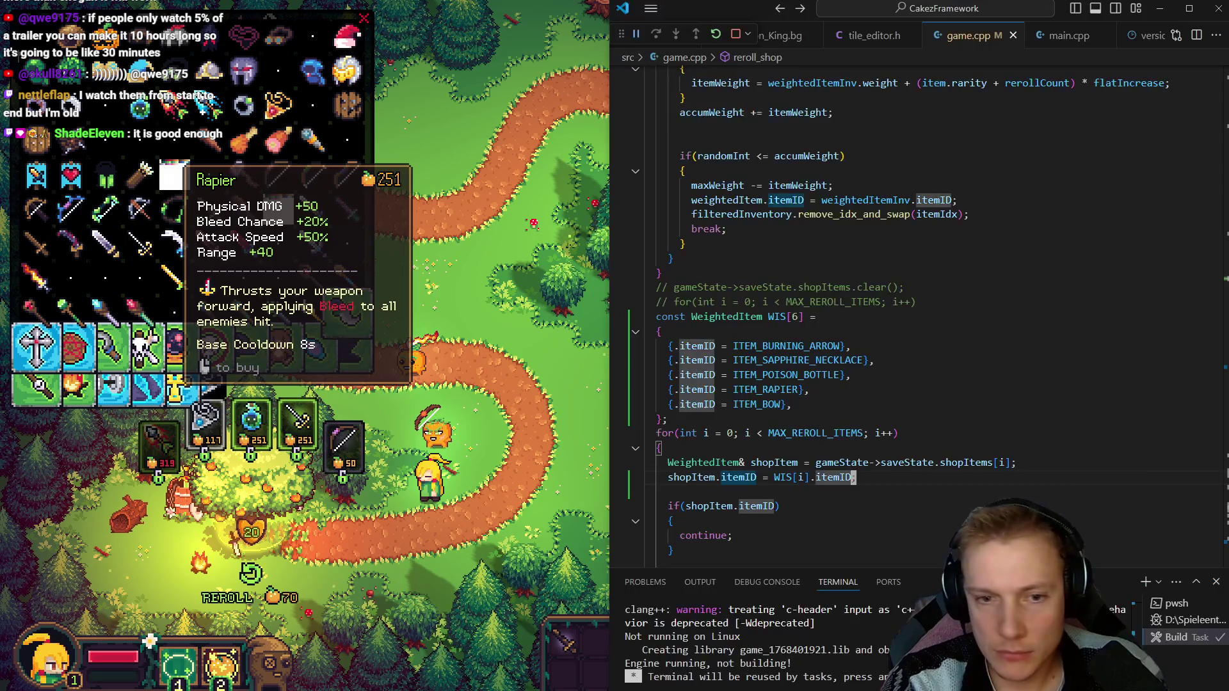
# Step: Replace ITEM_RAPIER with ITEM_BURNING_SWORD in game.cpp's shop list, save and rebuild
pyautogui.click(805, 389)
pyautogui.hotkey('ctrl', 'shift', 'Left')
pyautogui.write('ITEM_bu')
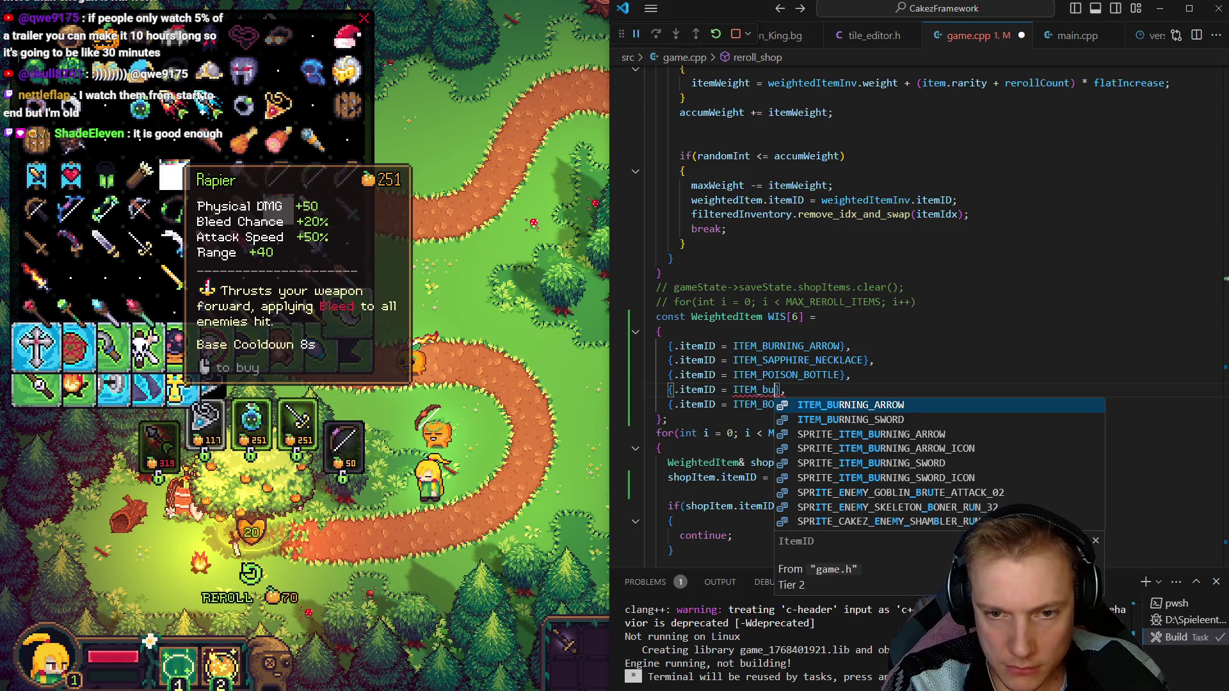
pyautogui.press('Down')
pyautogui.press('Return')
pyautogui.hotkey('ctrl', 's')
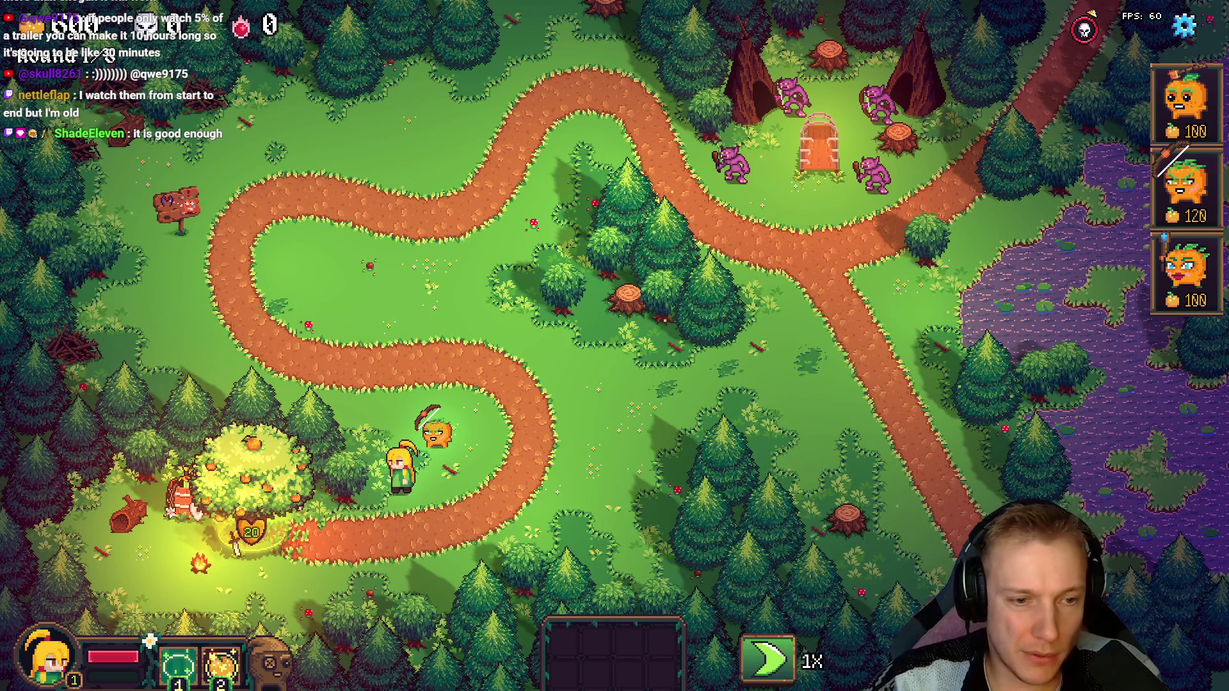
# Step: Inspect the pumpkin tower, merge the hero into it and turn back into the hero
pyautogui.click(436, 432)
pyautogui.press('Escape')
pyautogui.press('w')
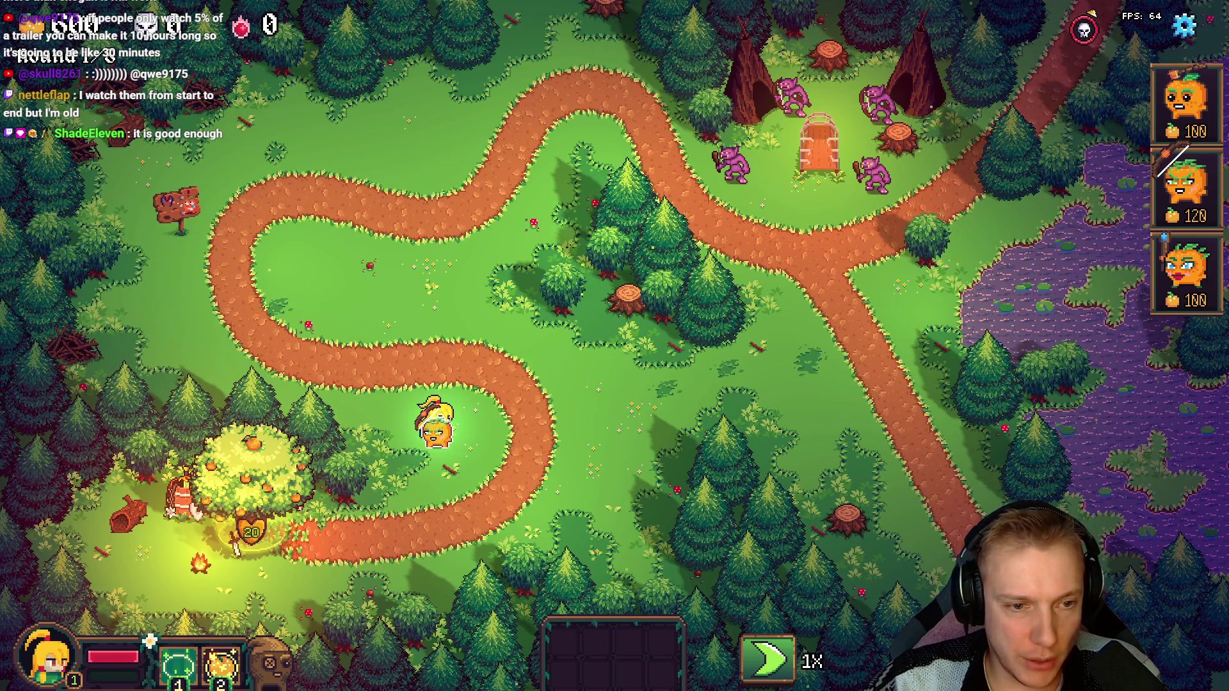
pyautogui.press('e')
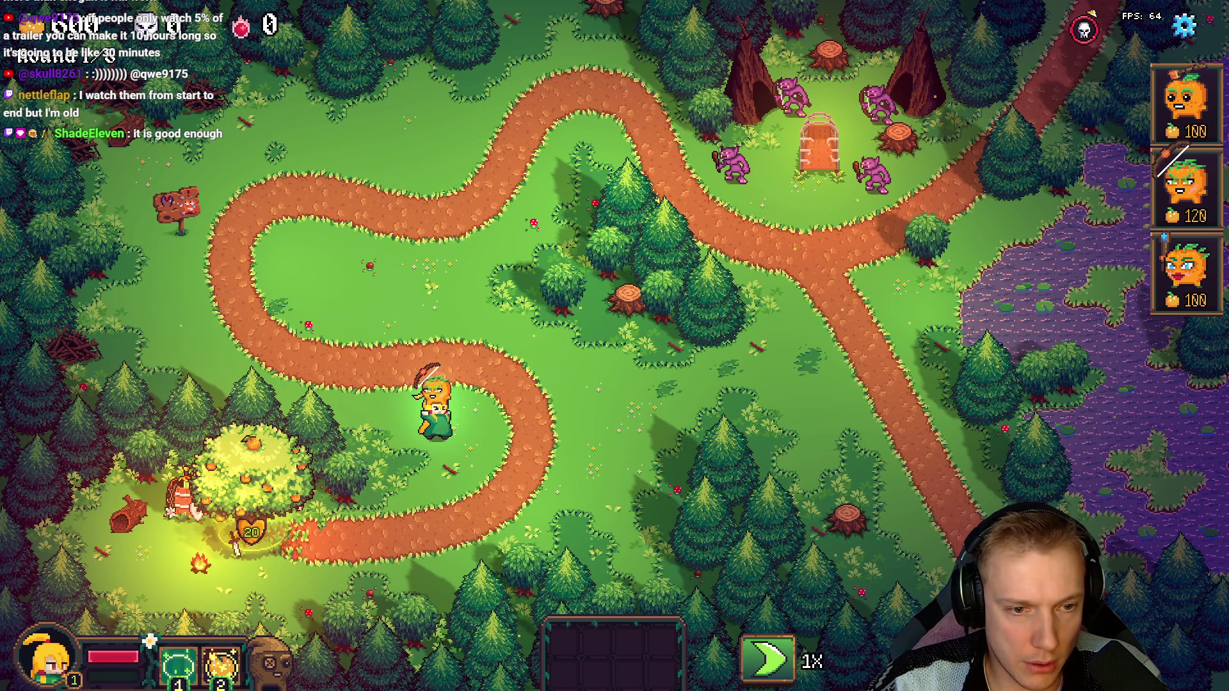
pyautogui.press('e')
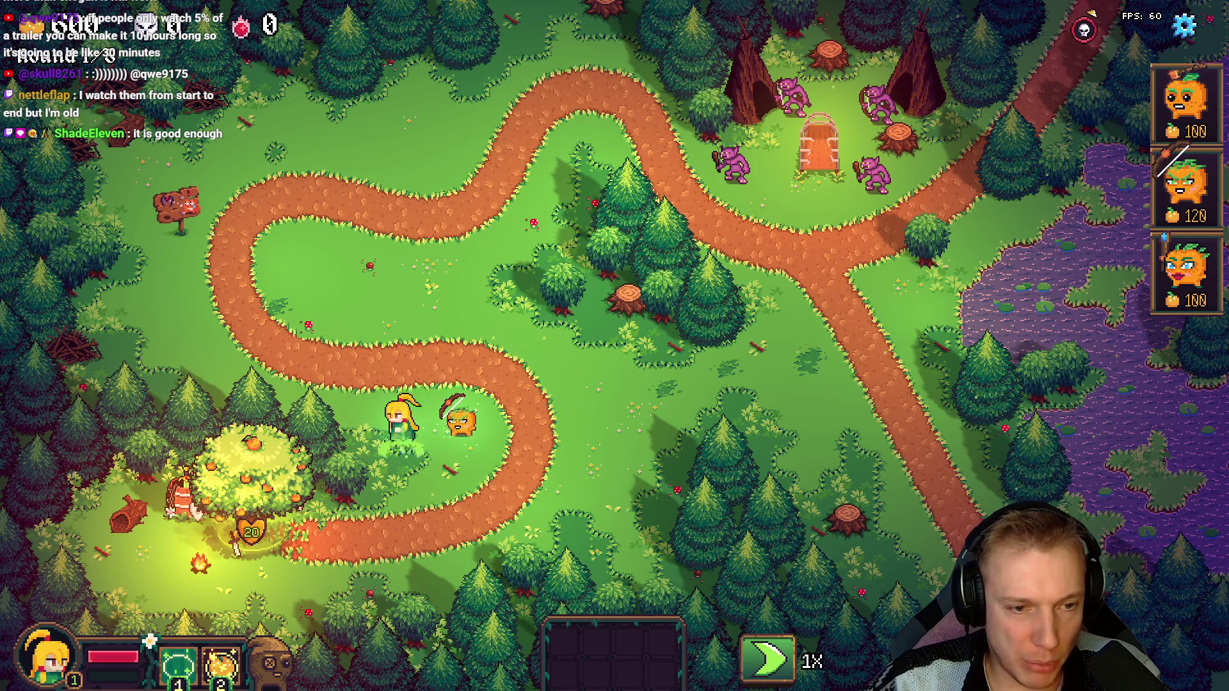
# Step: Place a second pumpkin tower from the first card, step away and switch into the level editor
pyautogui.press('a')
pyautogui.press('space')
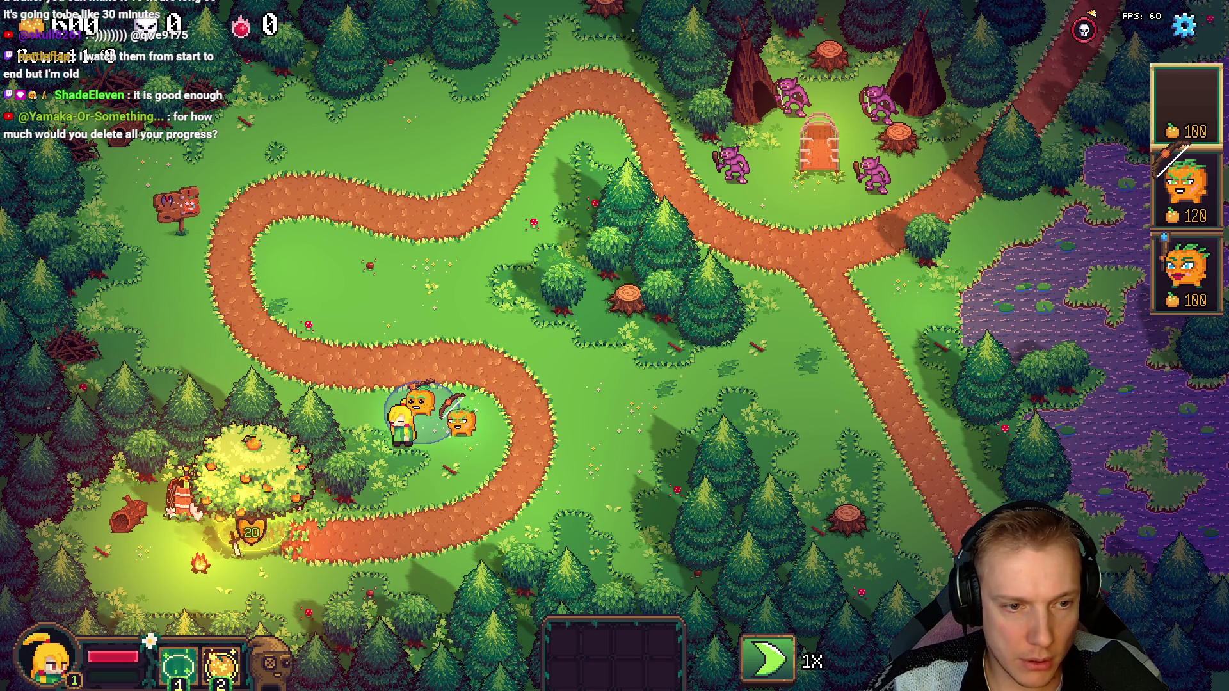
pyautogui.press('a')
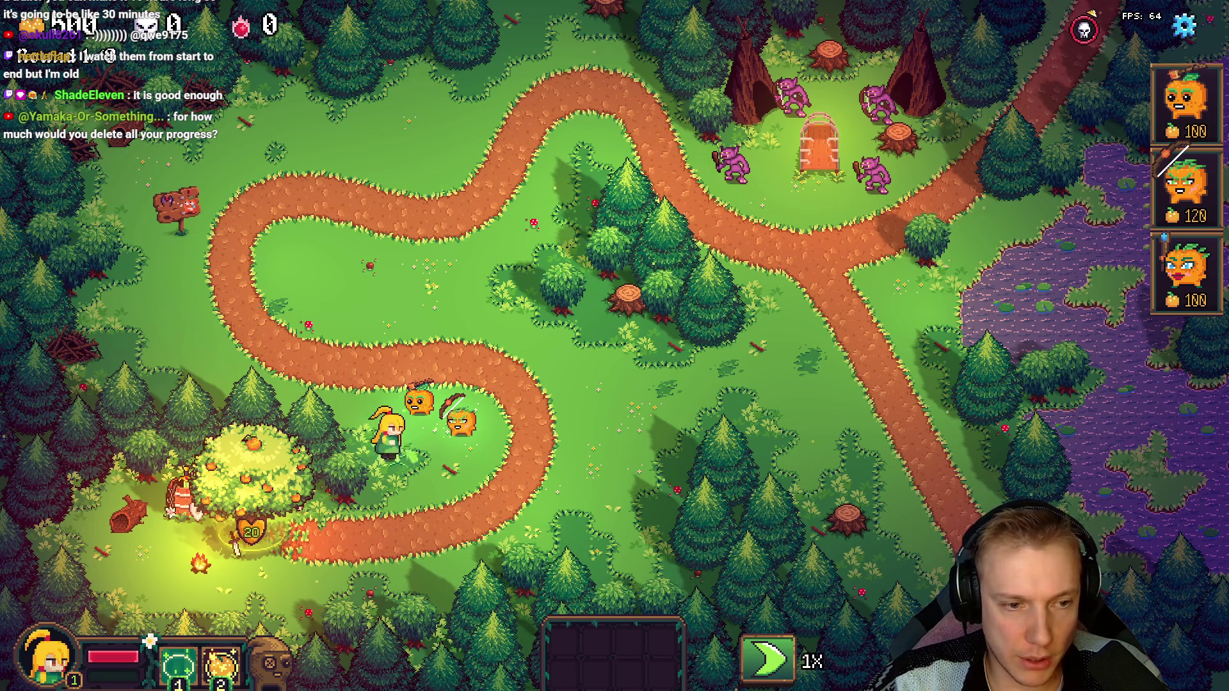
pyautogui.press('F1')
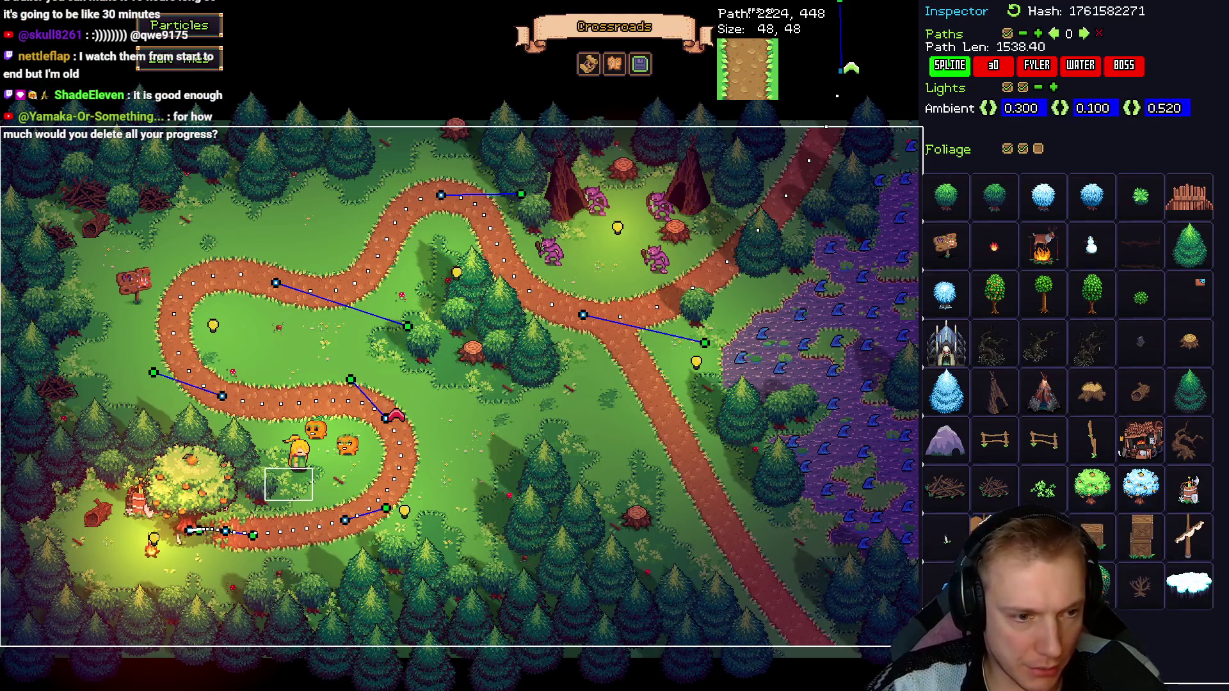
# Step: Preview the level, select the bush beside the hero and bring up the tile atlas editor
pyautogui.press('F1')
pyautogui.press('F1')
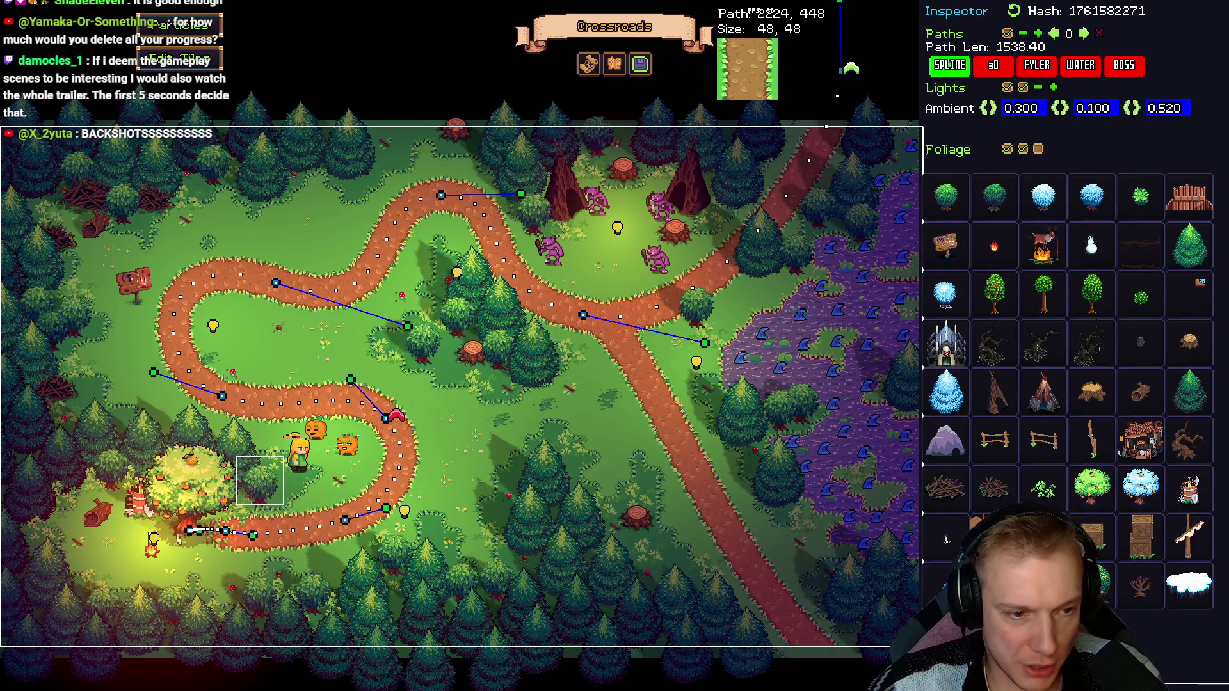
pyautogui.click(265, 477)
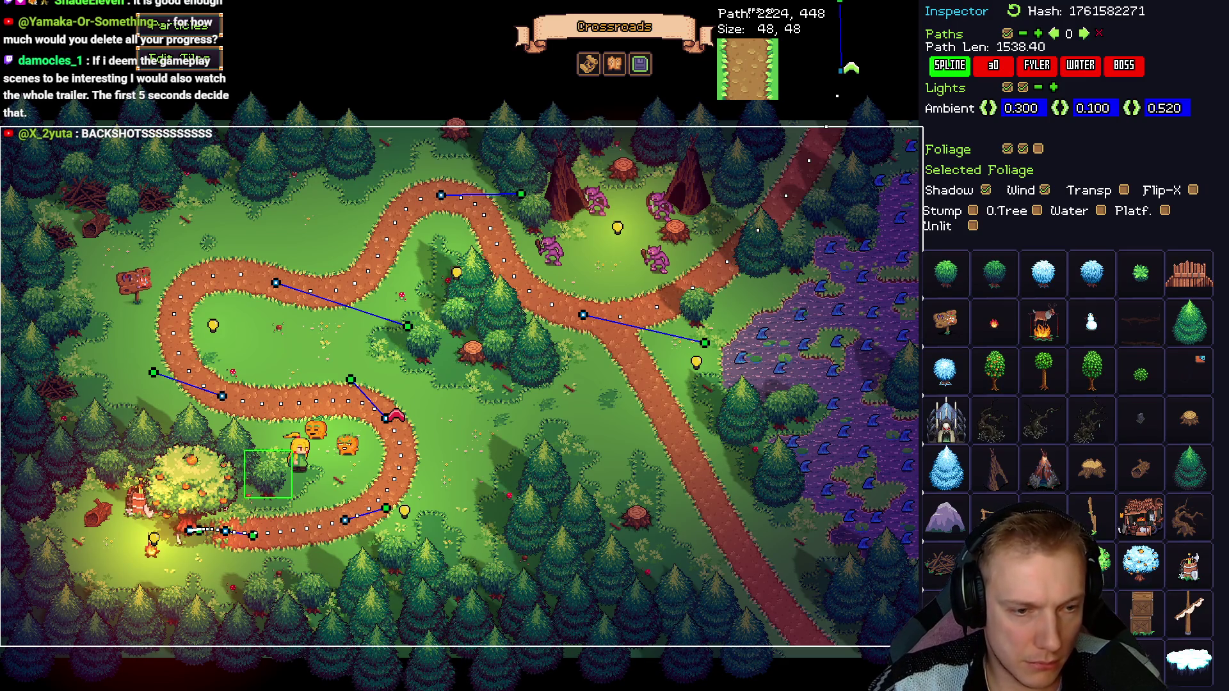
pyautogui.press('Escape')
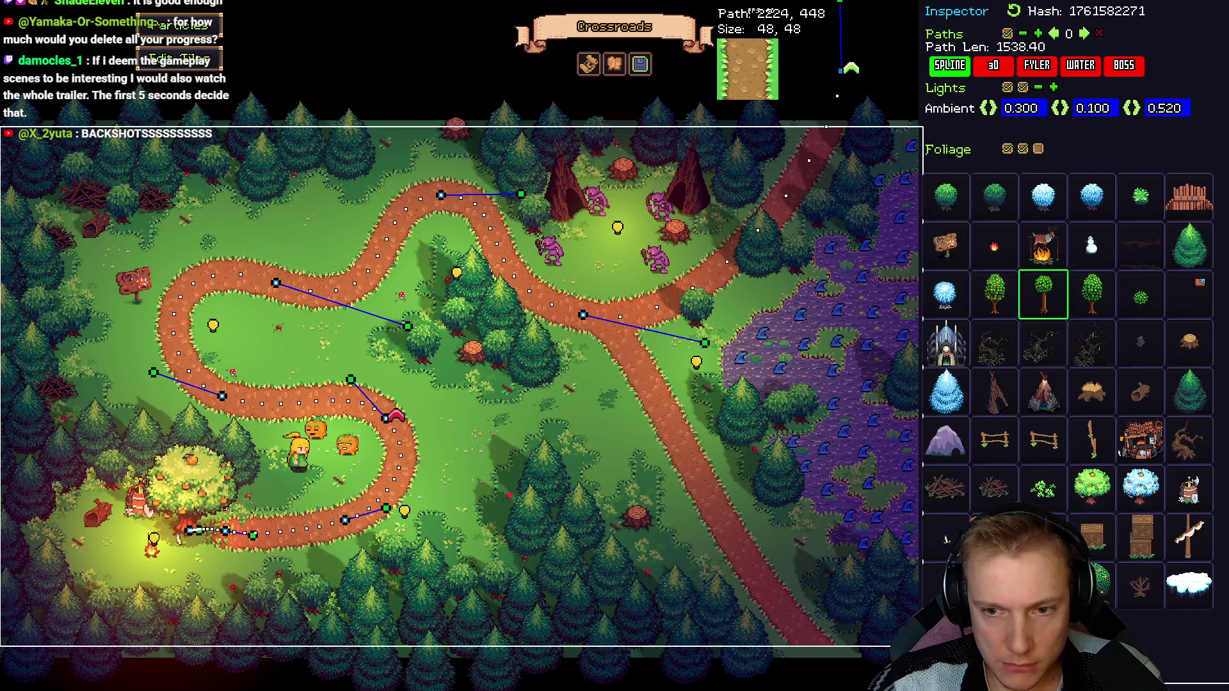
pyautogui.hotkey('ctrl', 'z')
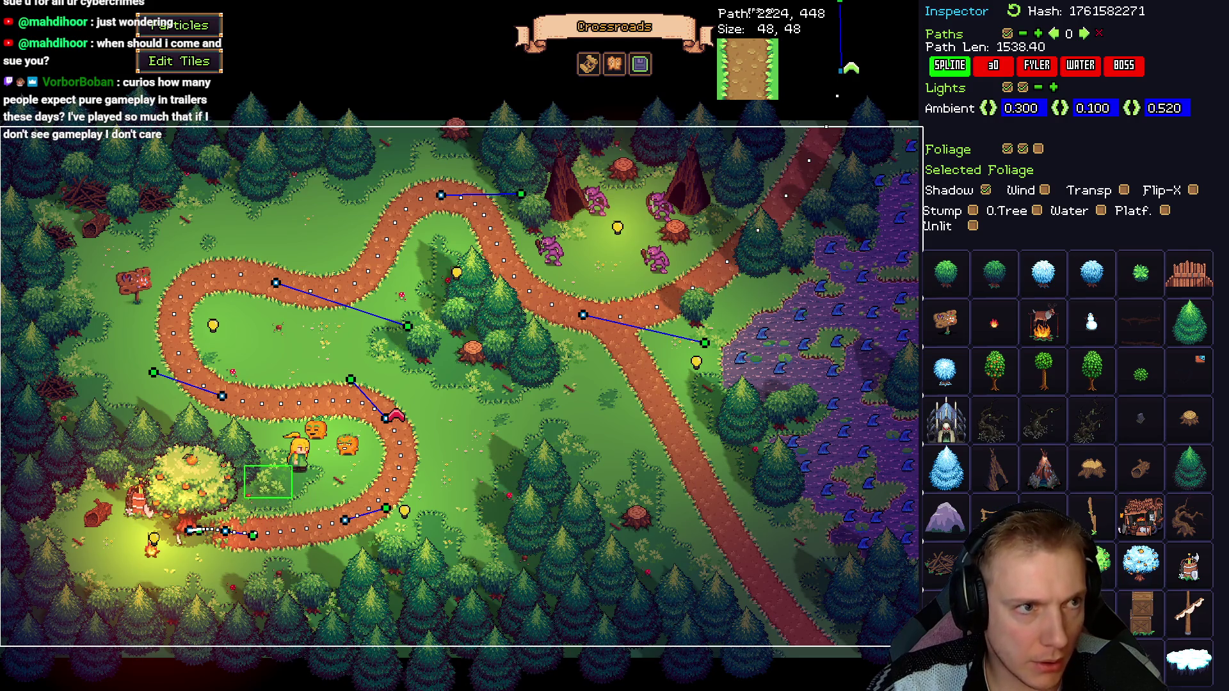
pyautogui.press('Escape')
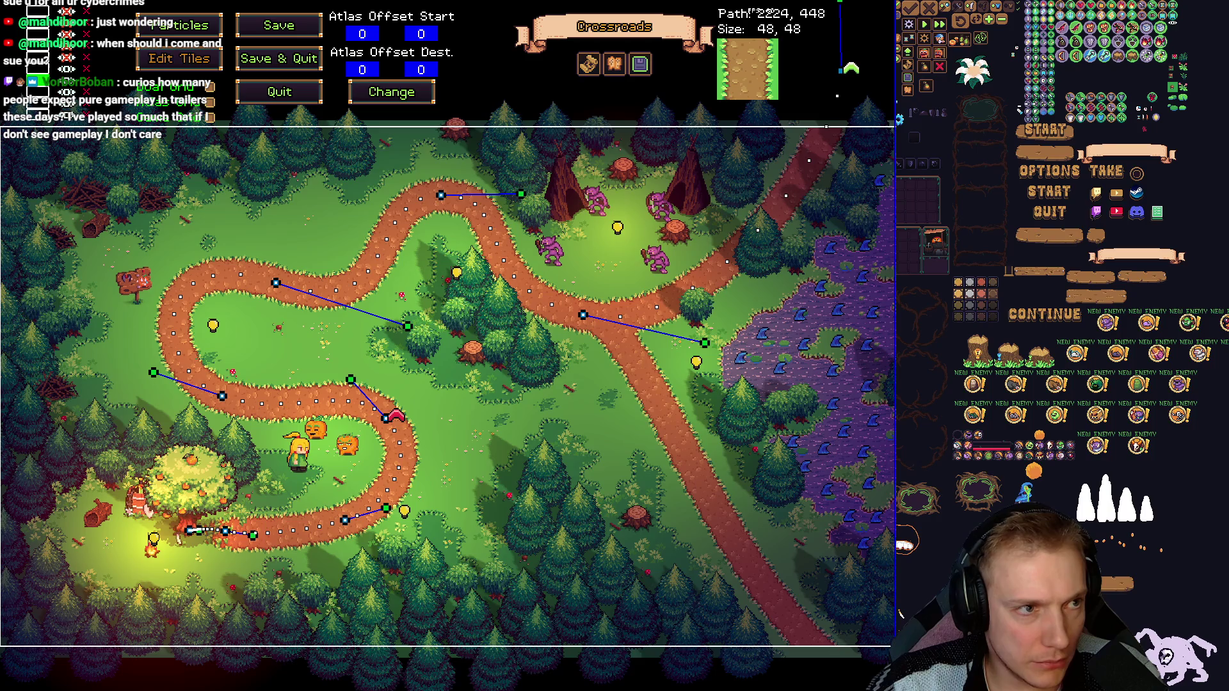
# Step: Quit the tile atlas editor back to the level inspector and foliage palette
pyautogui.click(179, 58)
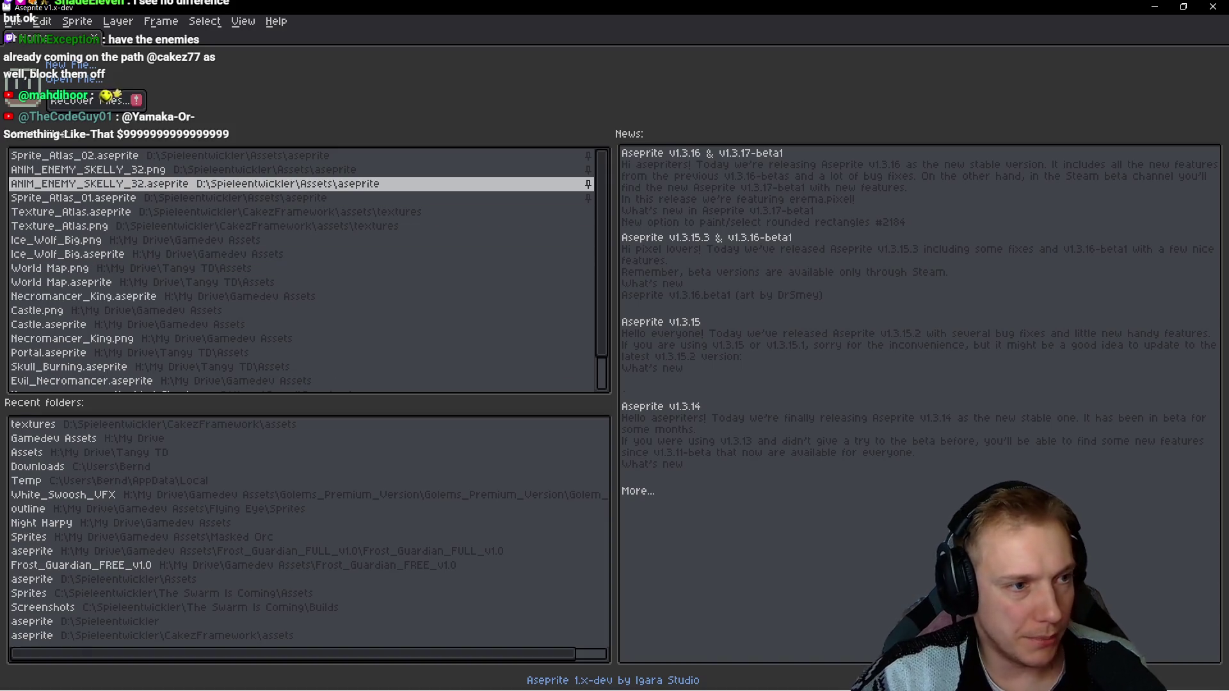
# Step: In Texture_Atlas.aseprite, marquee the narrow dark strip beside the bush tile, clear it and save
pyautogui.click(73, 211)
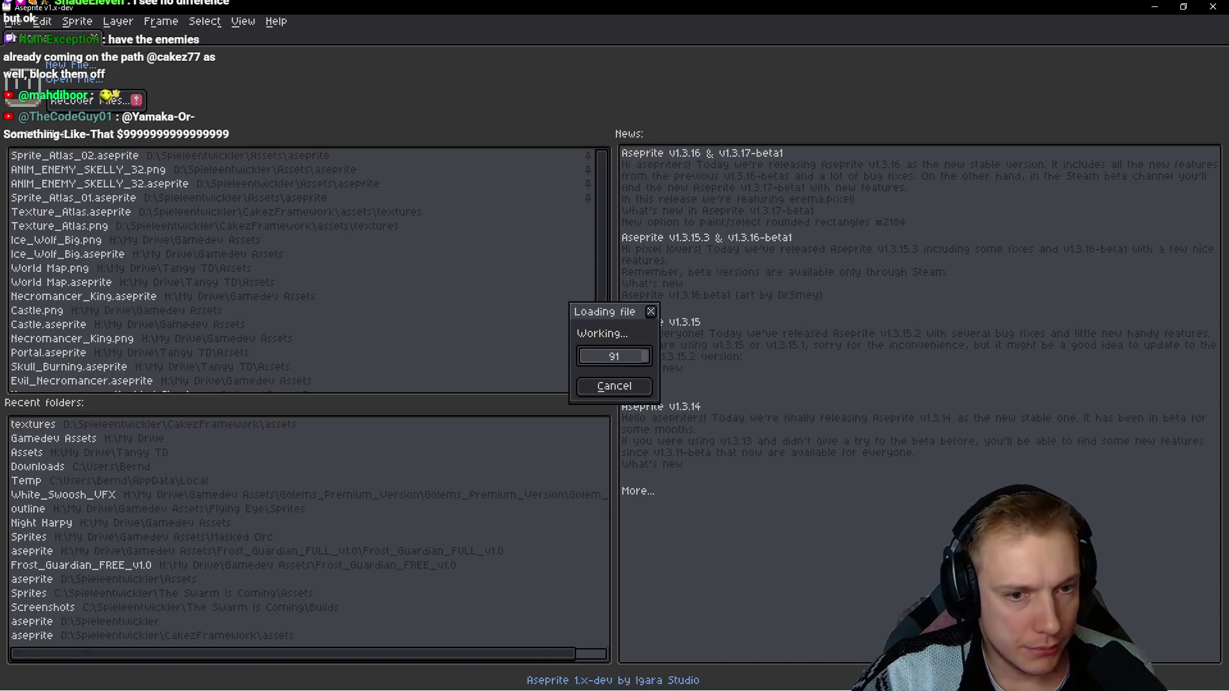
pyautogui.scroll(-1, 706, 299)
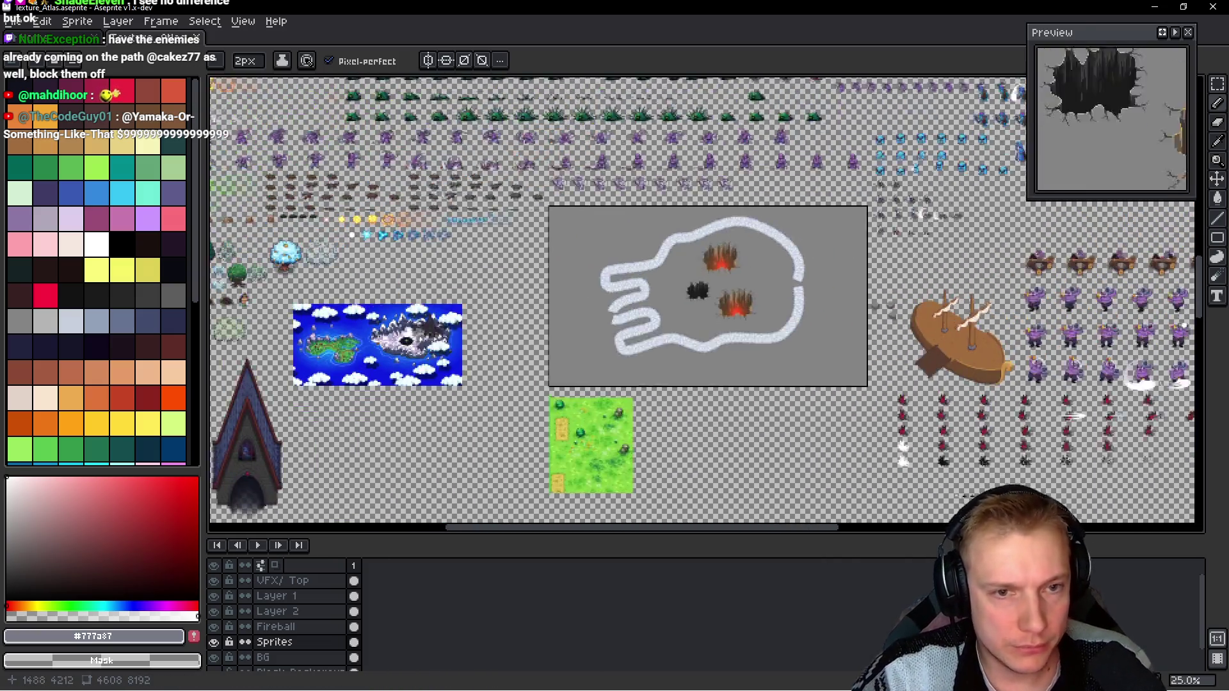
pyautogui.moveTo(706, 300); pyautogui.dragTo(615, 193)
pyautogui.scroll(3, 705, 317)
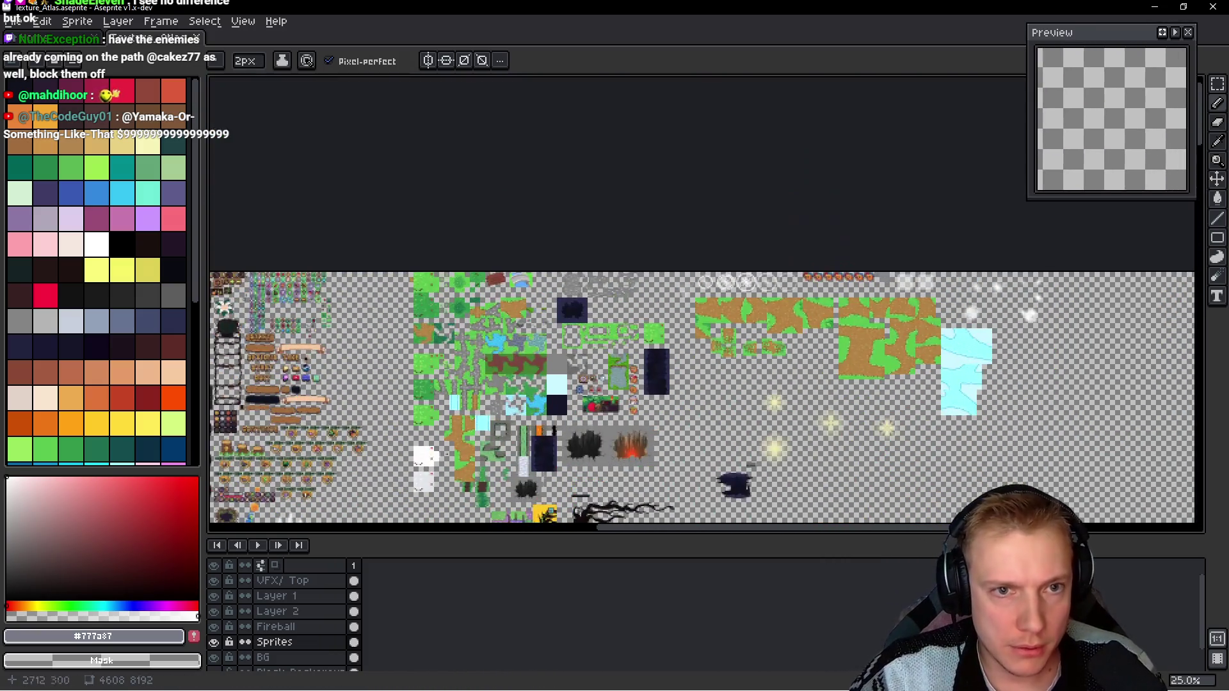
pyautogui.scroll(3, 1028, 313)
pyautogui.scroll(2, 1027, 312)
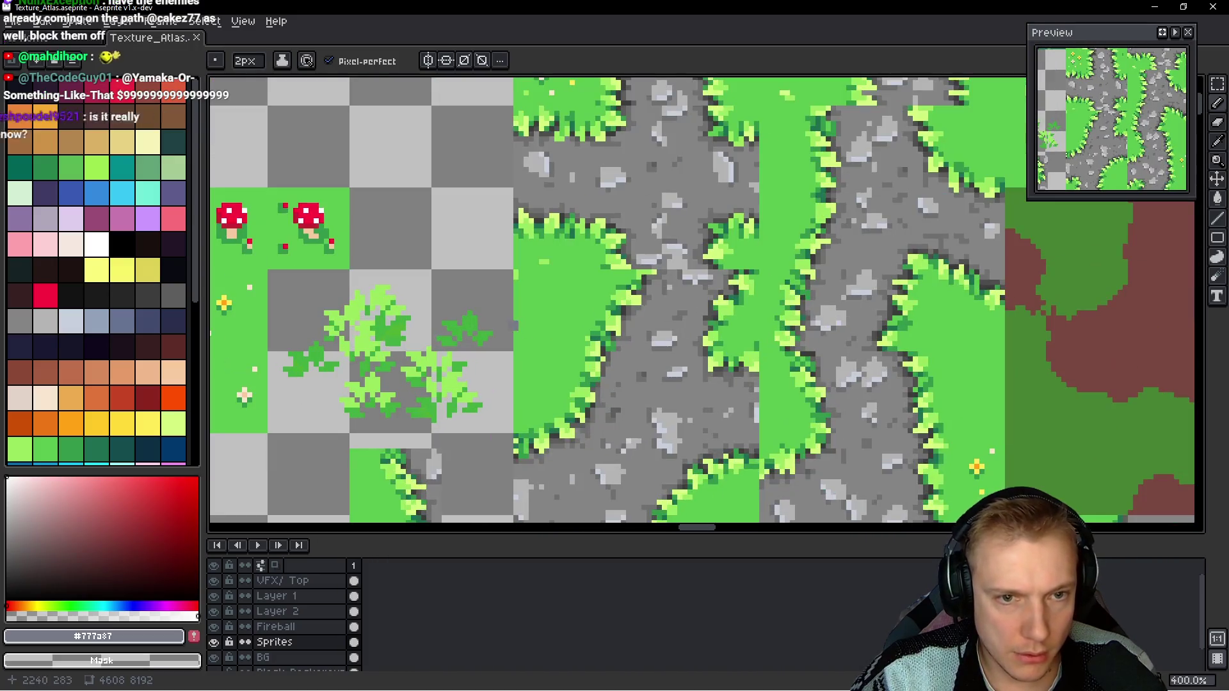
pyautogui.scroll(-4, 1021, 168)
pyautogui.scroll(5, 1019, 168)
pyautogui.scroll(3, 1019, 168)
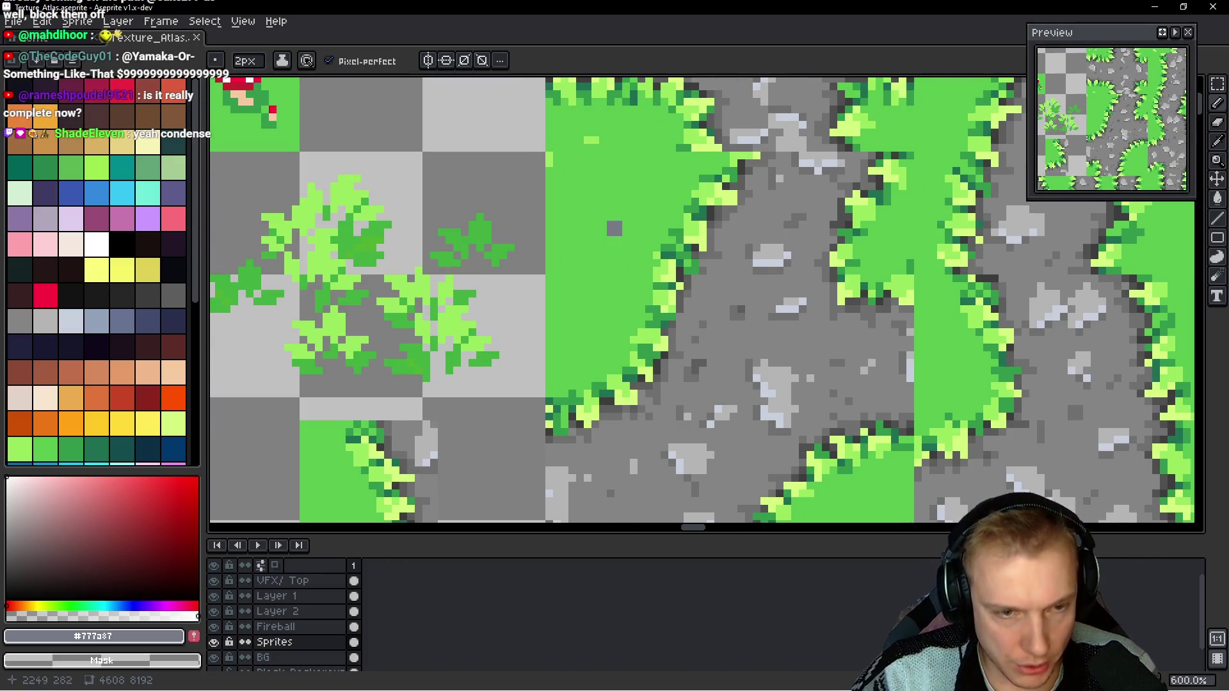
pyautogui.press('m')
pyautogui.moveTo(573, 142); pyautogui.dragTo(592, 392)
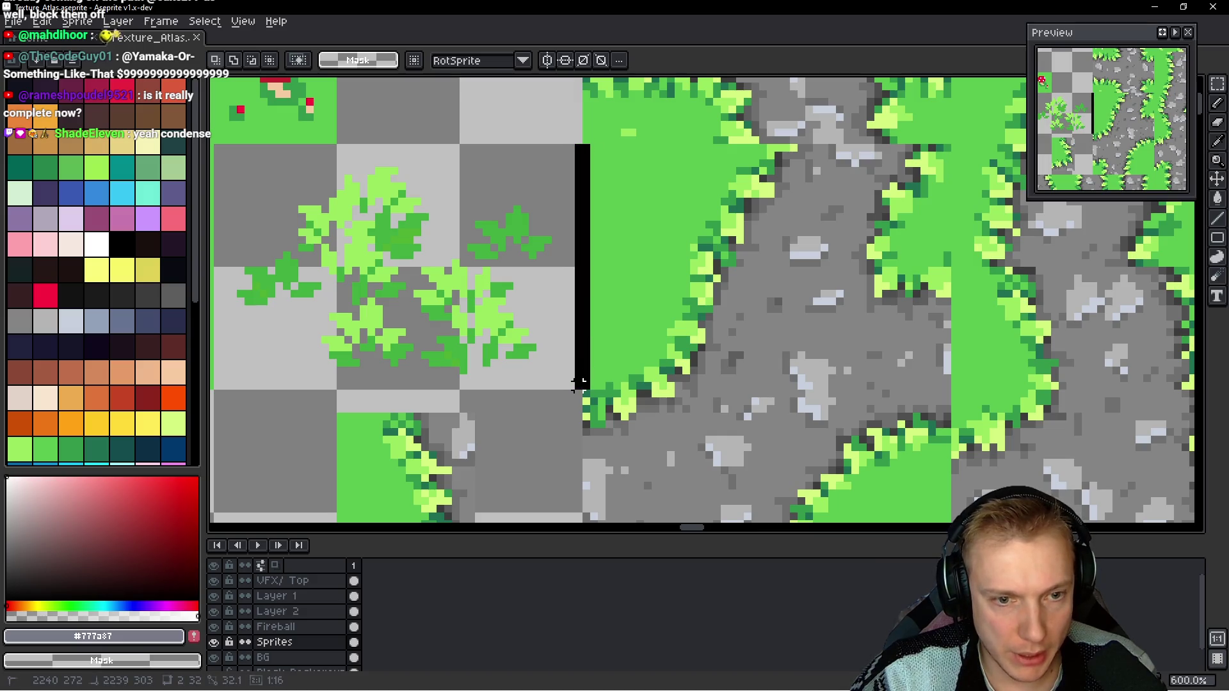
pyautogui.press('Delete')
pyautogui.hotkey('ctrl', 's')
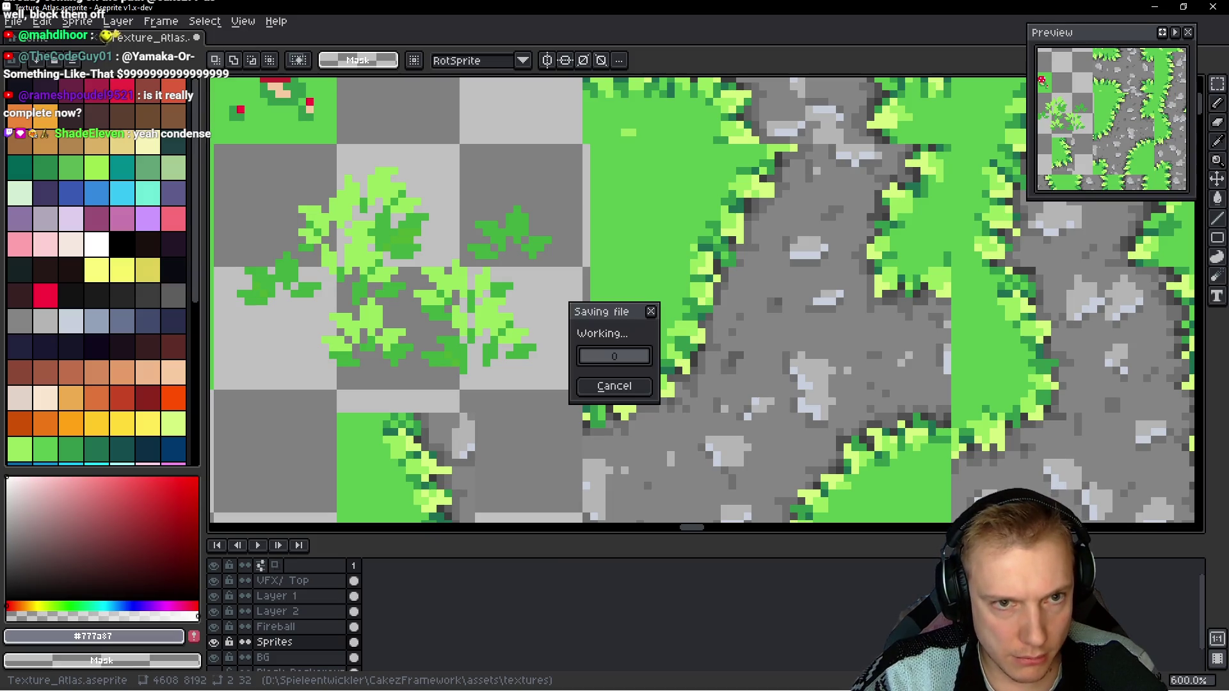
# Step: Undo a stray grey pencil pixel on the atlas and save again
pyautogui.press('b')
pyautogui.click(551, 366)
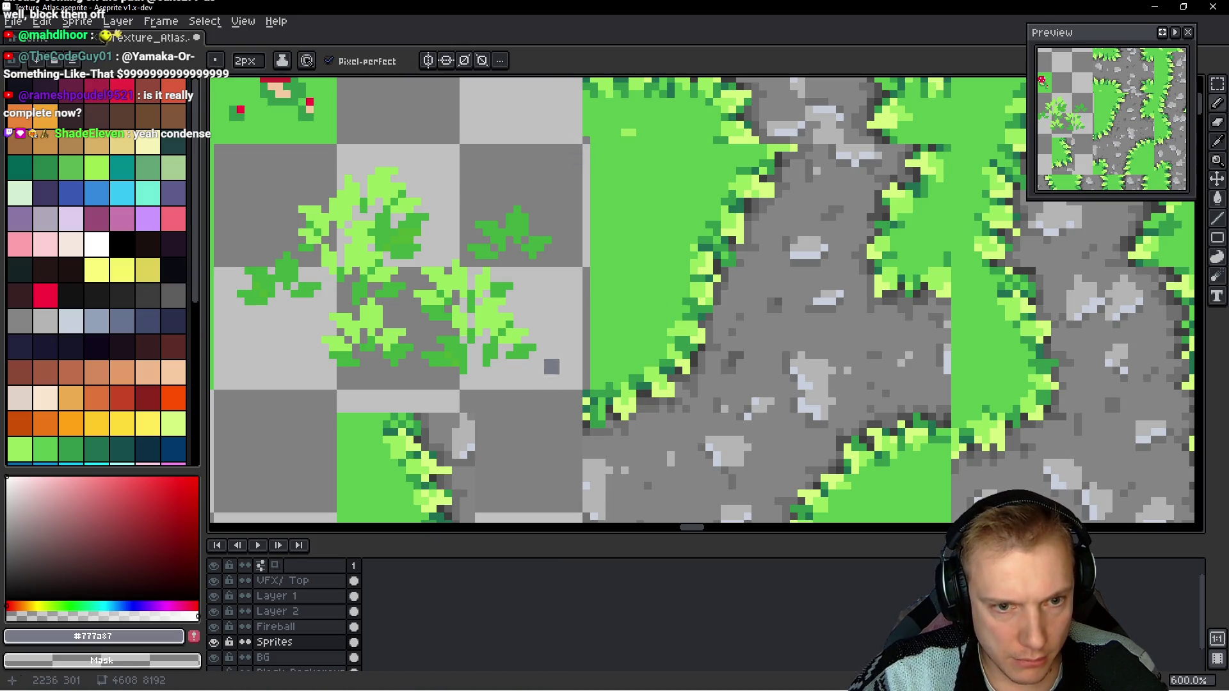
pyautogui.hotkey('ctrl', 'z')
pyautogui.press('v')
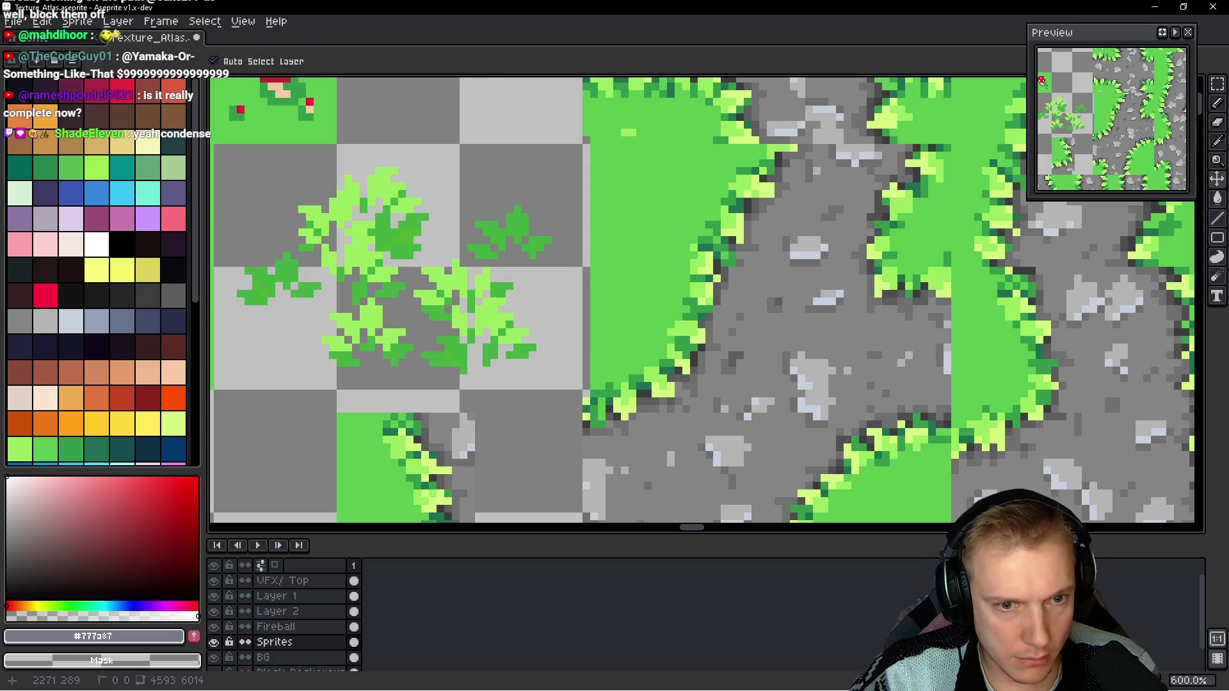
pyautogui.hotkey('ctrl', 's')
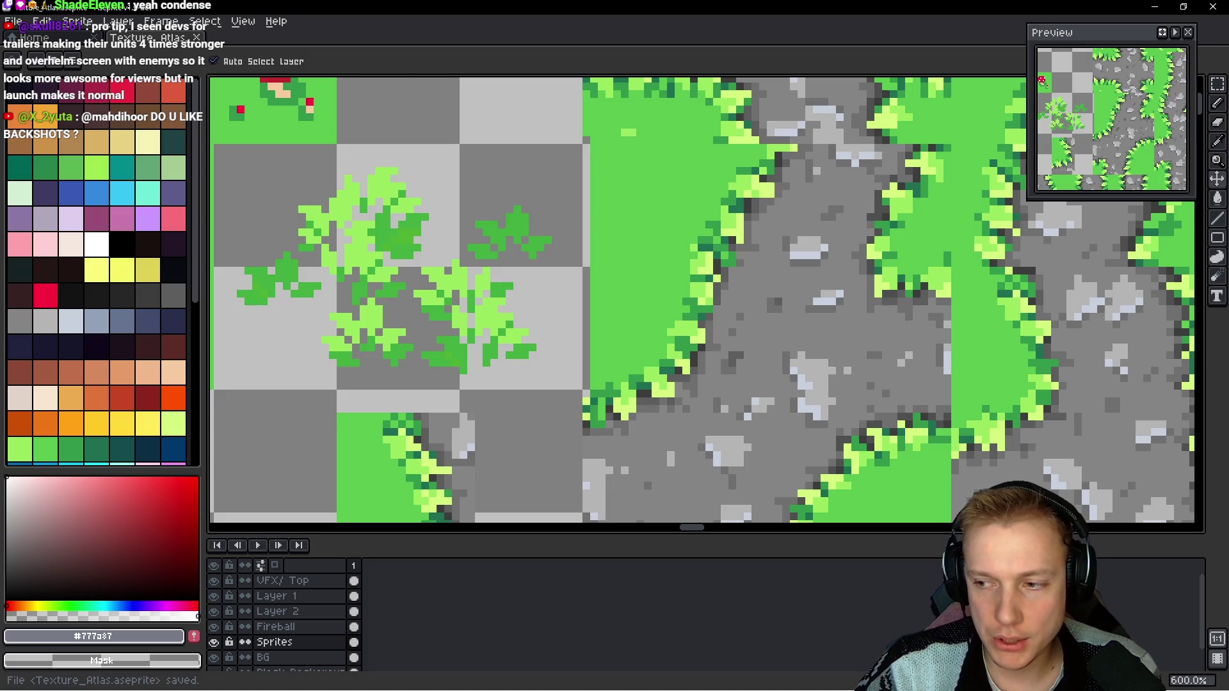
# Step: Re-export the sprite sheet as Texture_Atlas.png and switch back to the game's level editor
pyautogui.hotkey('ctrl', 'e')
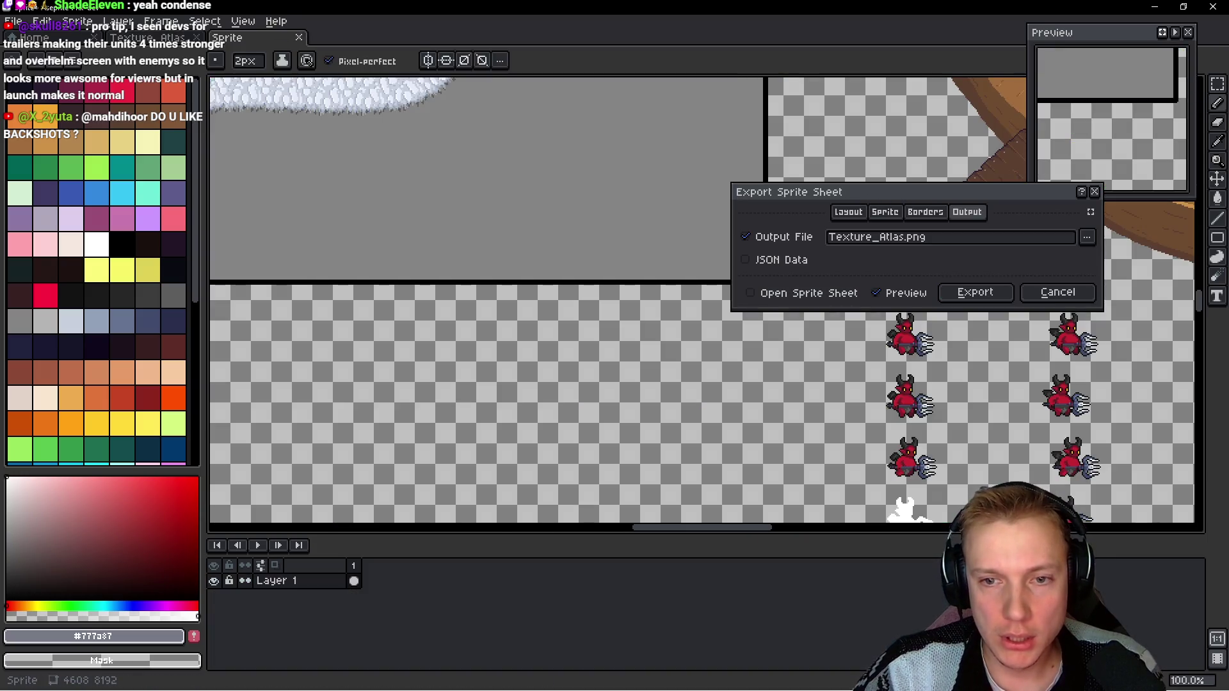
pyautogui.click(977, 293)
pyautogui.hotkey('alt', 'Tab')
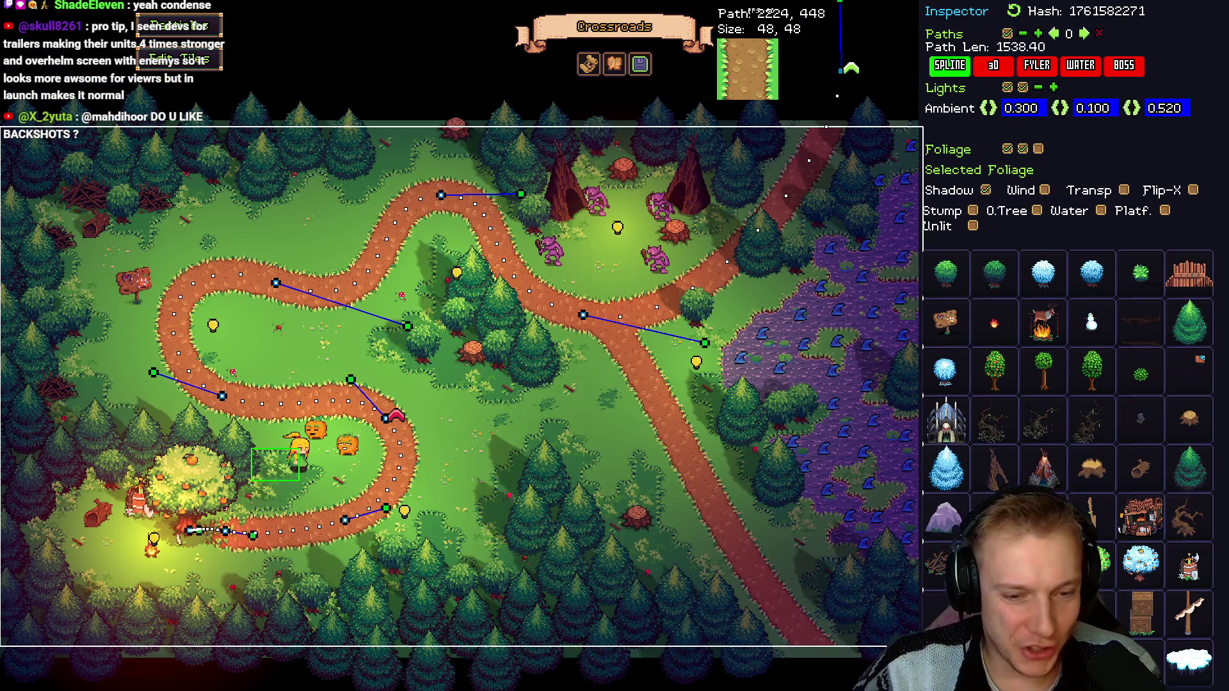
# Step: Play the level, reroll the tree's tower shop, pick the Burning Sword and close the shop
pyautogui.press('Tab')
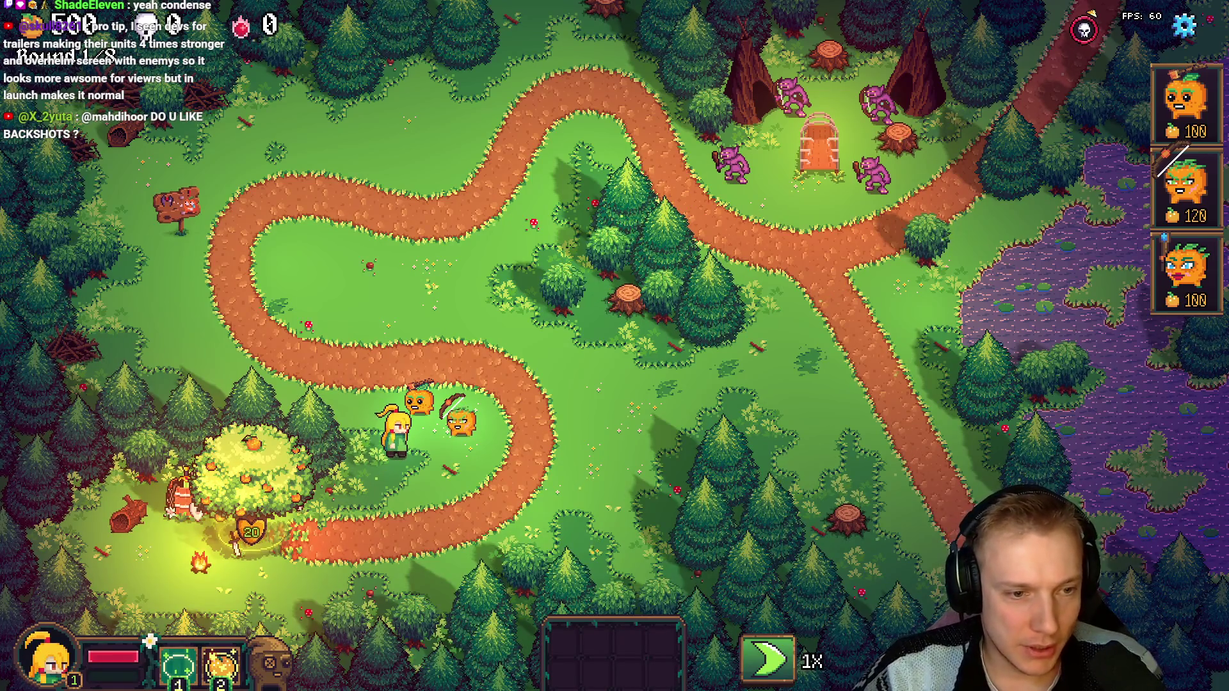
pyautogui.click(233, 538)
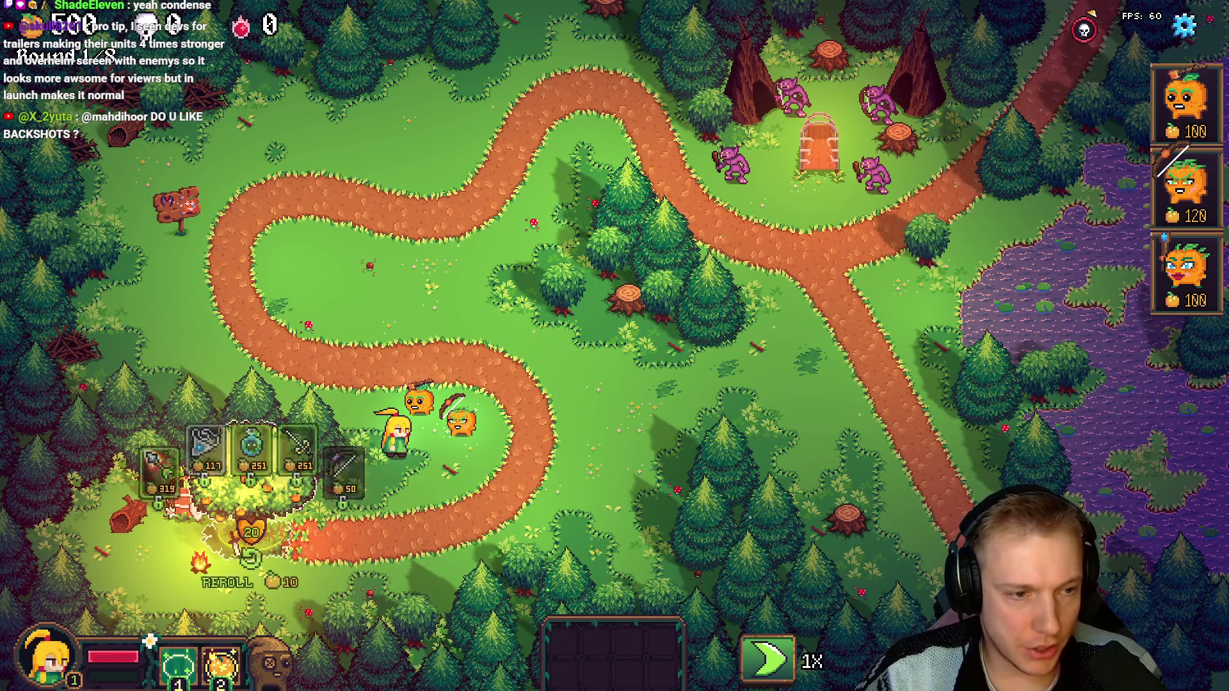
pyautogui.click(249, 576)
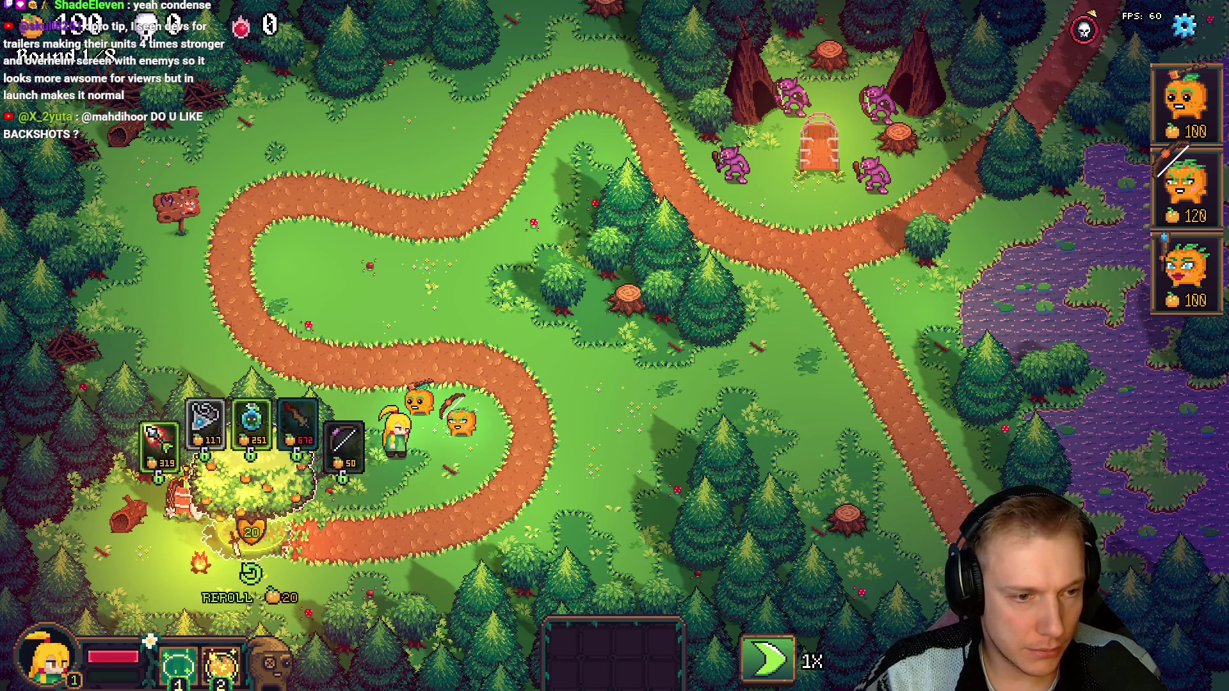
pyautogui.click(297, 423)
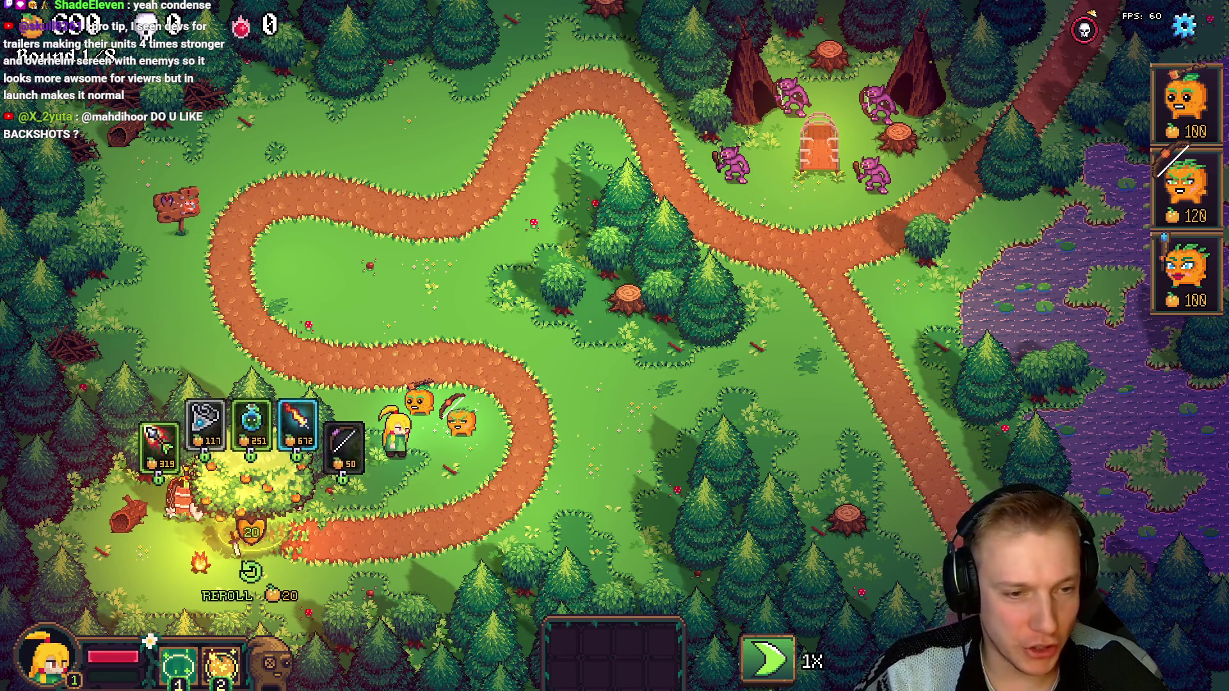
pyautogui.press('Escape')
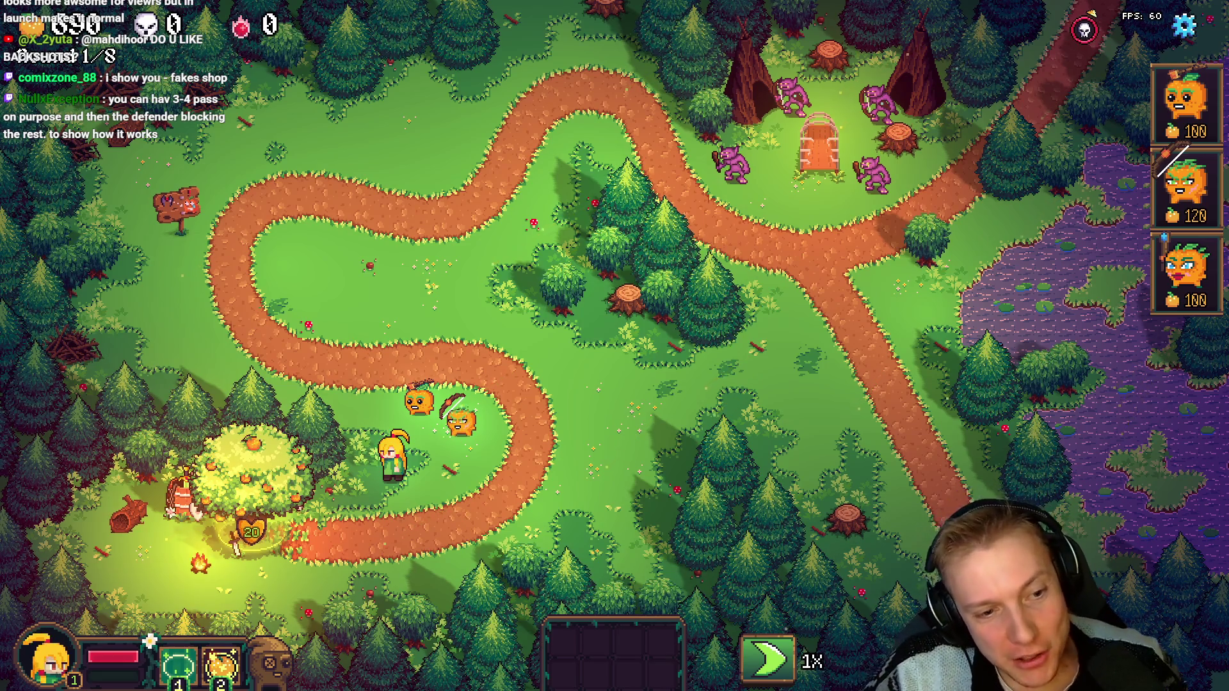
# Step: Walk the hero up-left and back down-right, then return to editing Crossroads
pyautogui.press('w')
pyautogui.press('a')
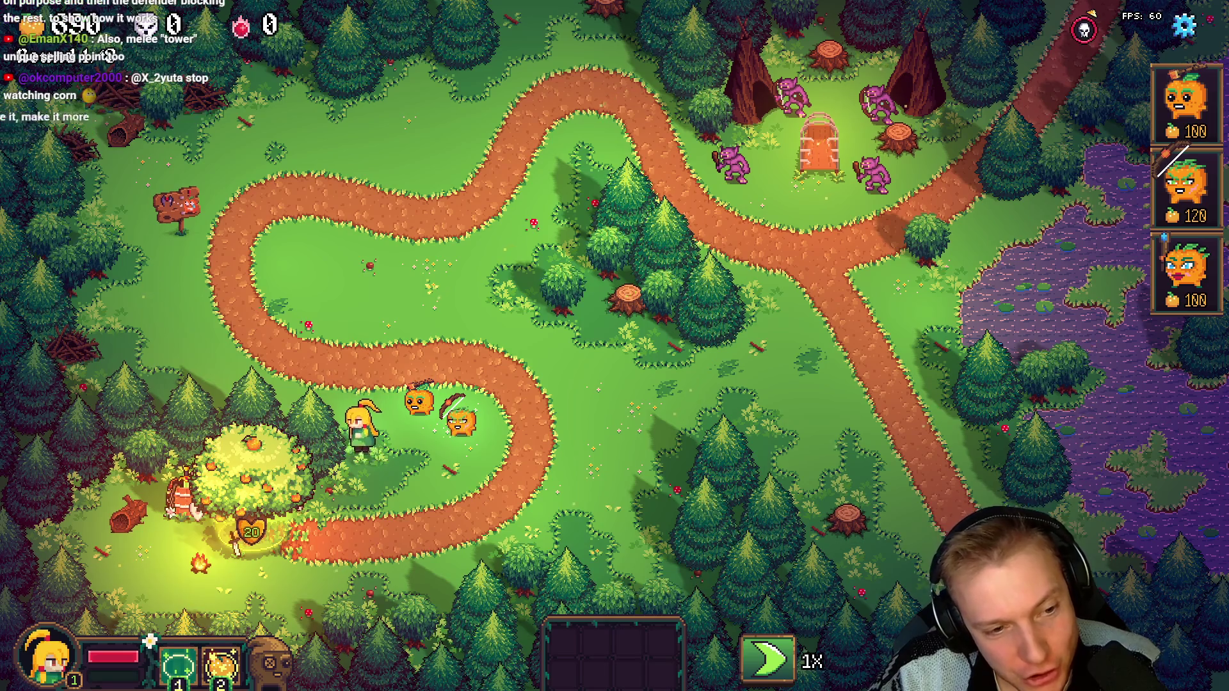
pyautogui.press('w')
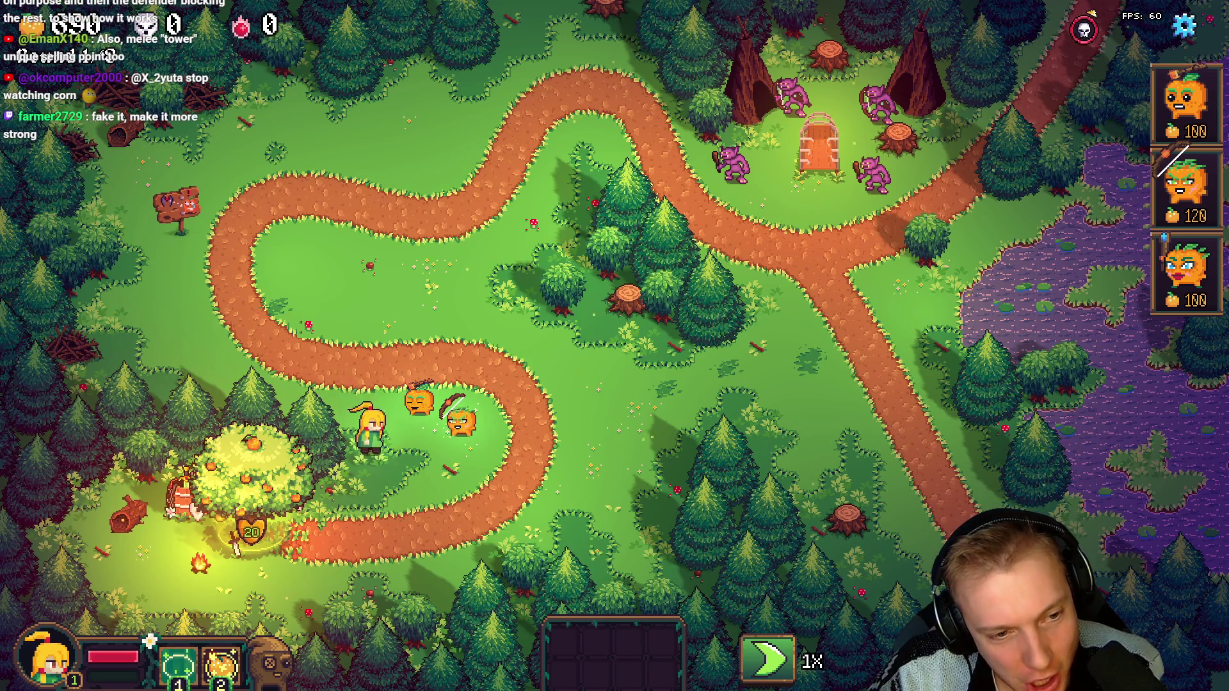
pyautogui.press('s')
pyautogui.press('d')
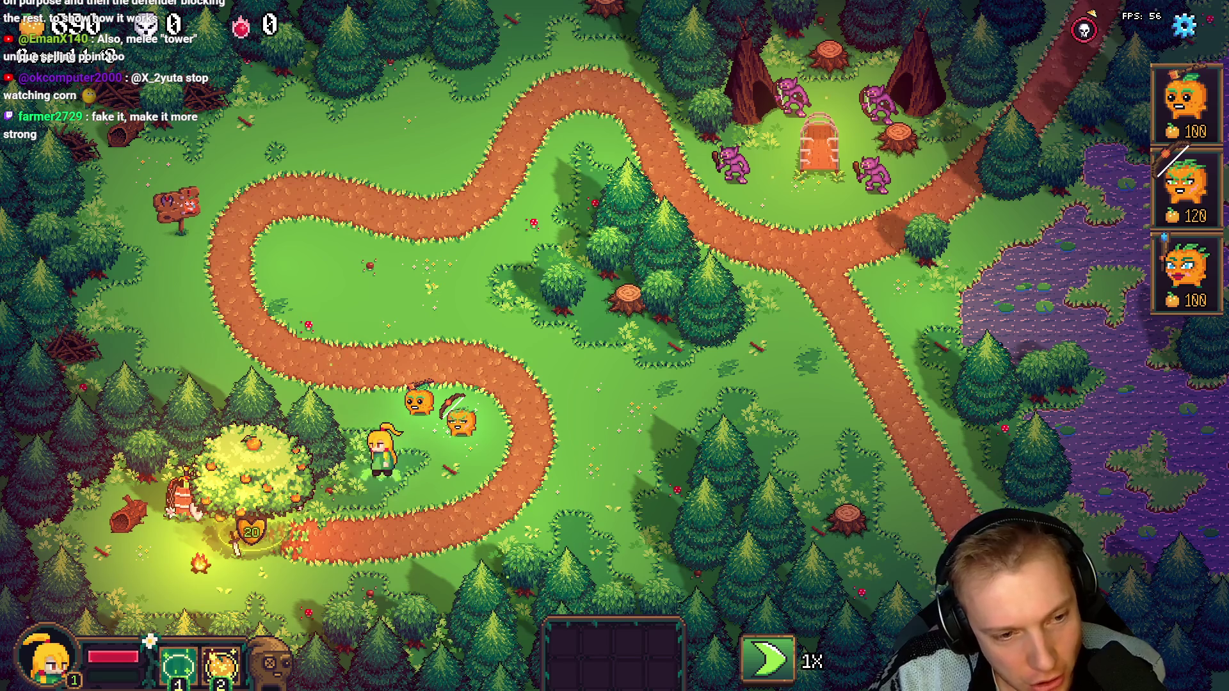
pyautogui.press('w')
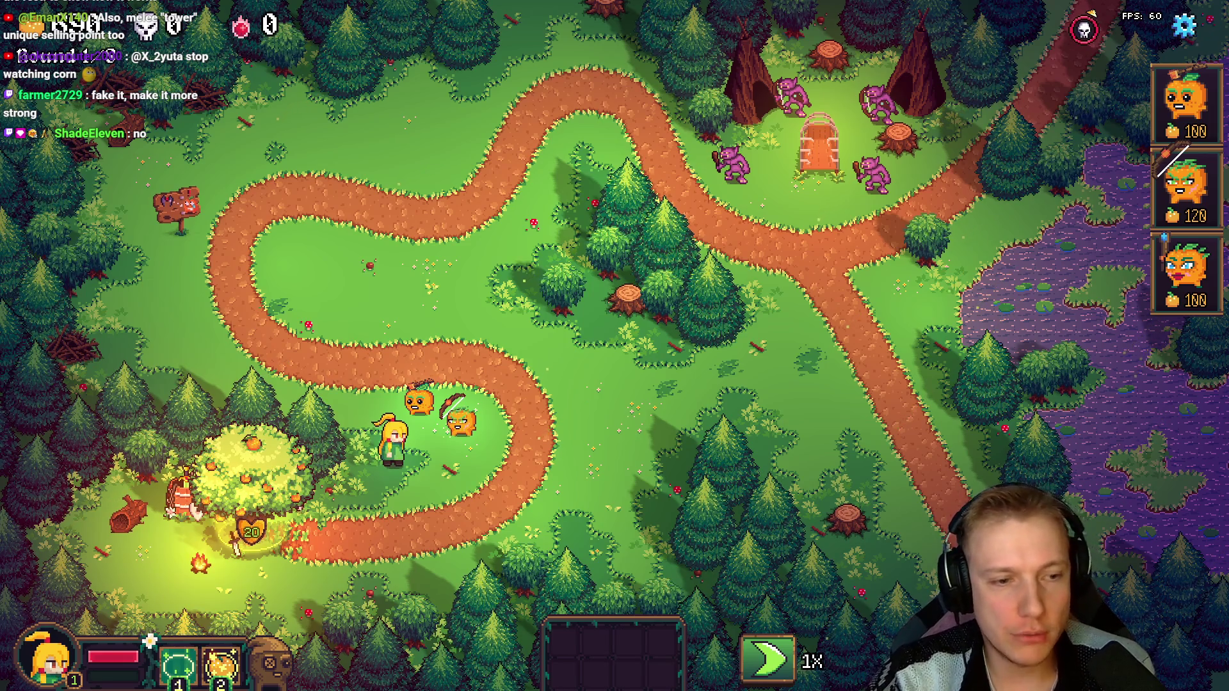
pyautogui.press('F1')
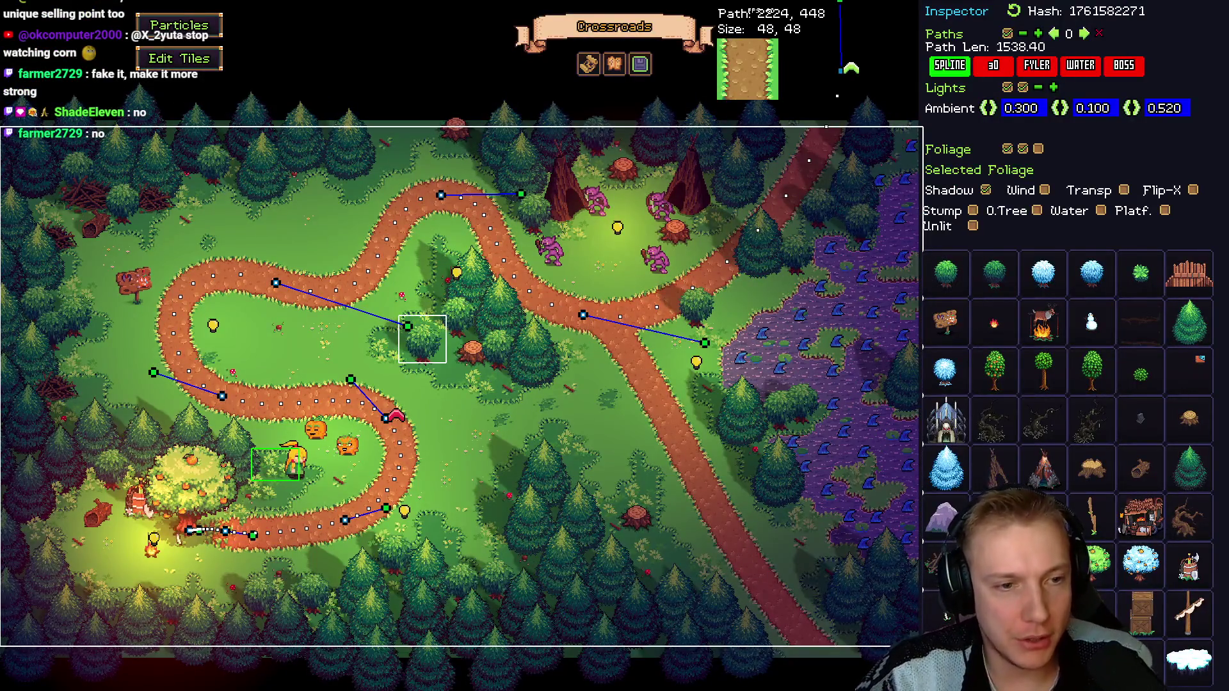
# Step: Bring up the tile editor with the full tile atlas, Save, Quit and Change buttons
pyautogui.press('F2')
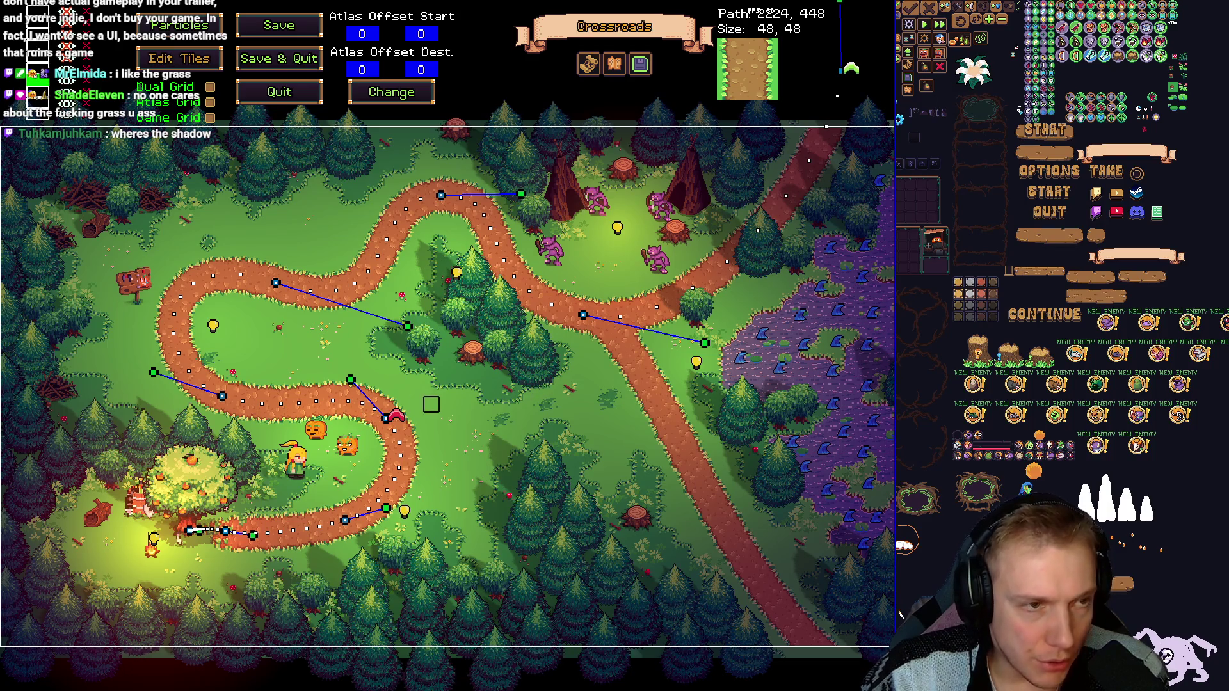
# Step: Quit the tile editor back to the Inspector and foliage palette
pyautogui.click(179, 59)
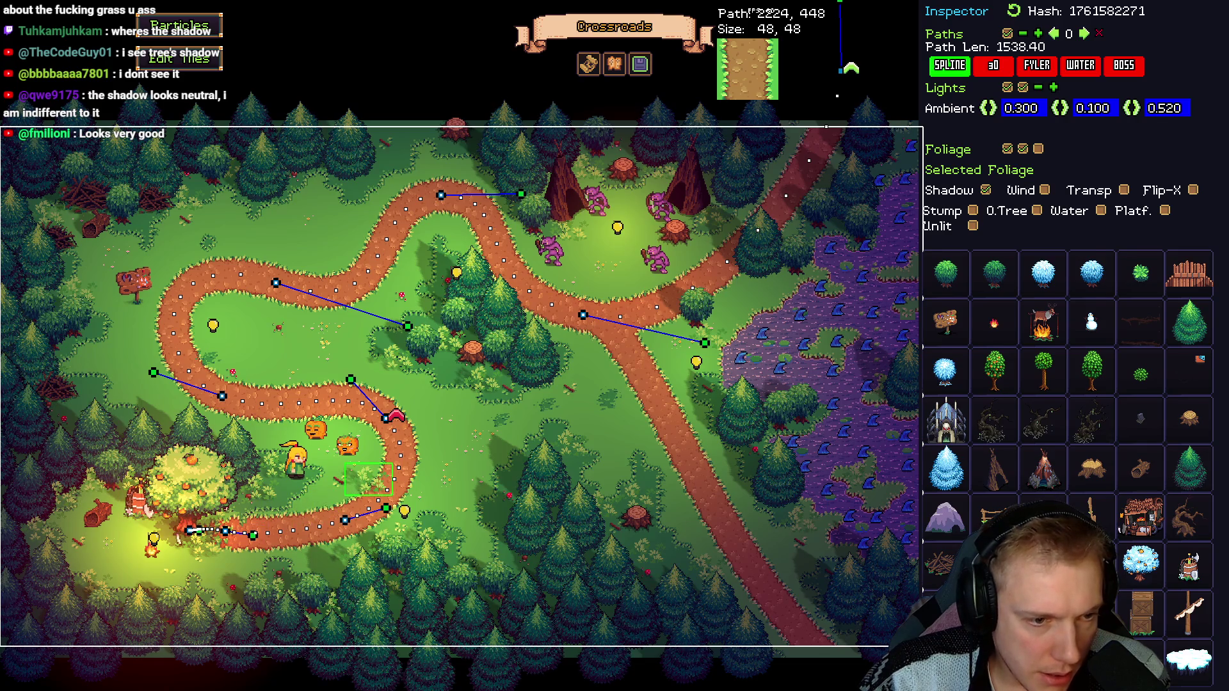
# Step: Deselect foliage, play round 1 at 3x then 1x speed, and return to editing the second enemy path
pyautogui.press('Escape')
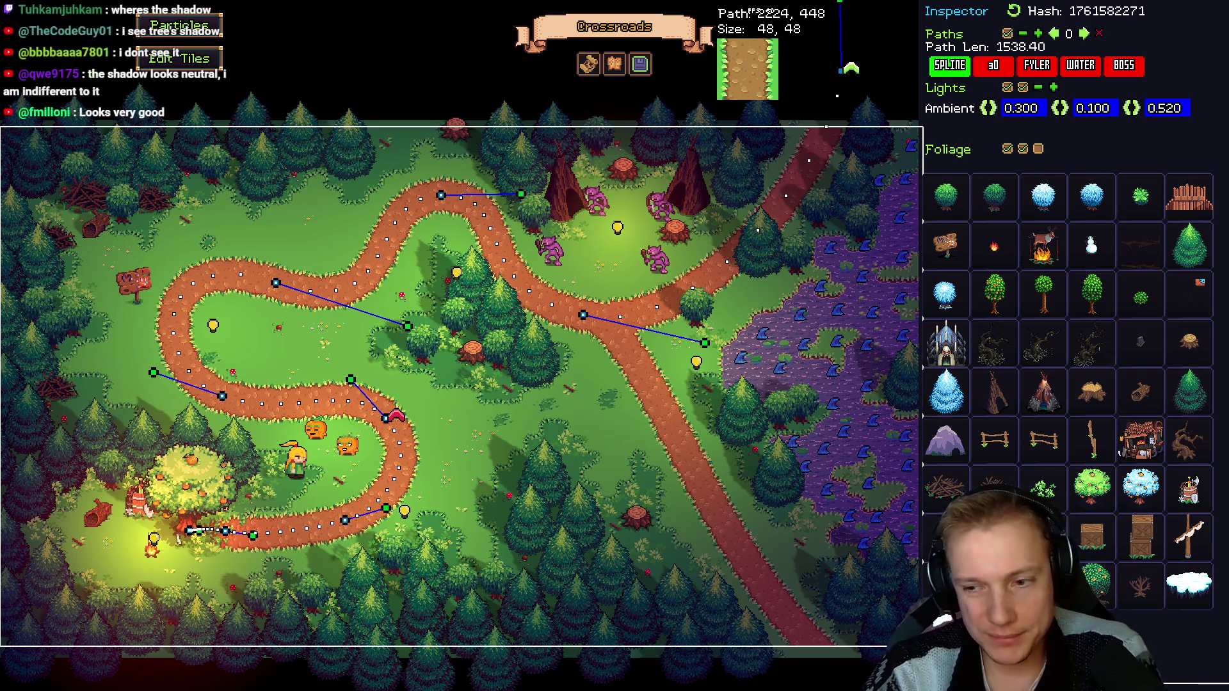
pyautogui.press('Tab')
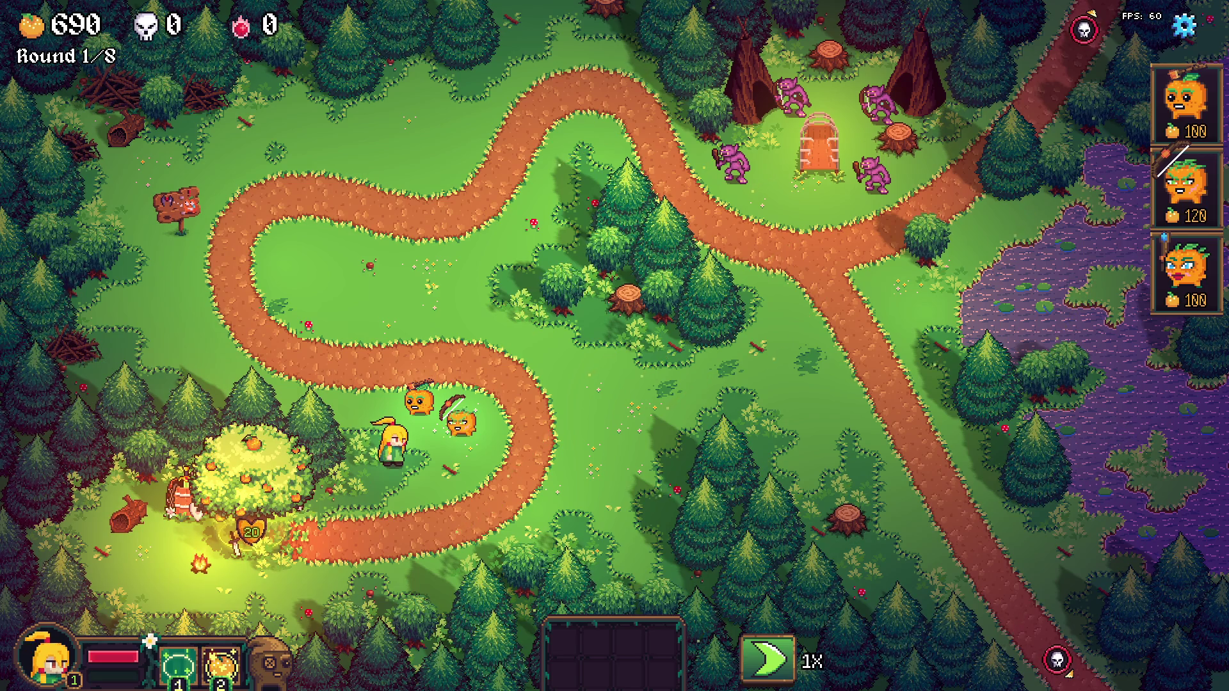
pyautogui.press('space')
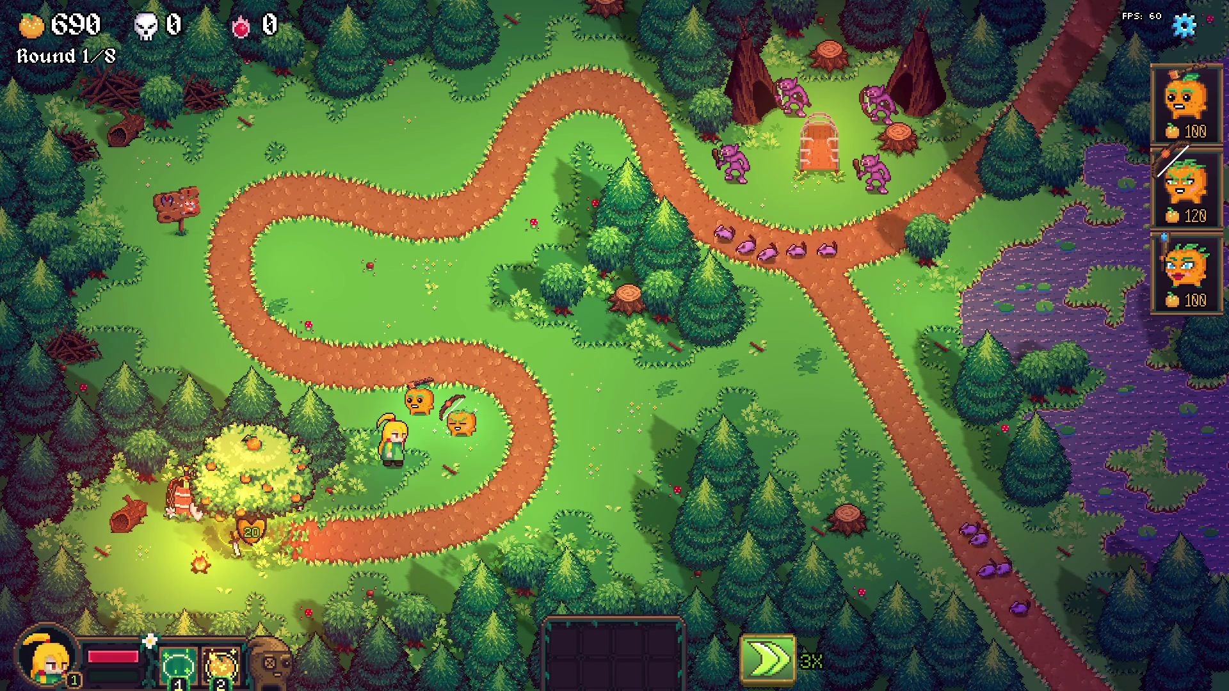
pyautogui.press('space')
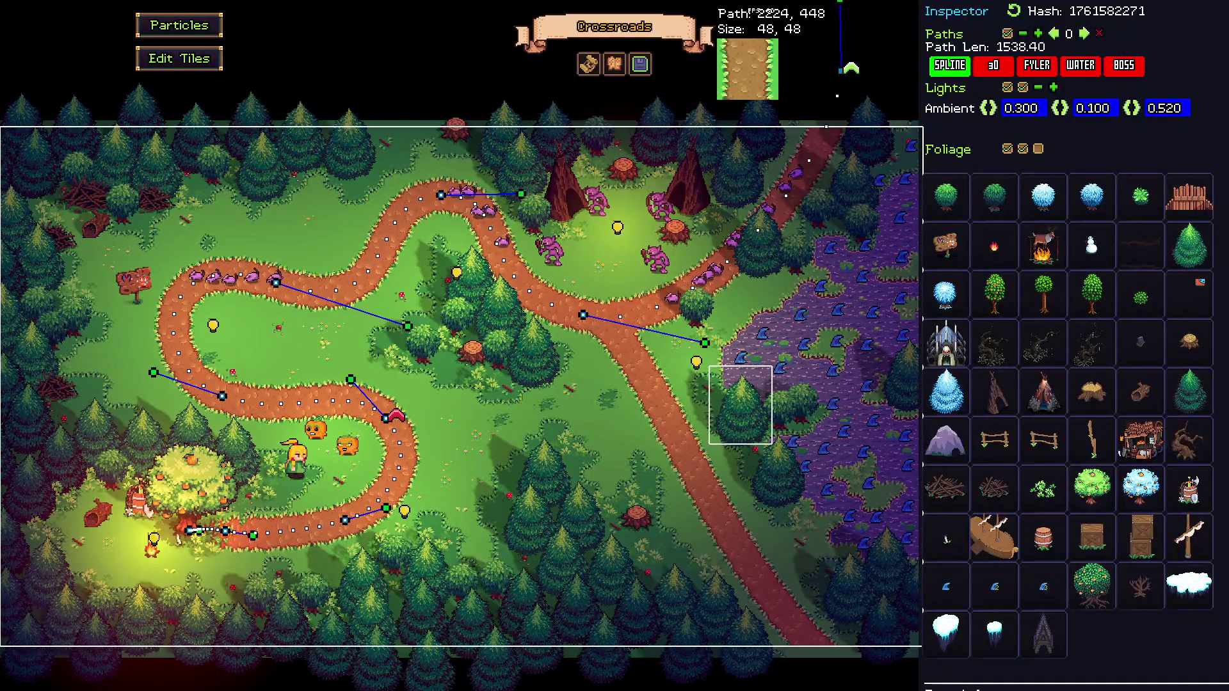
pyautogui.press('Tab')
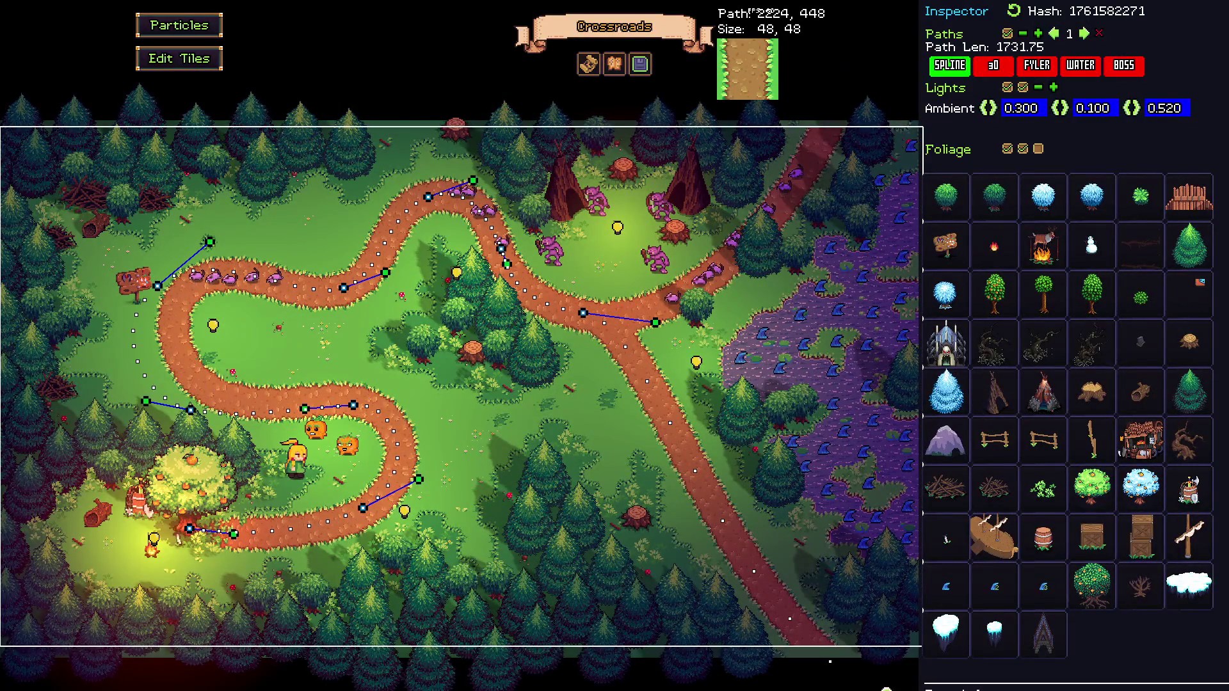
# Step: Drag the second path's left-side points right and up, shortening it from 1731.75 to about 1639
pyautogui.moveTo(158, 286); pyautogui.dragTo(197, 285)
pyautogui.moveTo(192, 411); pyautogui.dragTo(232, 394)
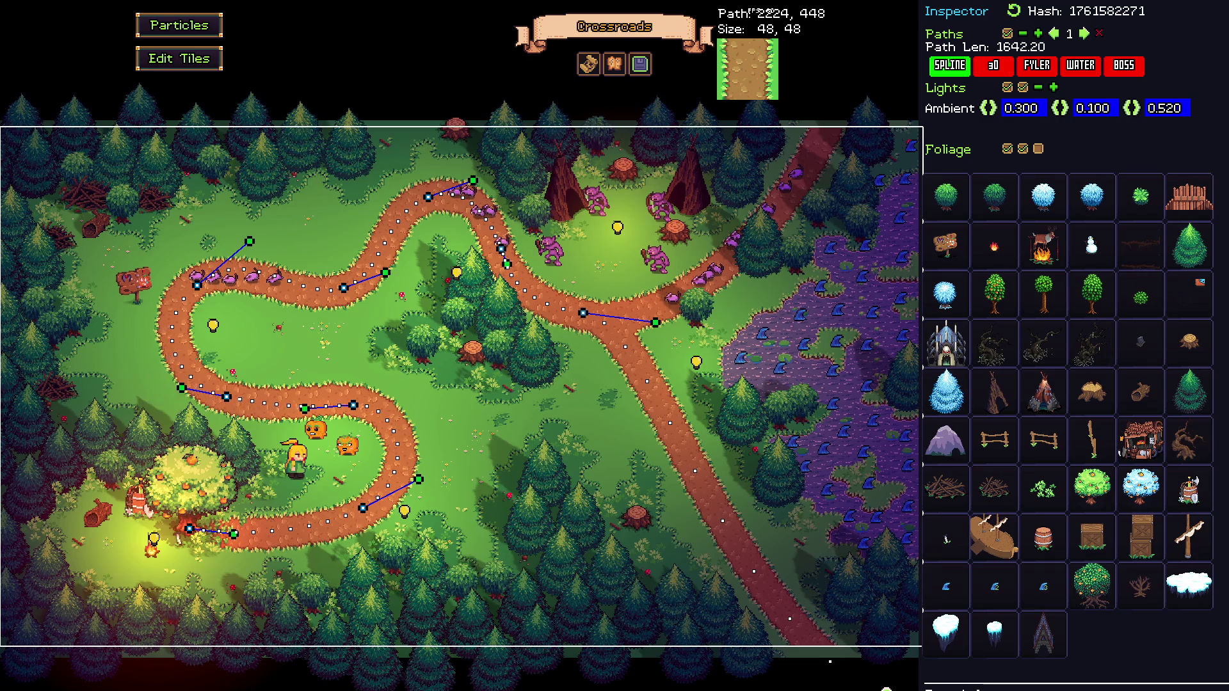
pyautogui.moveTo(199, 288); pyautogui.dragTo(198, 286)
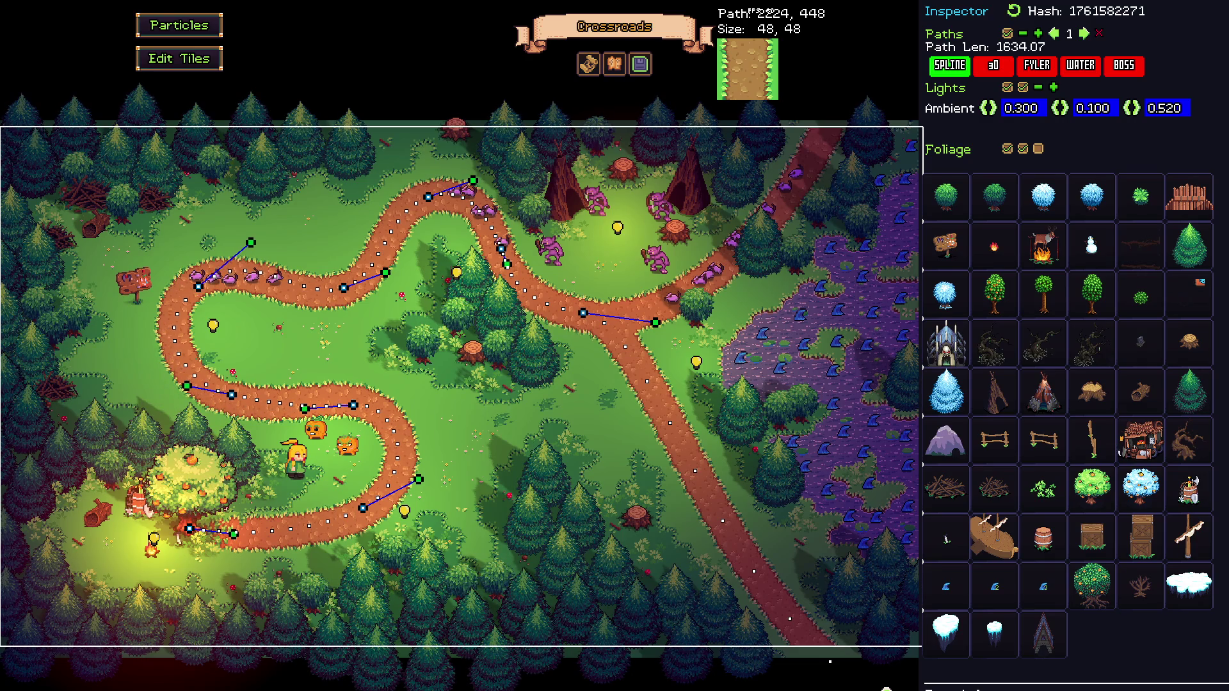
pyautogui.moveTo(231, 394); pyautogui.dragTo(230, 398)
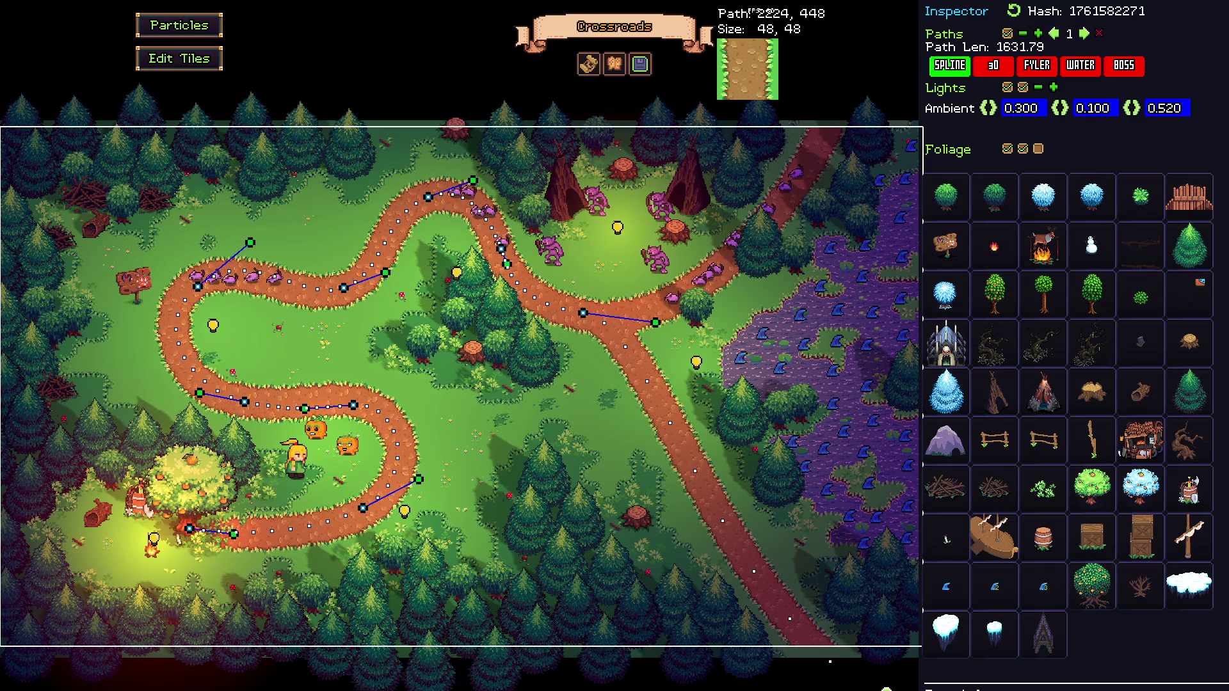
pyautogui.moveTo(198, 287); pyautogui.dragTo(192, 291)
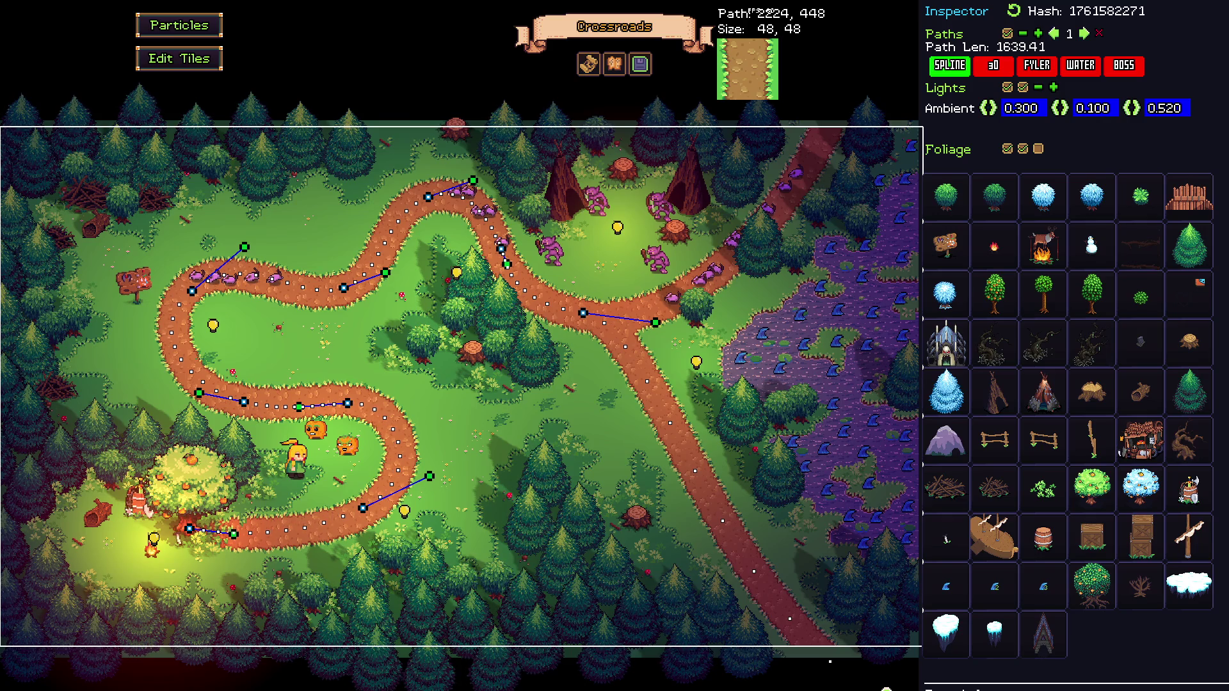
pyautogui.moveTo(347, 402); pyautogui.dragTo(289, 403)
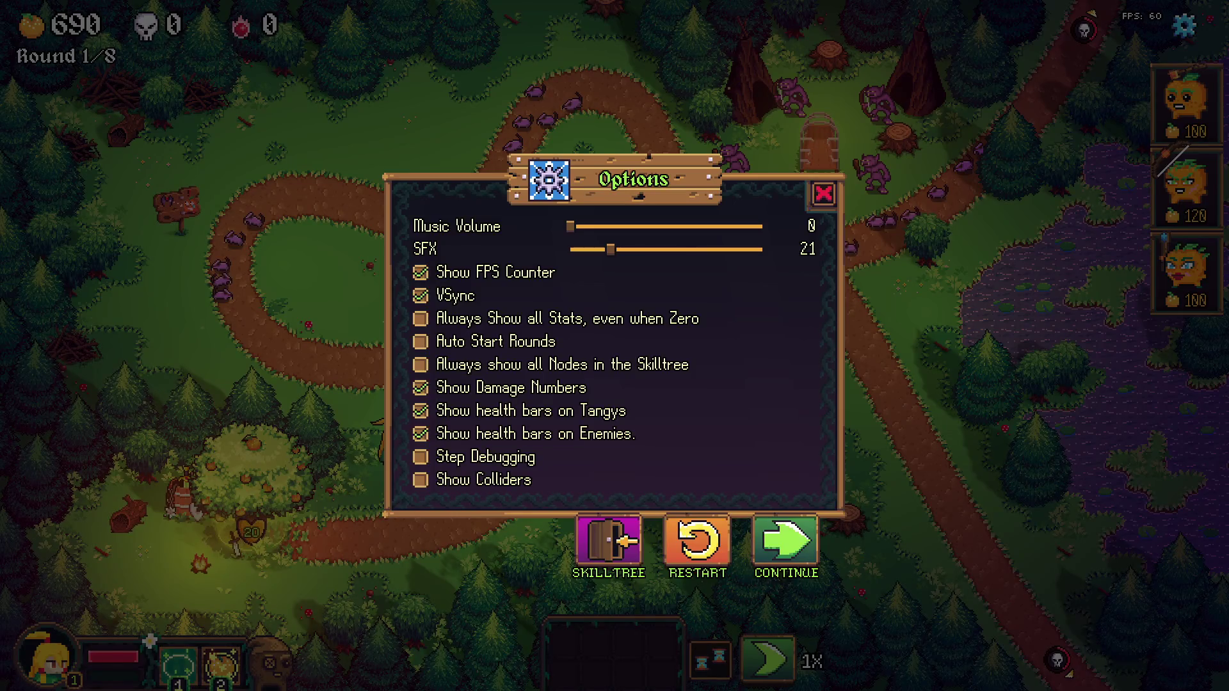
# Step: In VS Code's game.cpp, change the liftTimer increment to animationDT * 2
pyautogui.hotkey('alt', 'Tab')
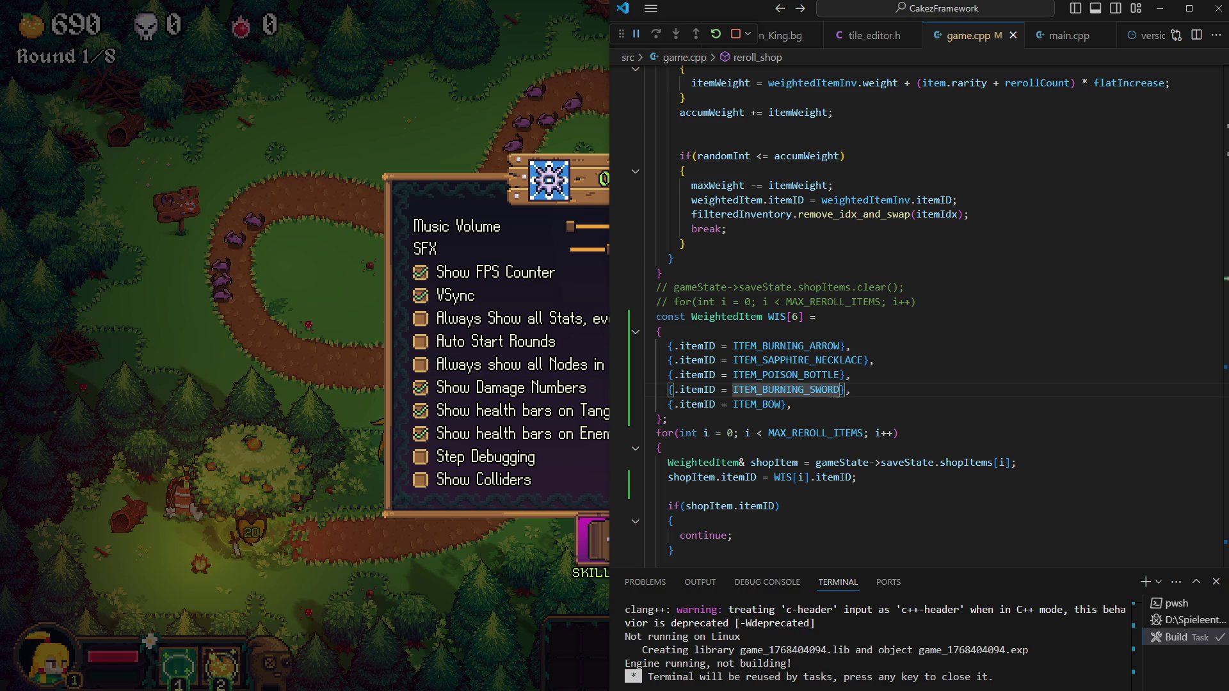
pyautogui.scroll(-15, 912, 308)
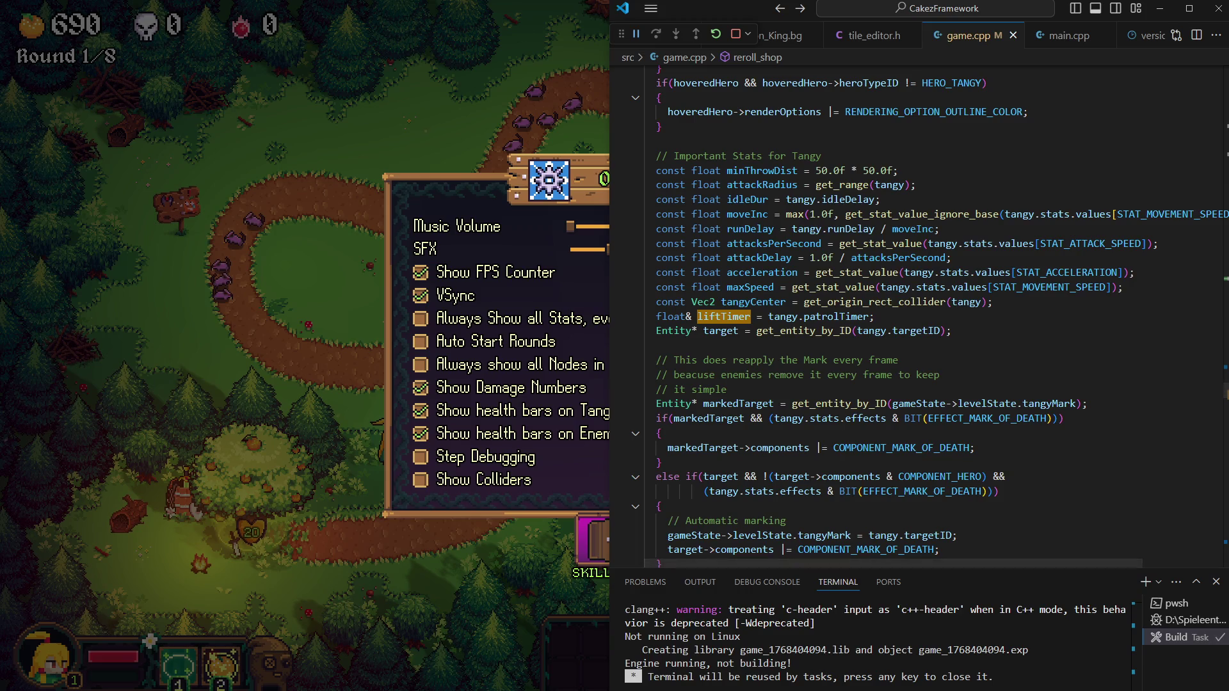
pyautogui.scroll(-5, 698, 315)
pyautogui.doubleClick(691, 316)
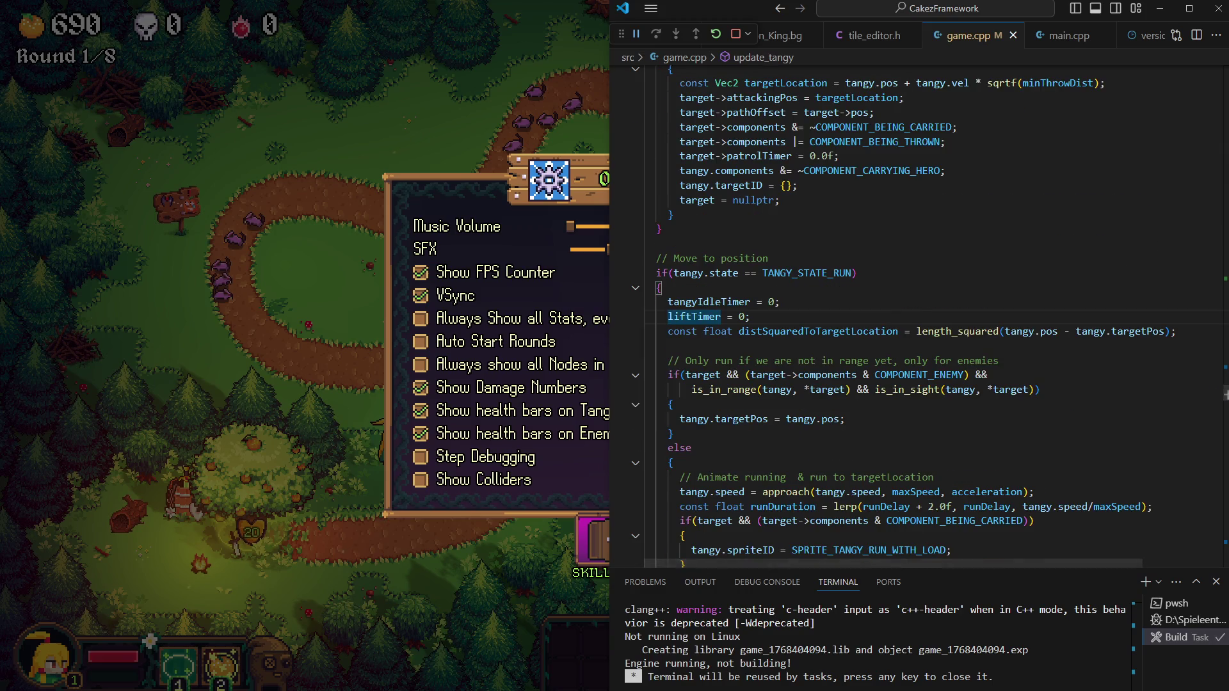
pyautogui.press('F3')
pyautogui.press('F3')
pyautogui.press('End')
pyautogui.press('Left')
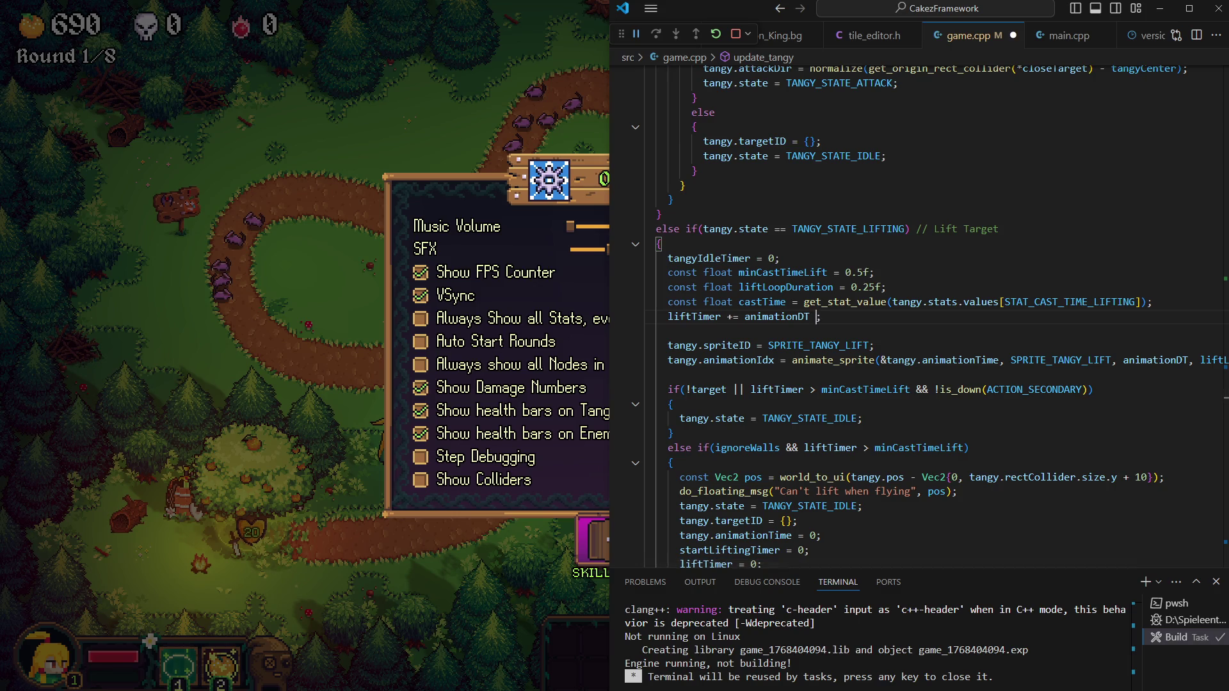
# Step: Save, rebuild the game, and return to the running full-screen game
pyautogui.hotkey('ctrl', 'shift', 'b')
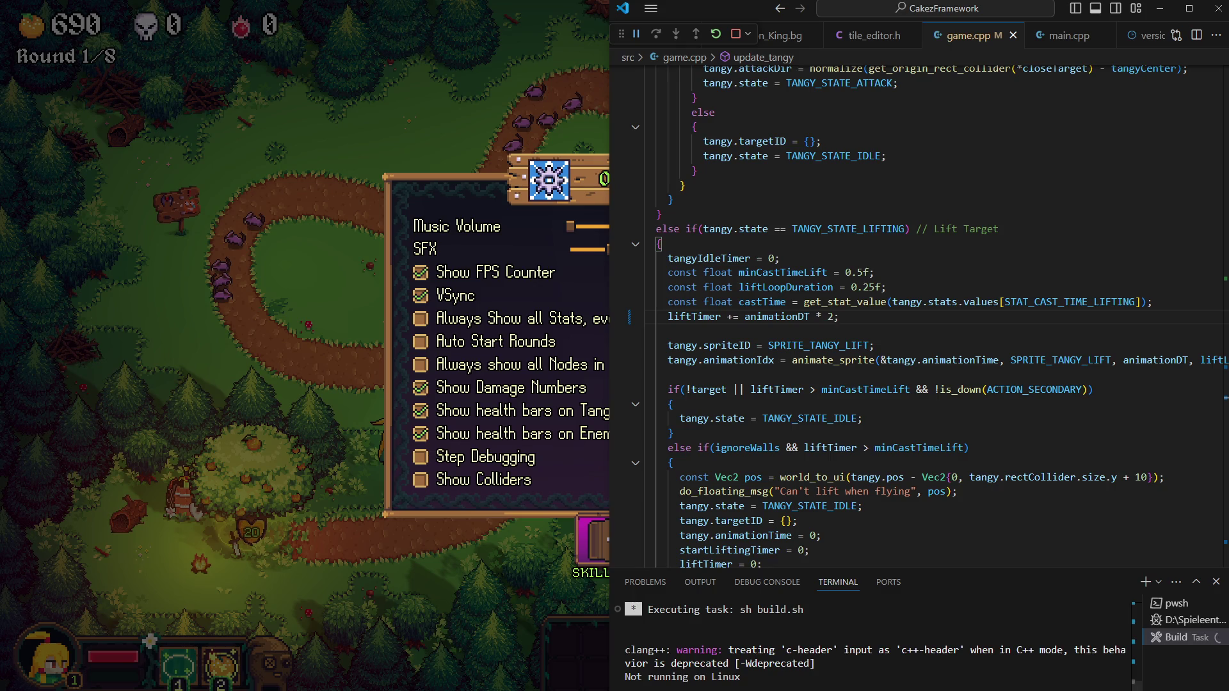
pyautogui.press('Escape')
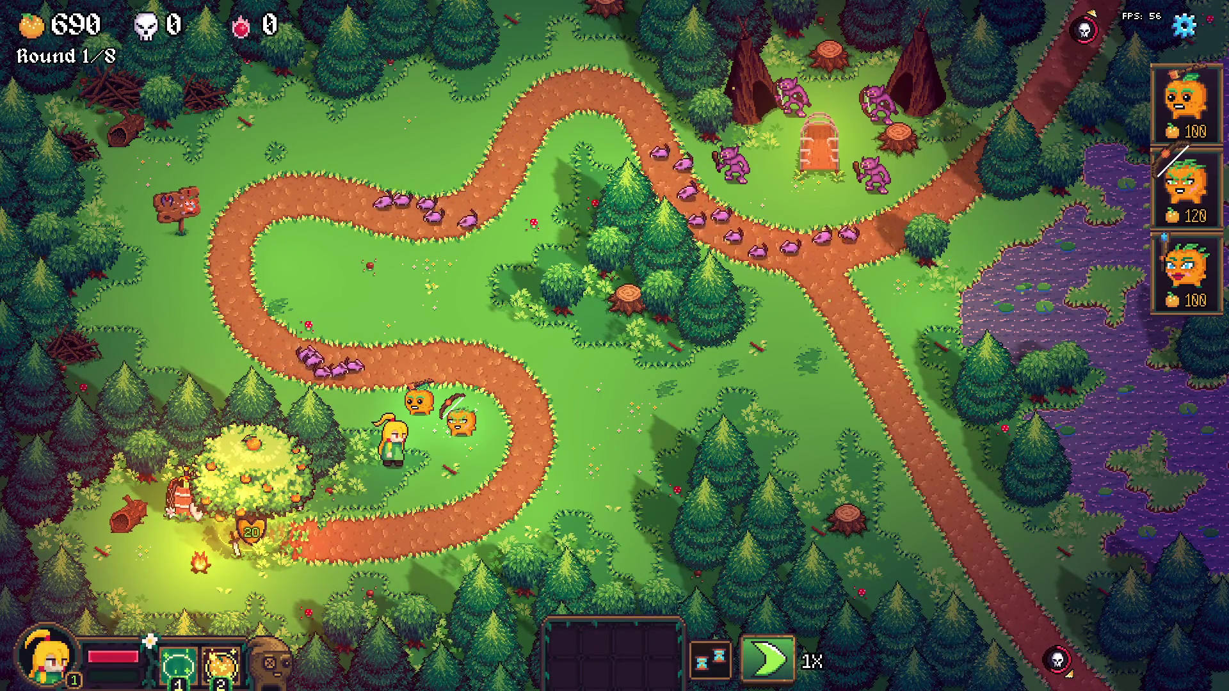
# Step: Walk the hero around beside the orange towers using the movement keys
pyautogui.hotkey('w', 'a')
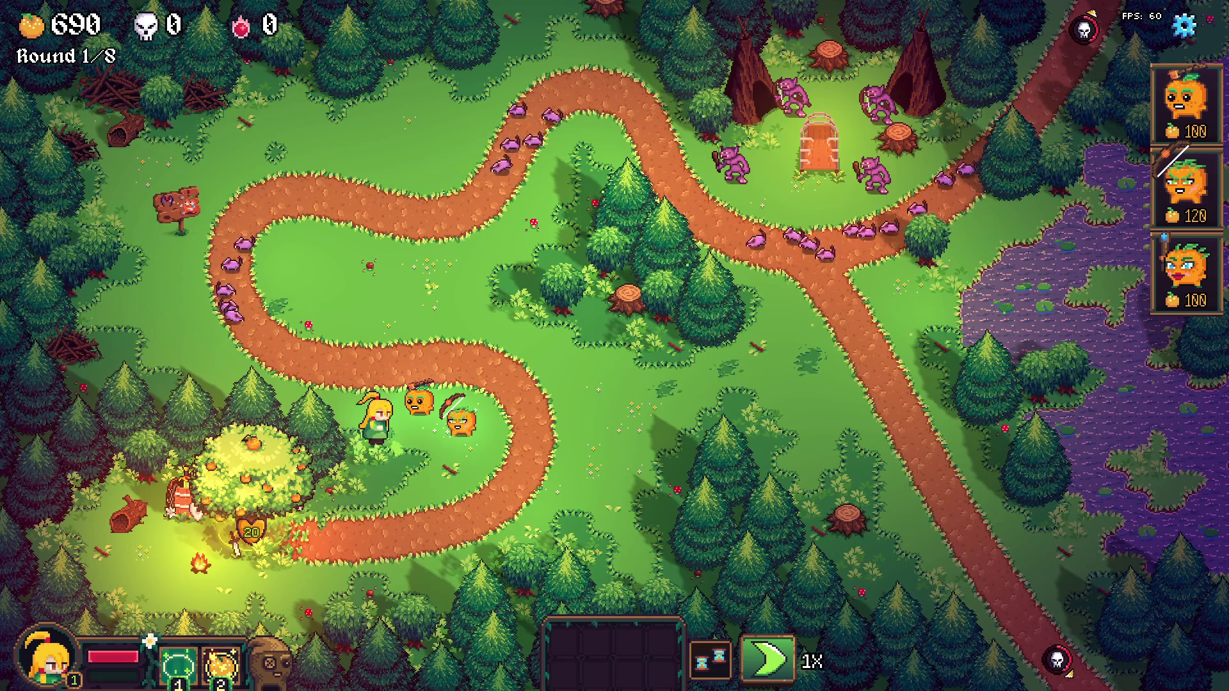
pyautogui.press('a')
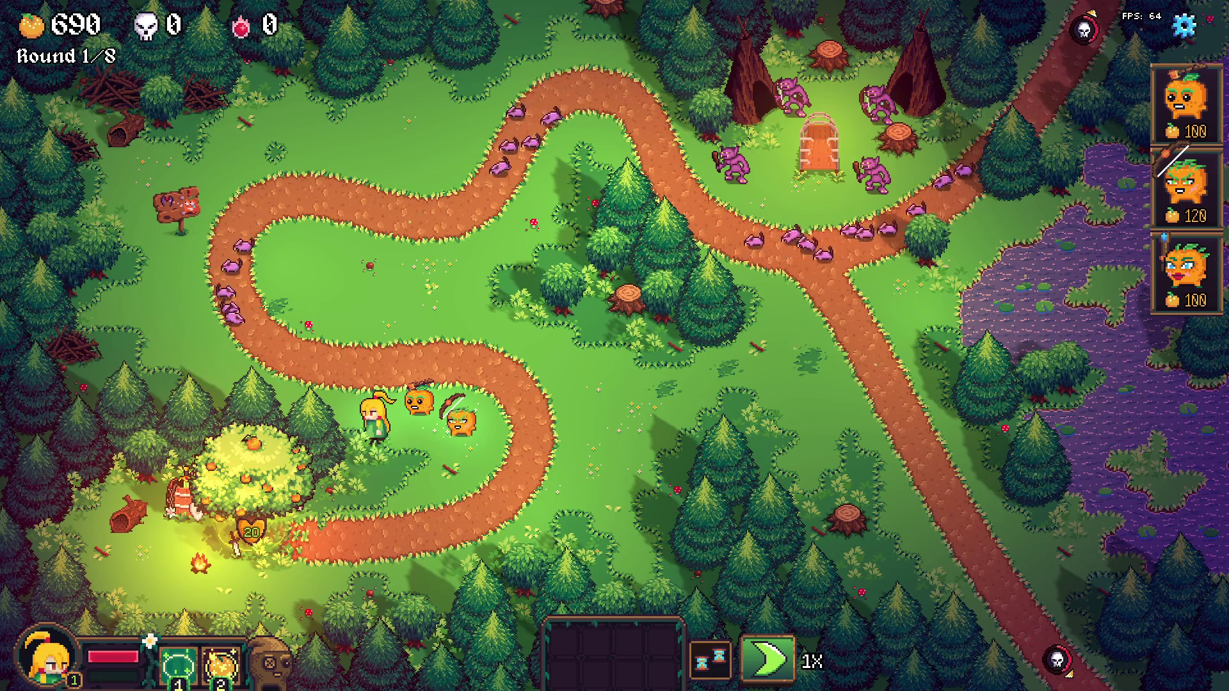
pyautogui.hotkey('s', 'd')
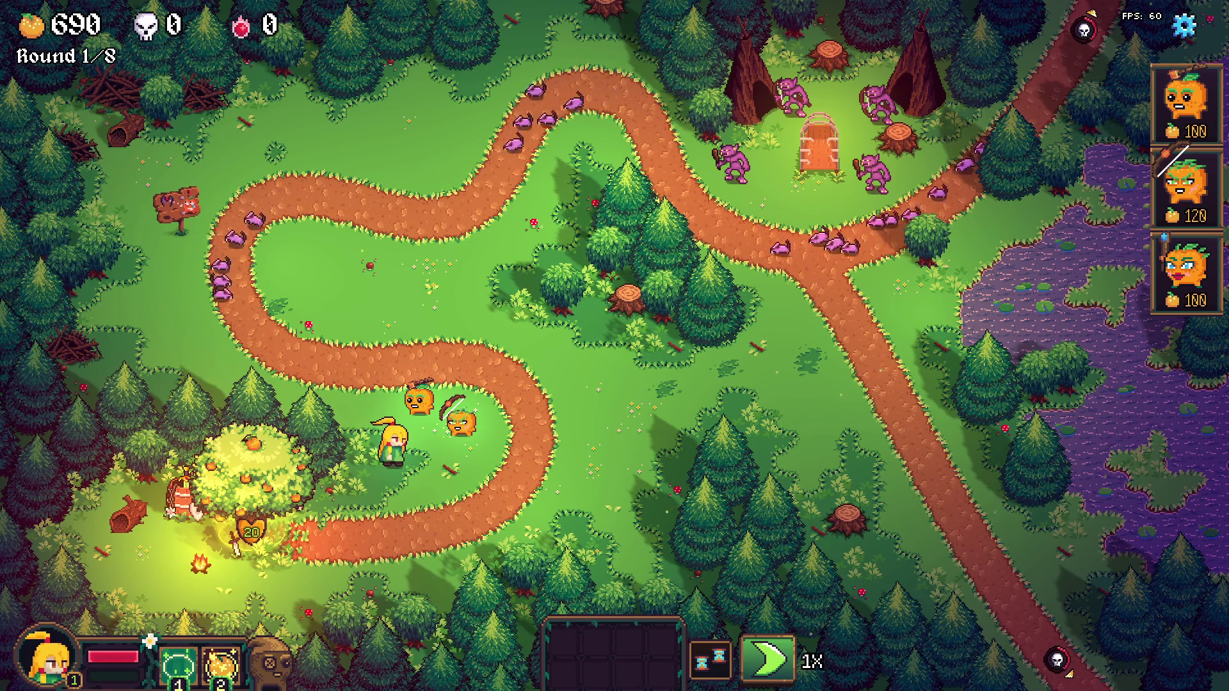
pyautogui.hotkey('w', 'a')
pyautogui.hotkey('s', 'd')
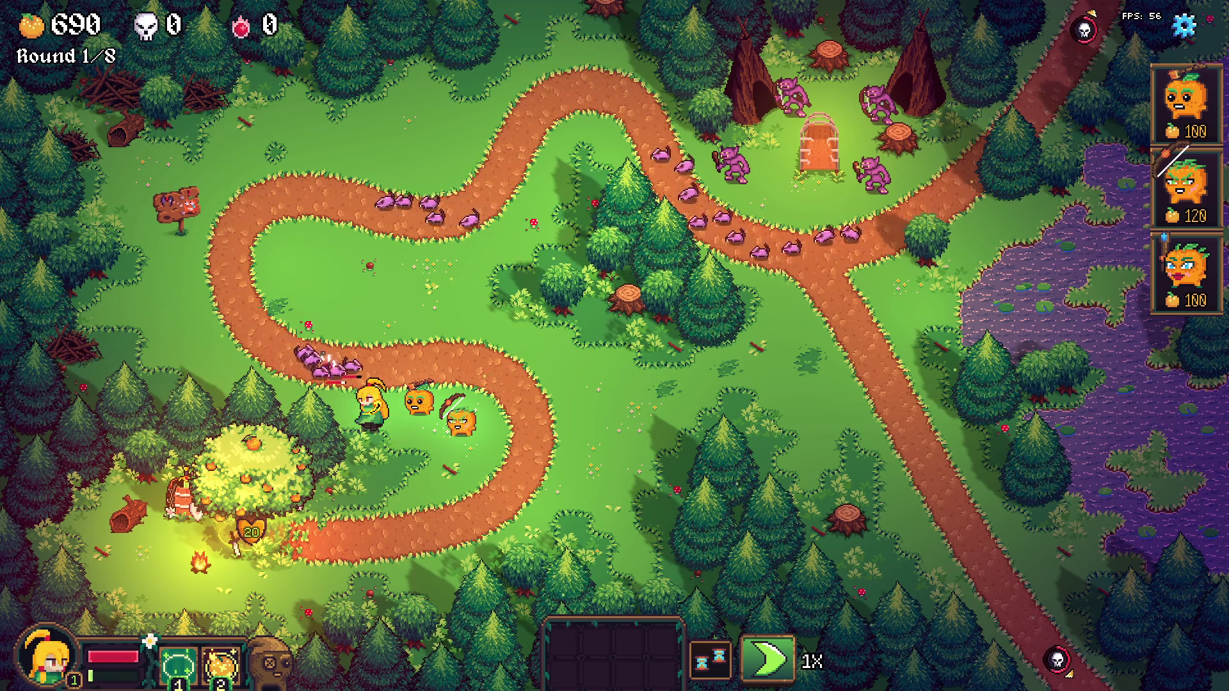
# Step: Toggle the game to double speed, resume normal speed, then pause it
pyautogui.press('f')
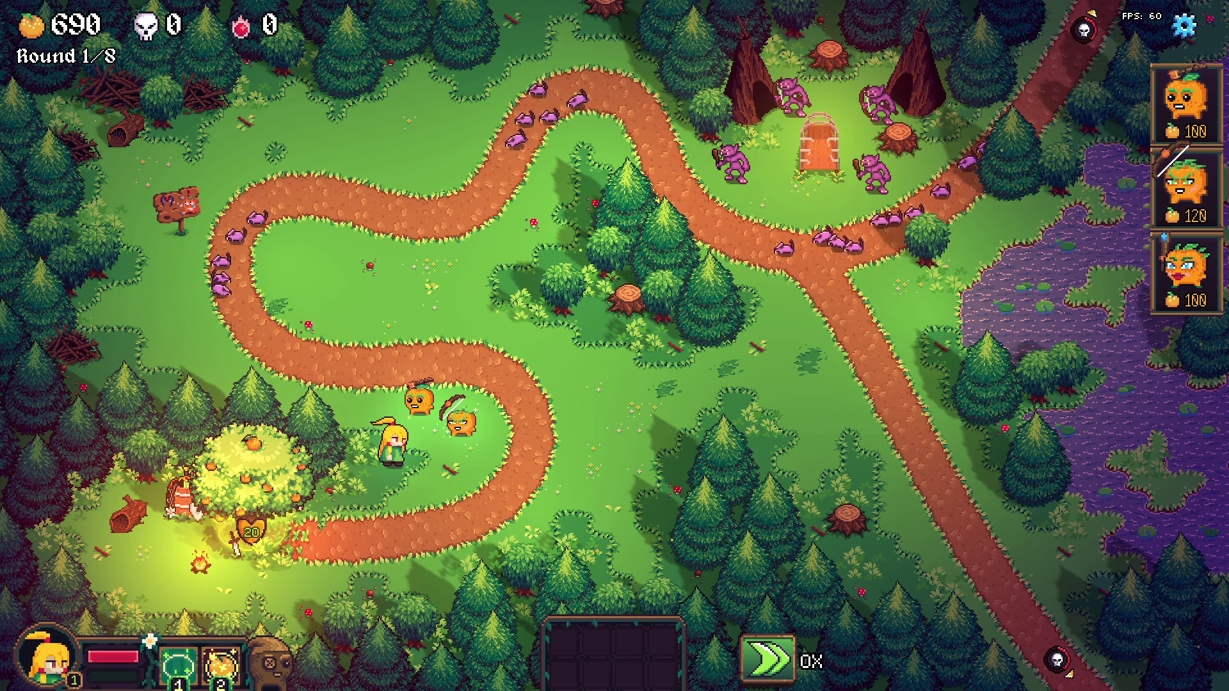
pyautogui.press('space')
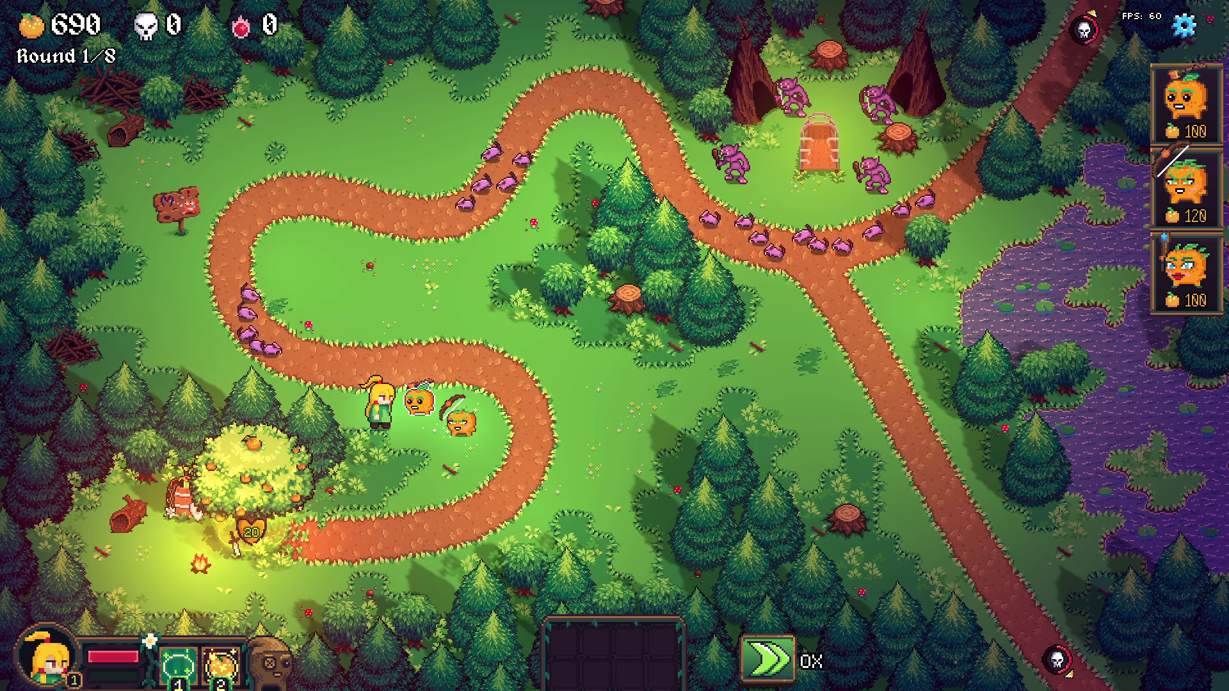
pyautogui.press('space')
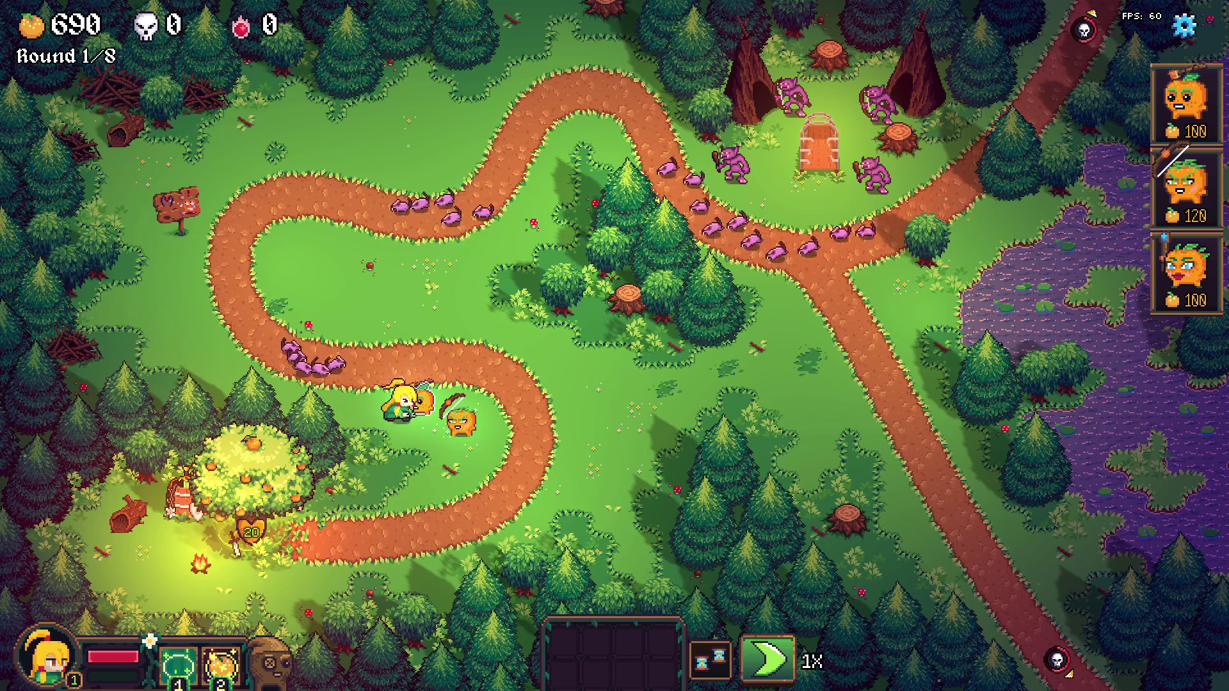
pyautogui.press('space')
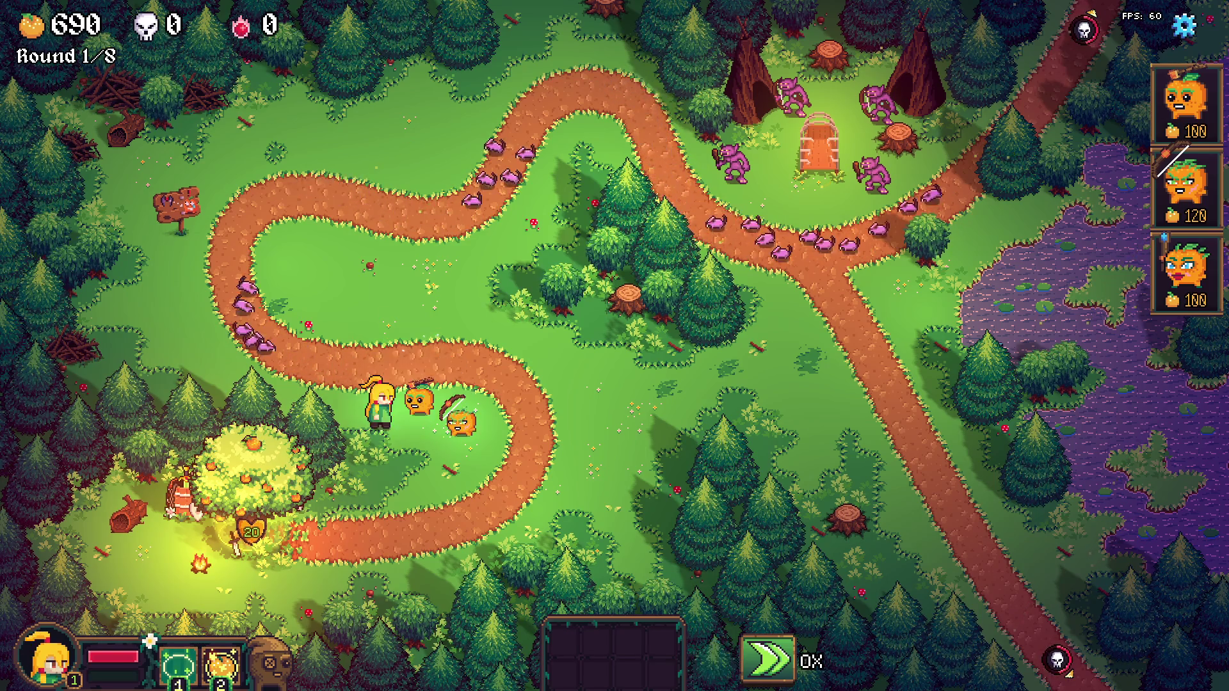
# Step: Restart the Crossroads level from the start via Options and confirm
pyautogui.press('Escape')
pyautogui.press('r')
pyautogui.press('Return')
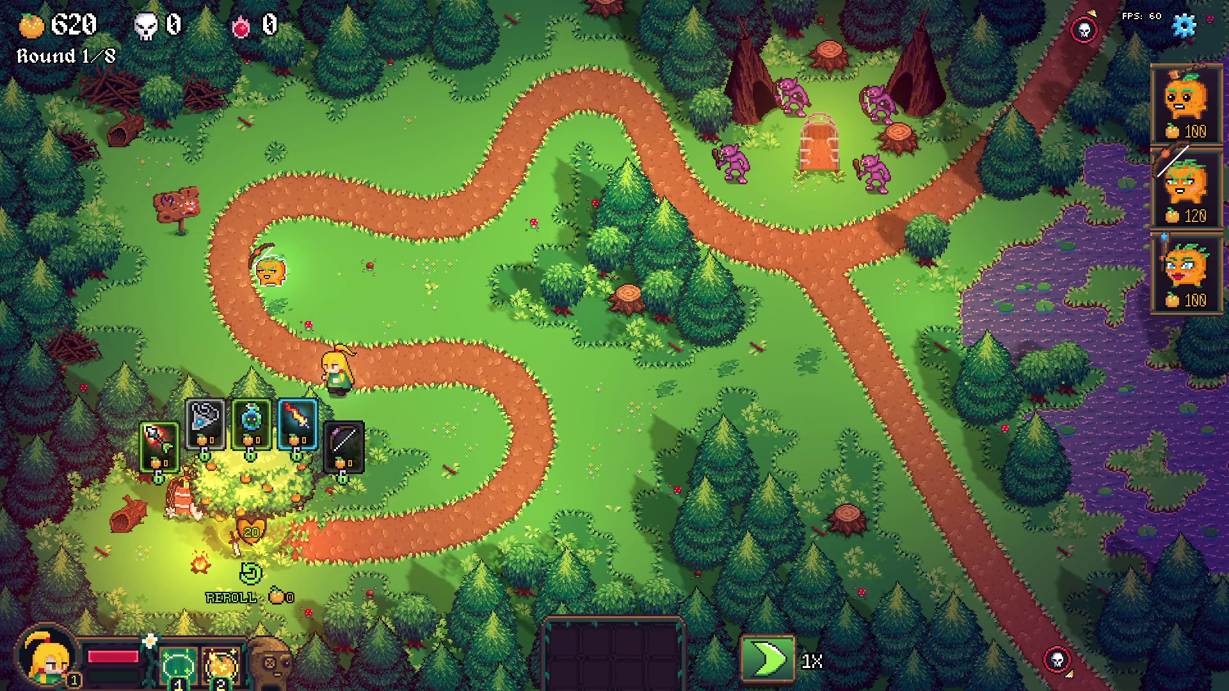
# Step: Reposition the orange tower near the path bend and place a second tower for 100 oranges
pyautogui.click(271, 270)
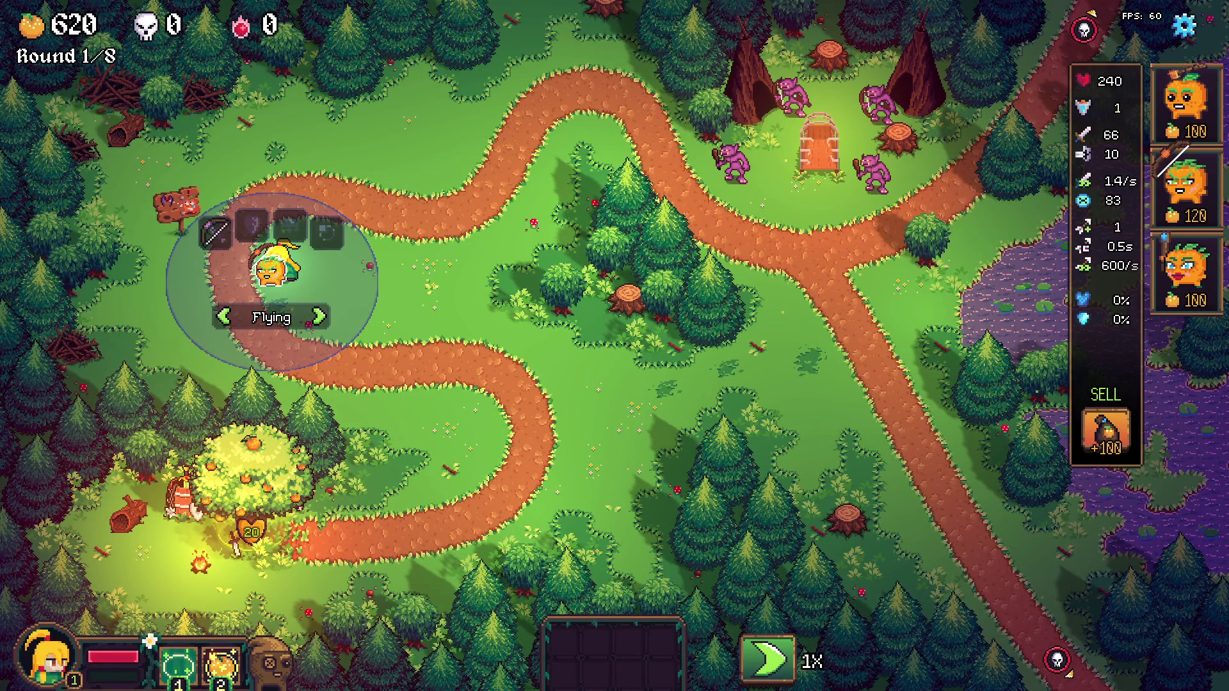
pyautogui.press('w')
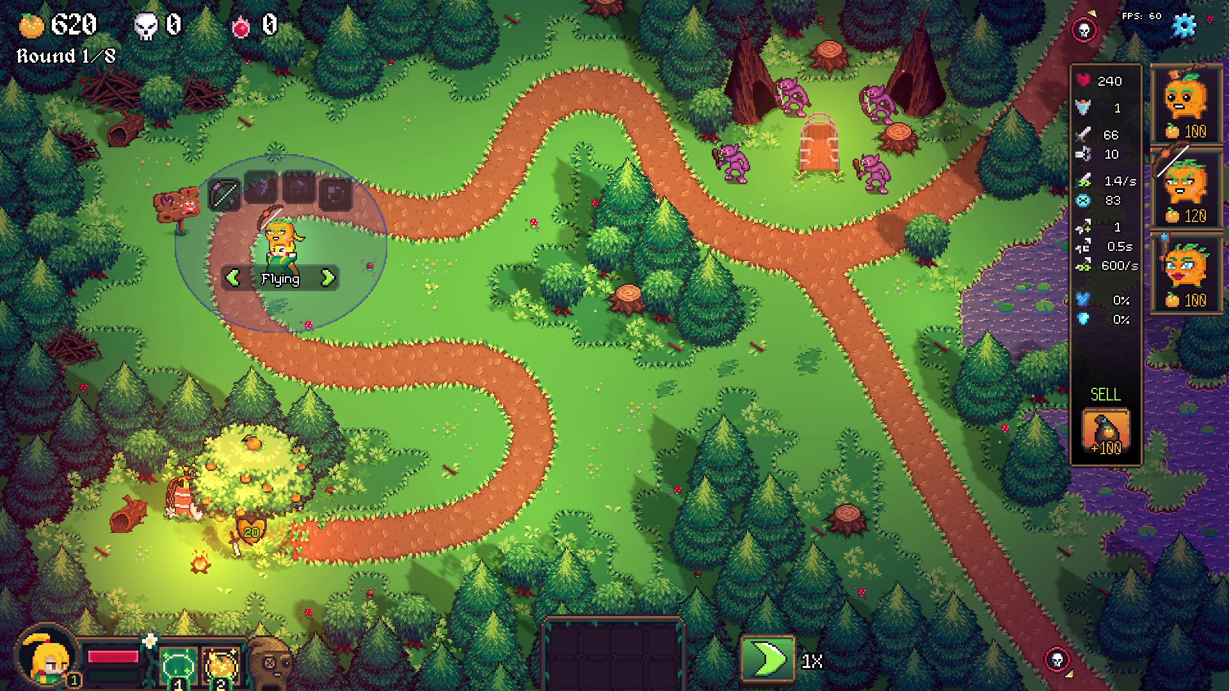
pyautogui.hotkey('s', 'd')
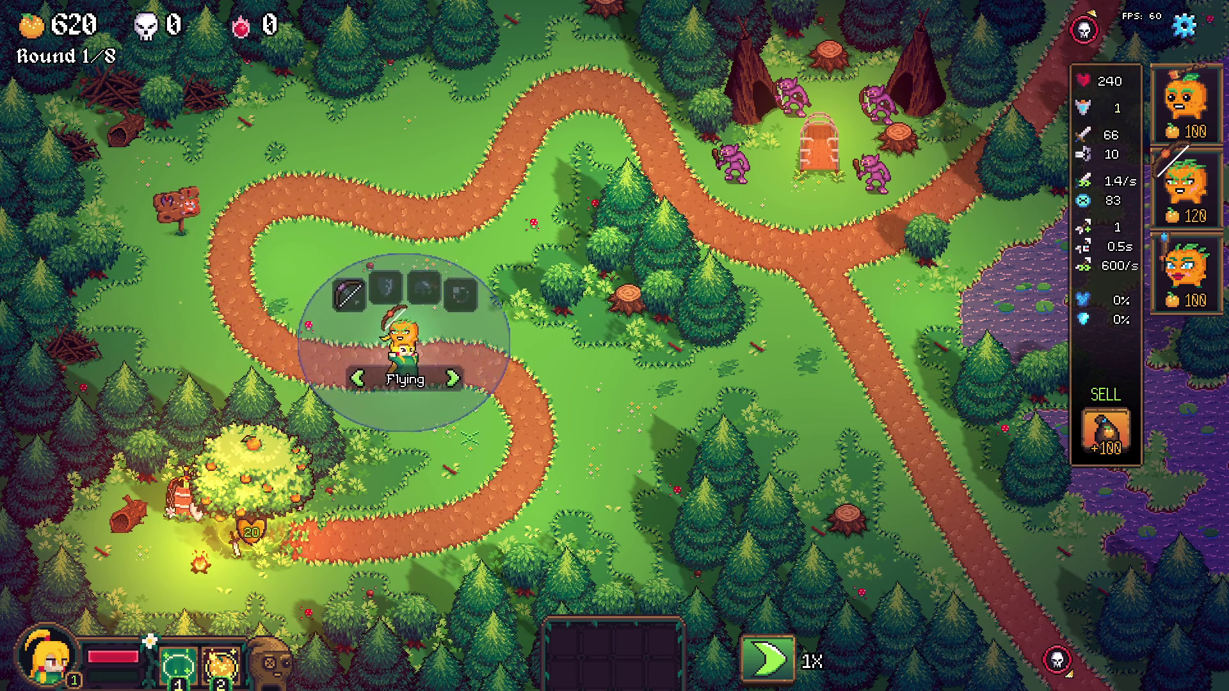
pyautogui.press('space')
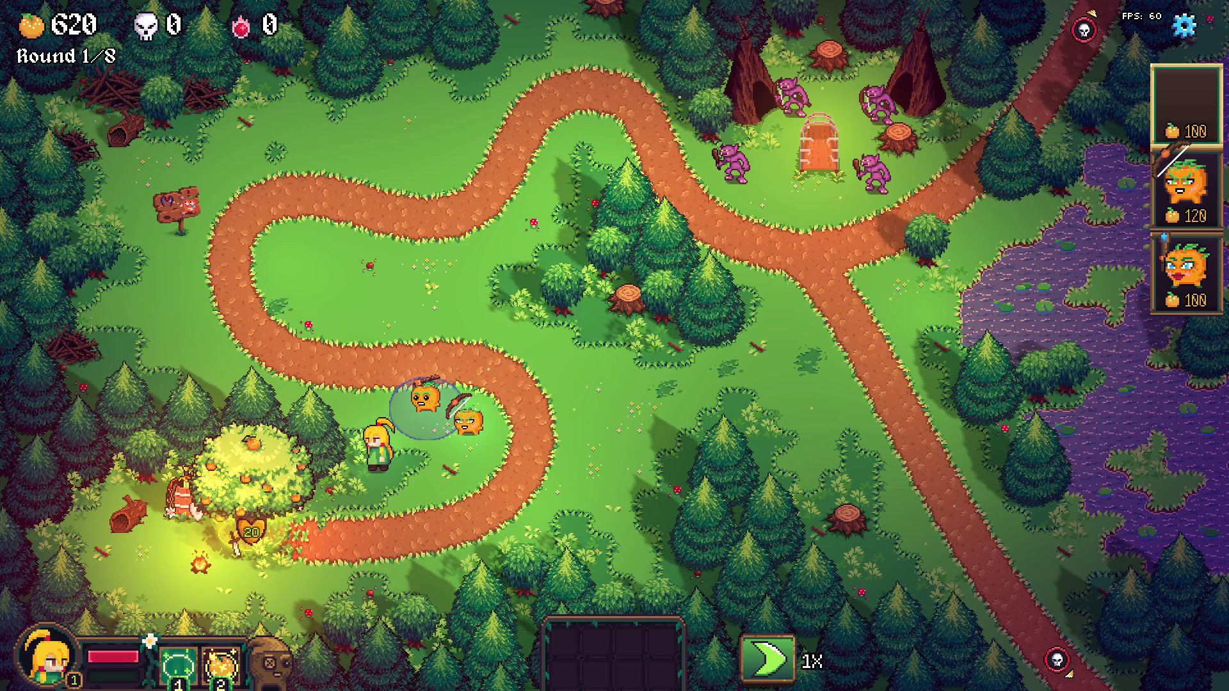
pyautogui.press('space')
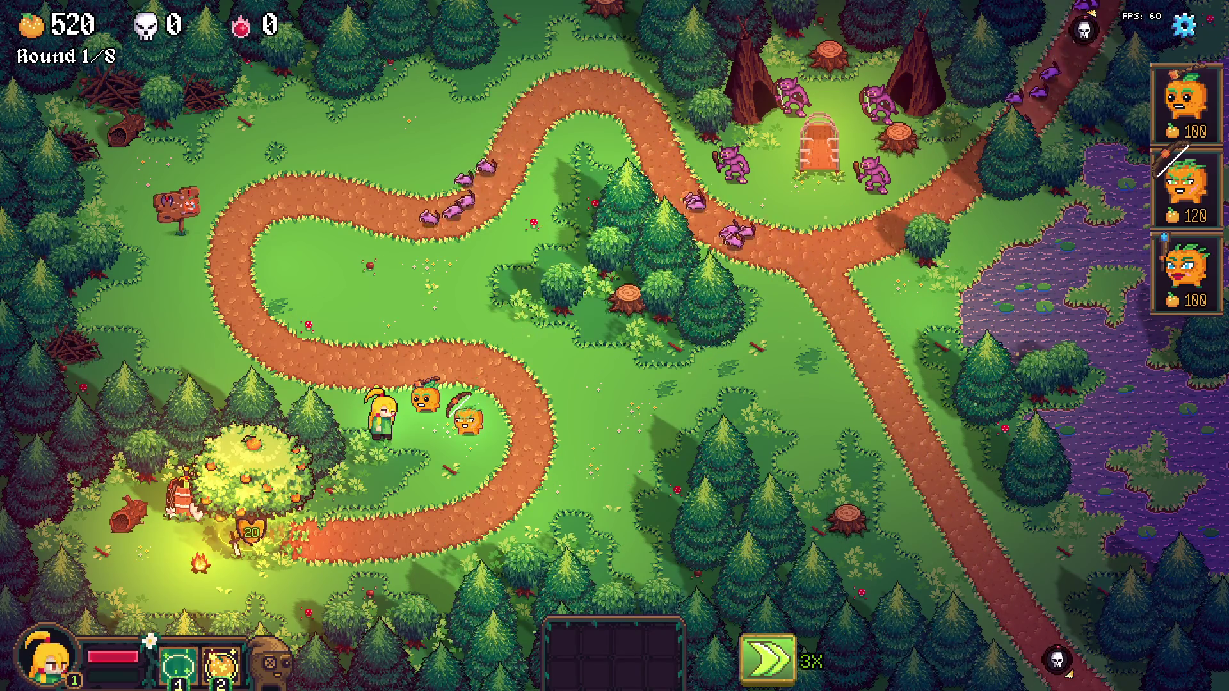
# Step: Start round one, let it play into round 2/8, then pause on the Options menu
pyautogui.press('space')
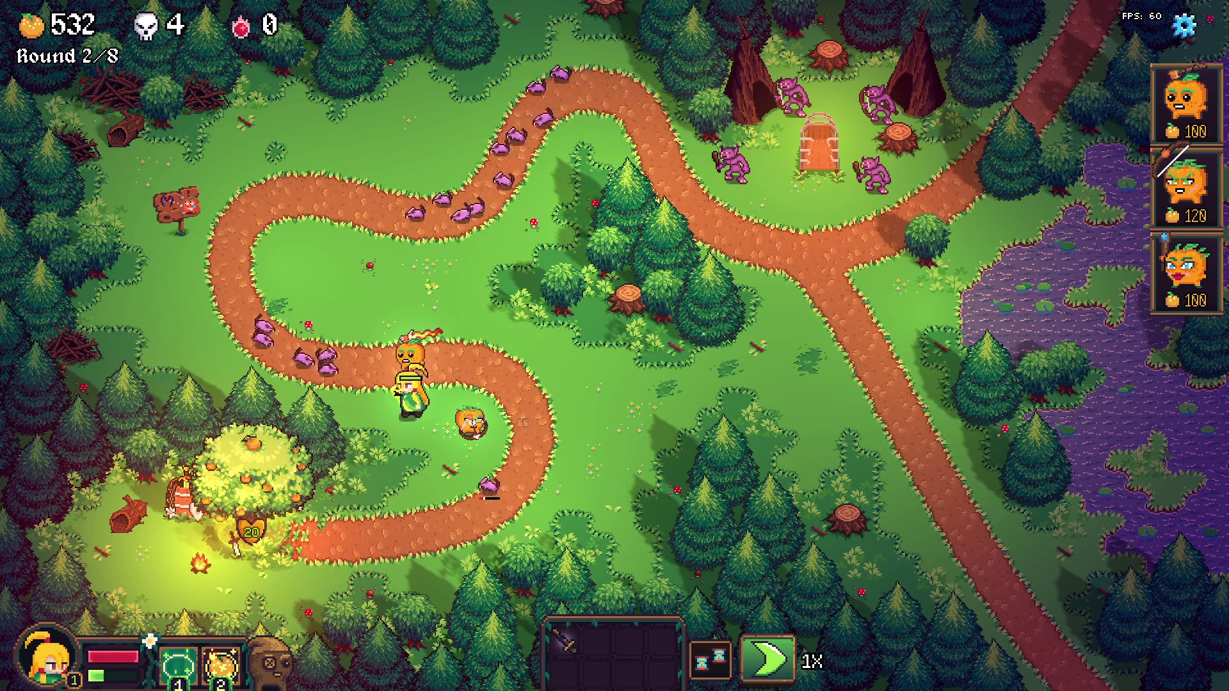
pyautogui.press('Escape')
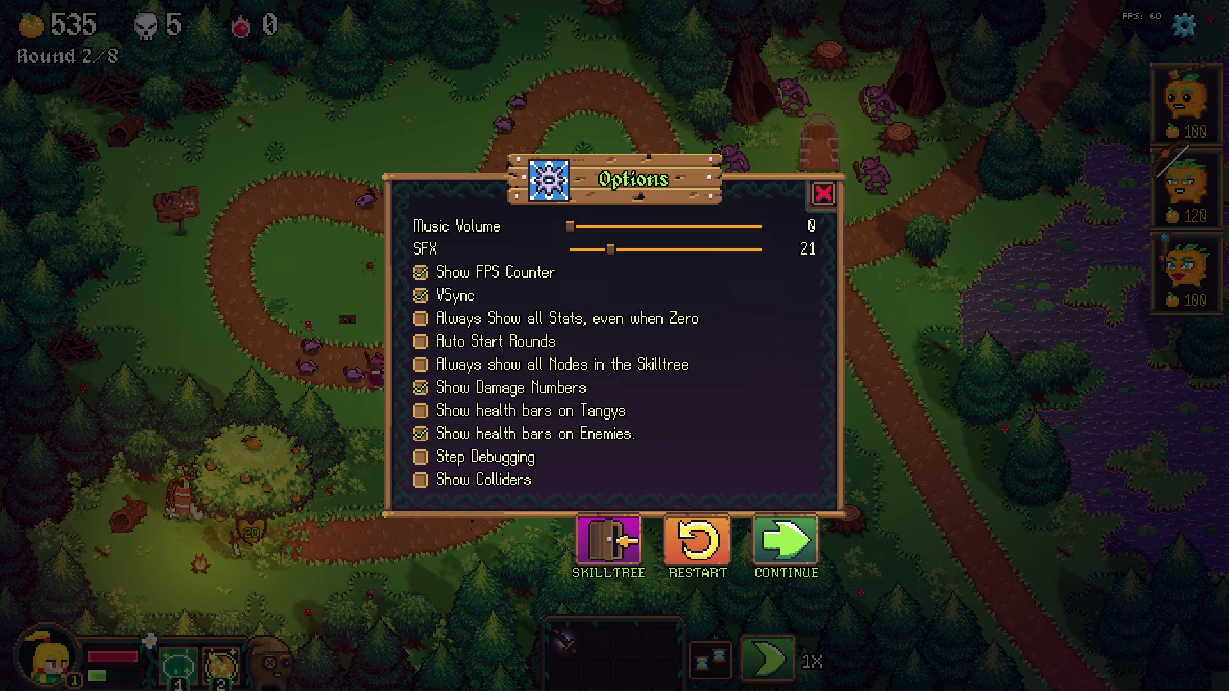
# Step: Restart the level back to round 1 with 520 oranges and confirm
pyautogui.press('Escape')
pyautogui.press('r')
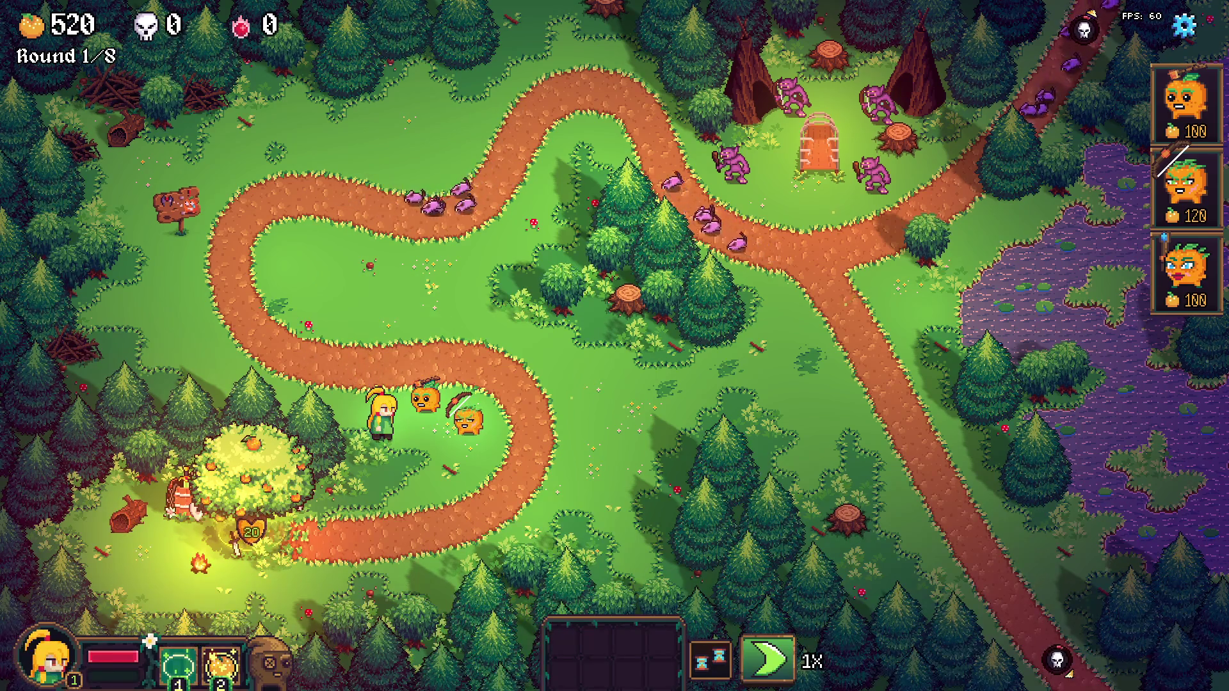
pyautogui.press('Escape')
pyautogui.press('Escape')
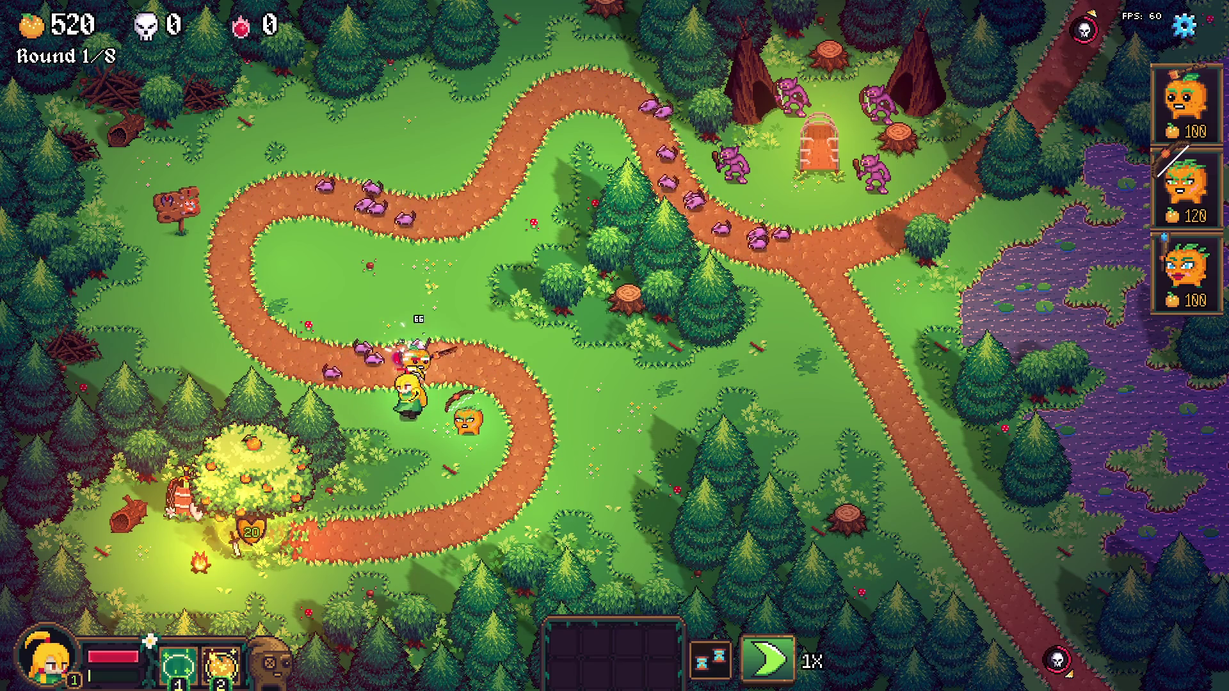
# Step: Visit the item shop at the orange tree, then pause on the Options menu
pyautogui.click(297, 432)
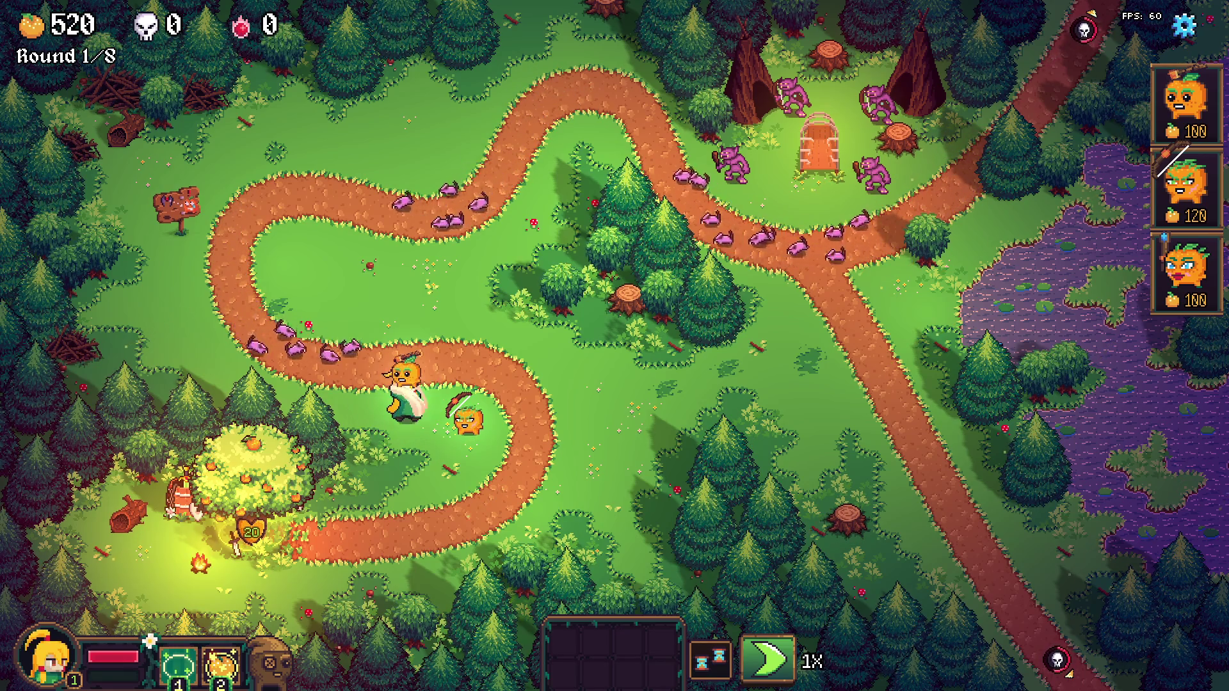
pyautogui.press('s')
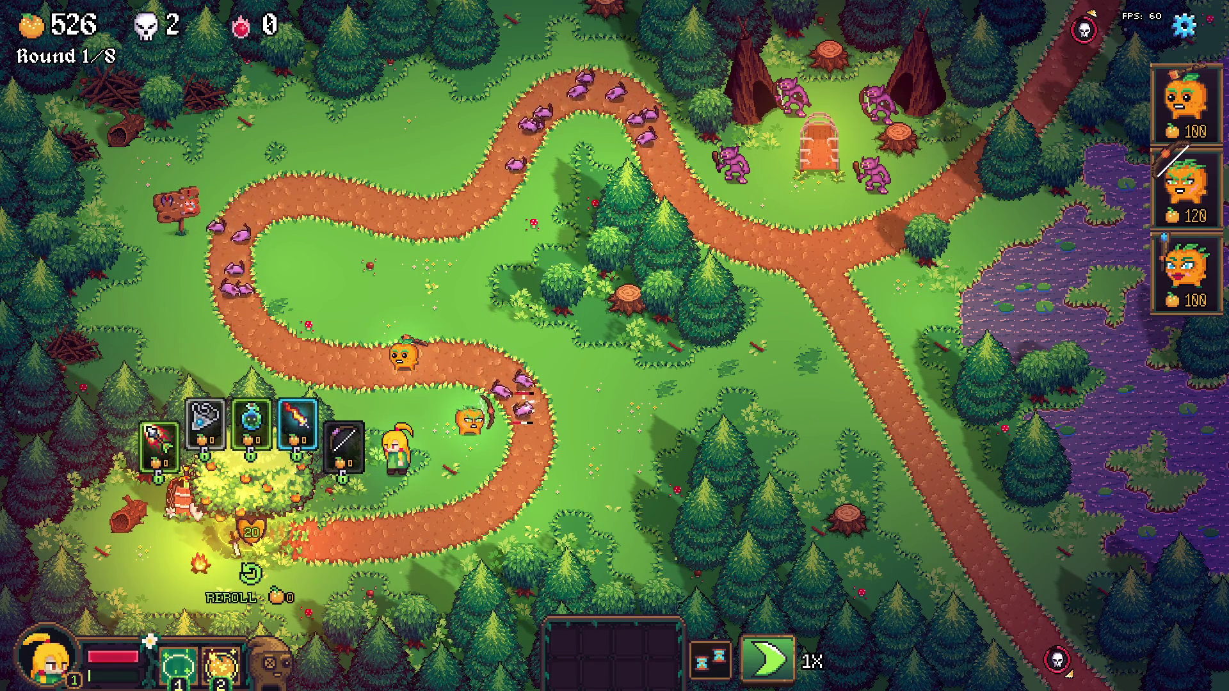
pyautogui.press('Escape')
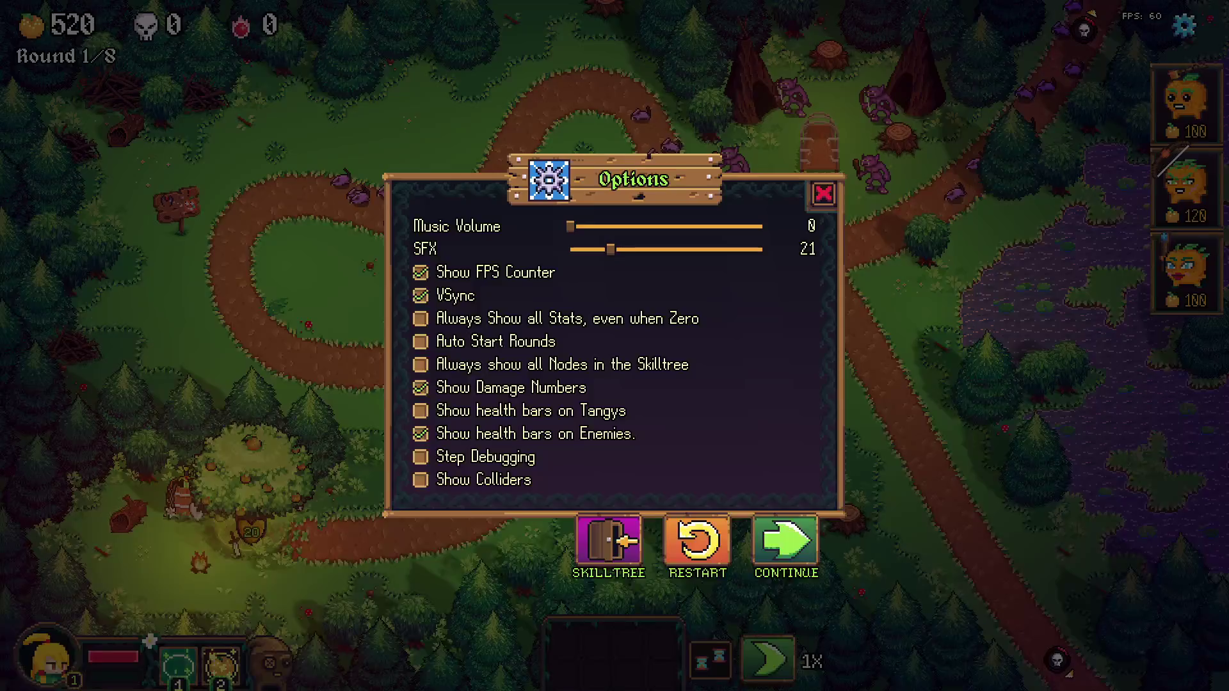
# Step: Confirm leaving the level for the skill tree, resume play, and enter the level editor
pyautogui.press('Return')
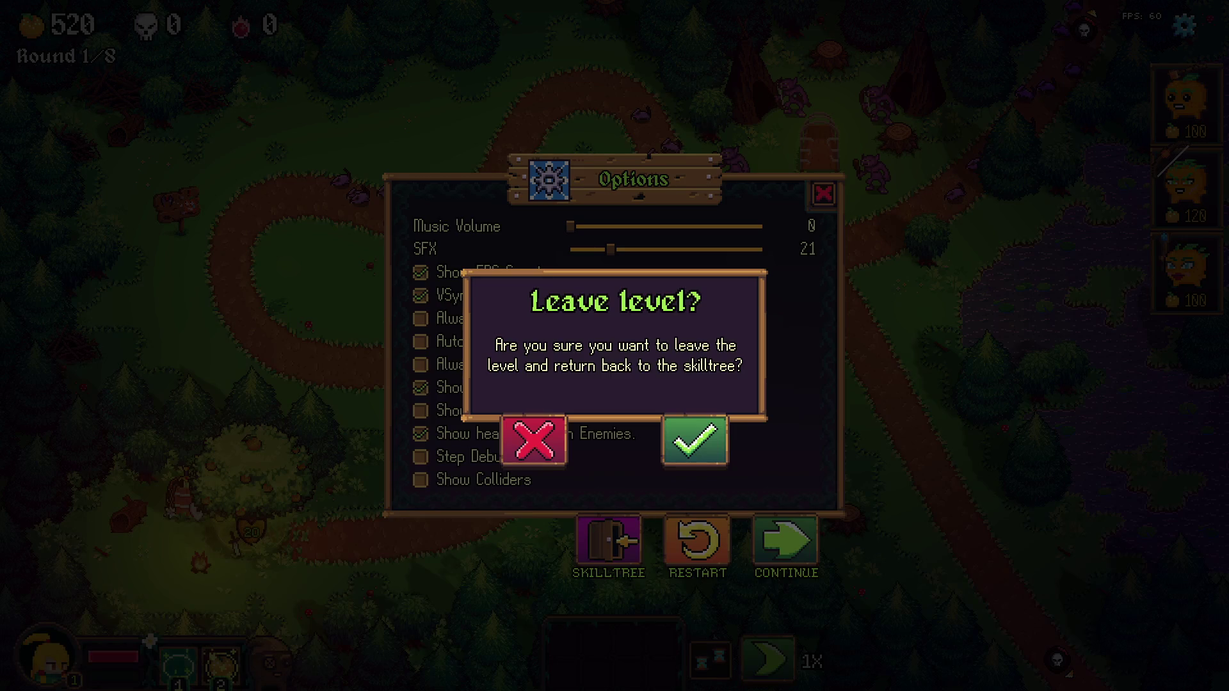
pyautogui.press('Return')
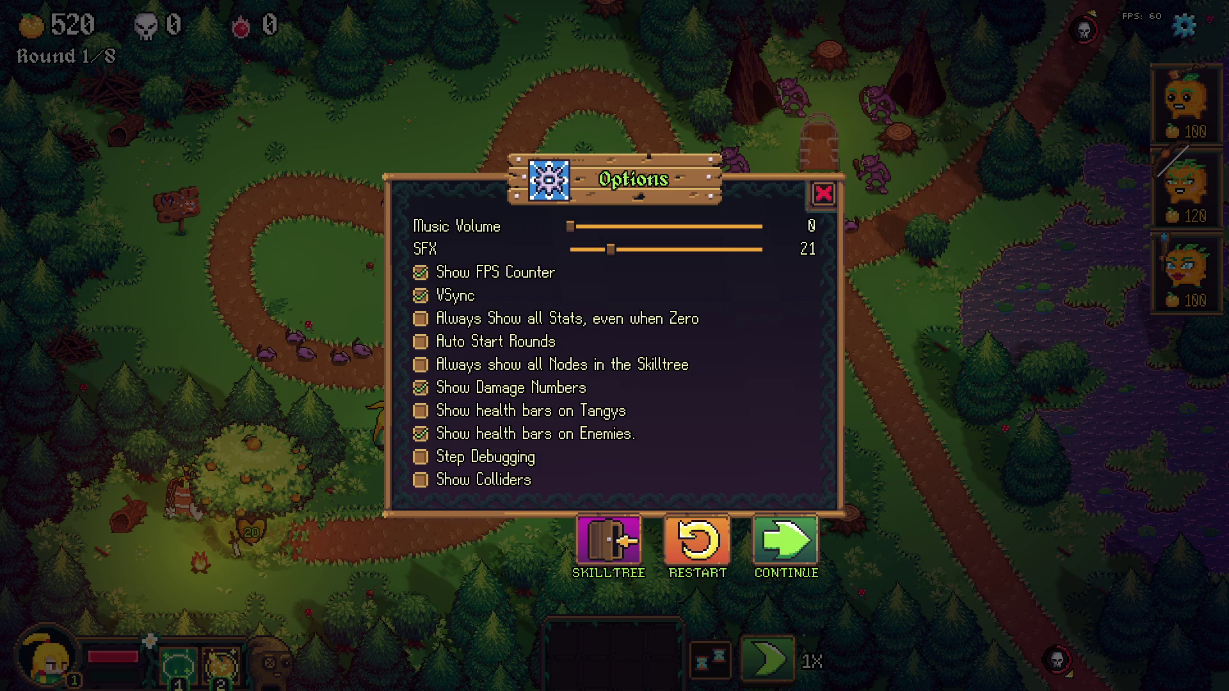
pyautogui.press('Escape')
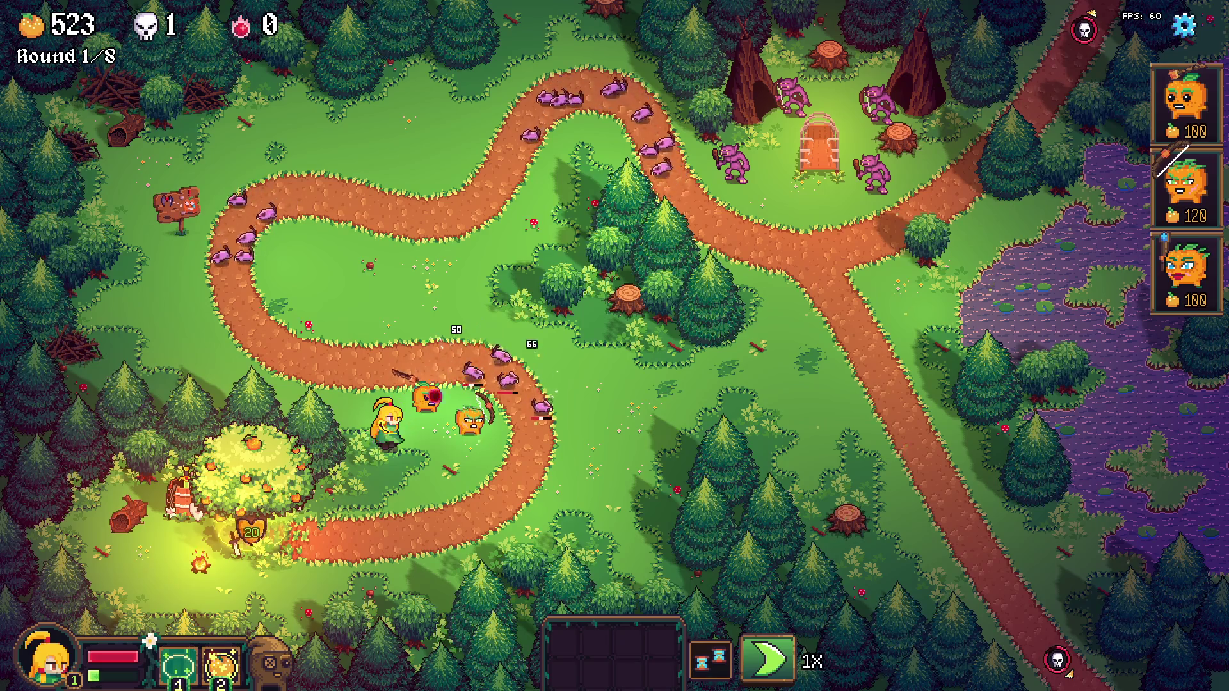
pyautogui.press('F1')
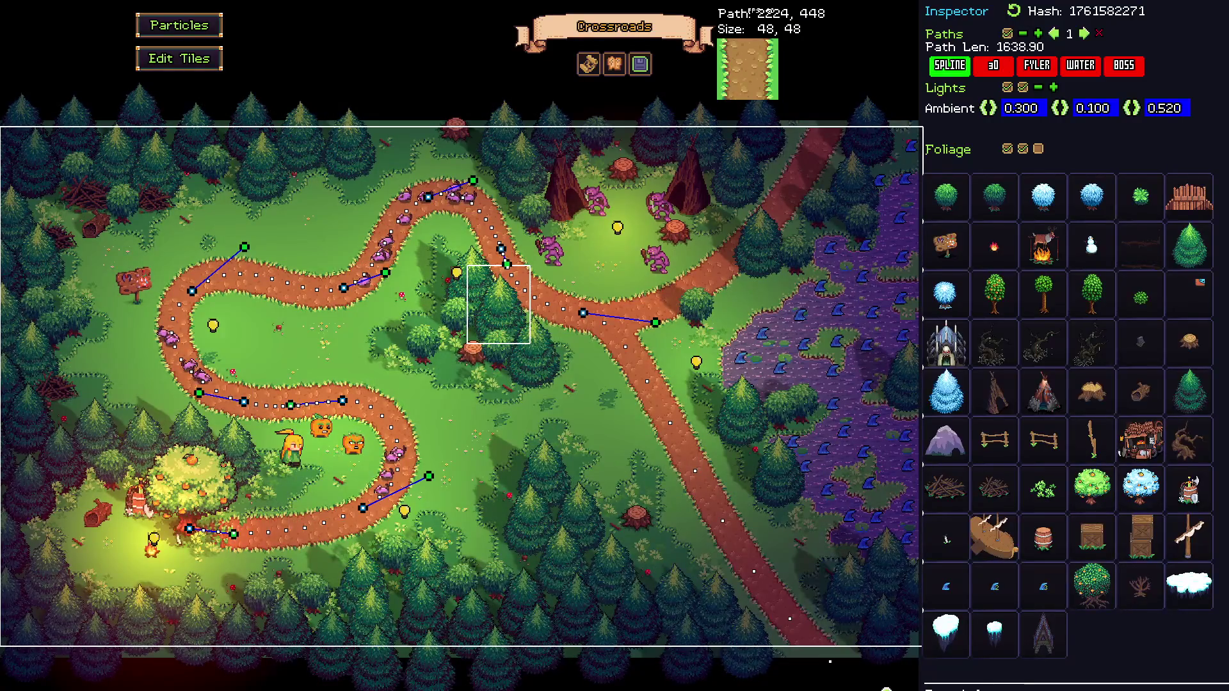
# Step: From the map list, name the level Crossroads and save it
pyautogui.hotkey('ctrl', 'o')
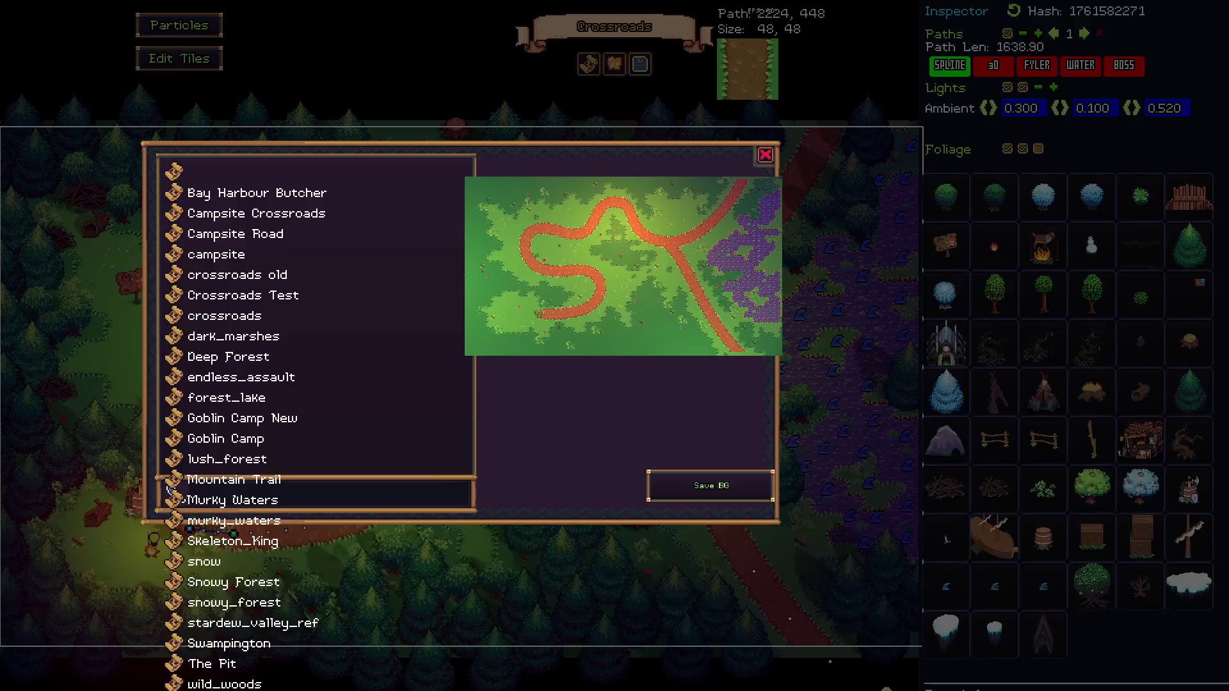
pyautogui.click(167, 487)
pyautogui.write('Crossroads')
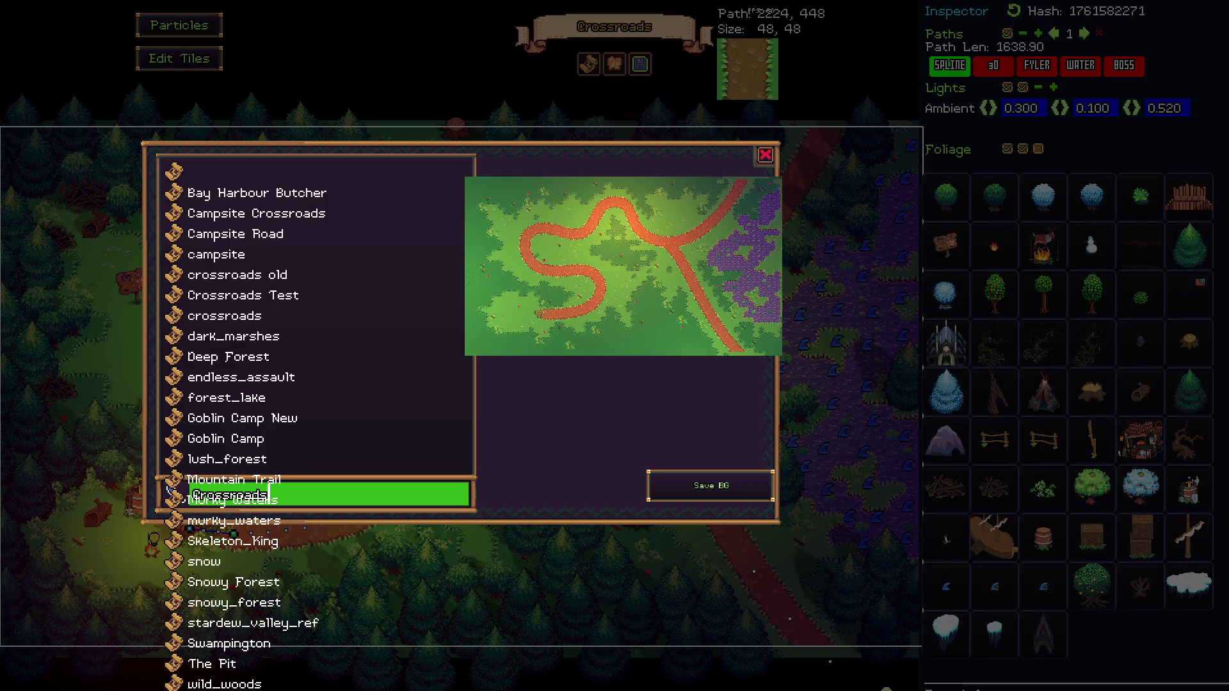
pyautogui.press('Return')
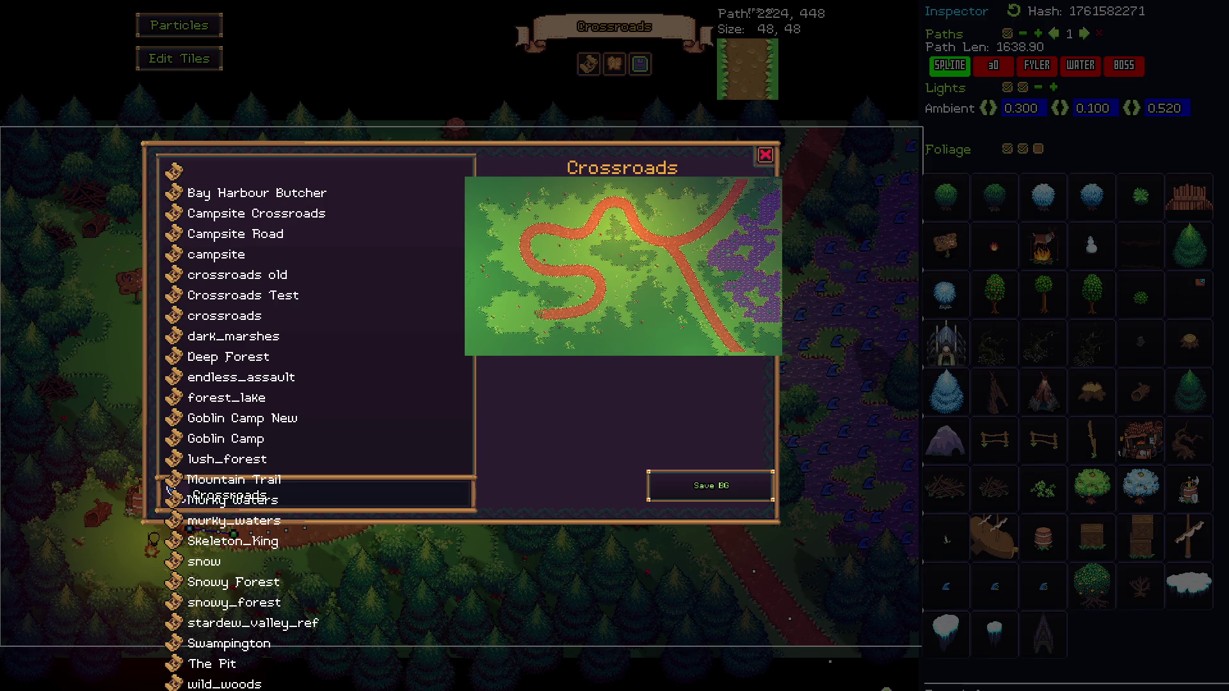
pyautogui.press('Return')
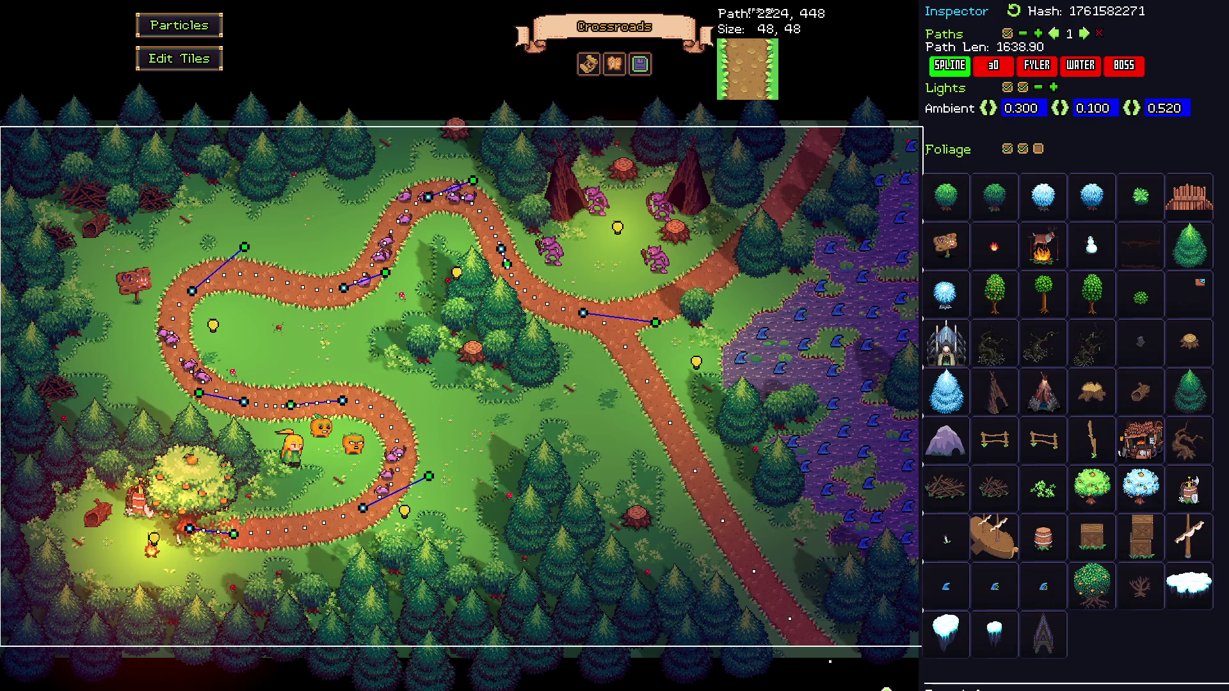
pyautogui.hotkey('ctrl', 's')
pyautogui.press('Return')
pyautogui.press('Return')
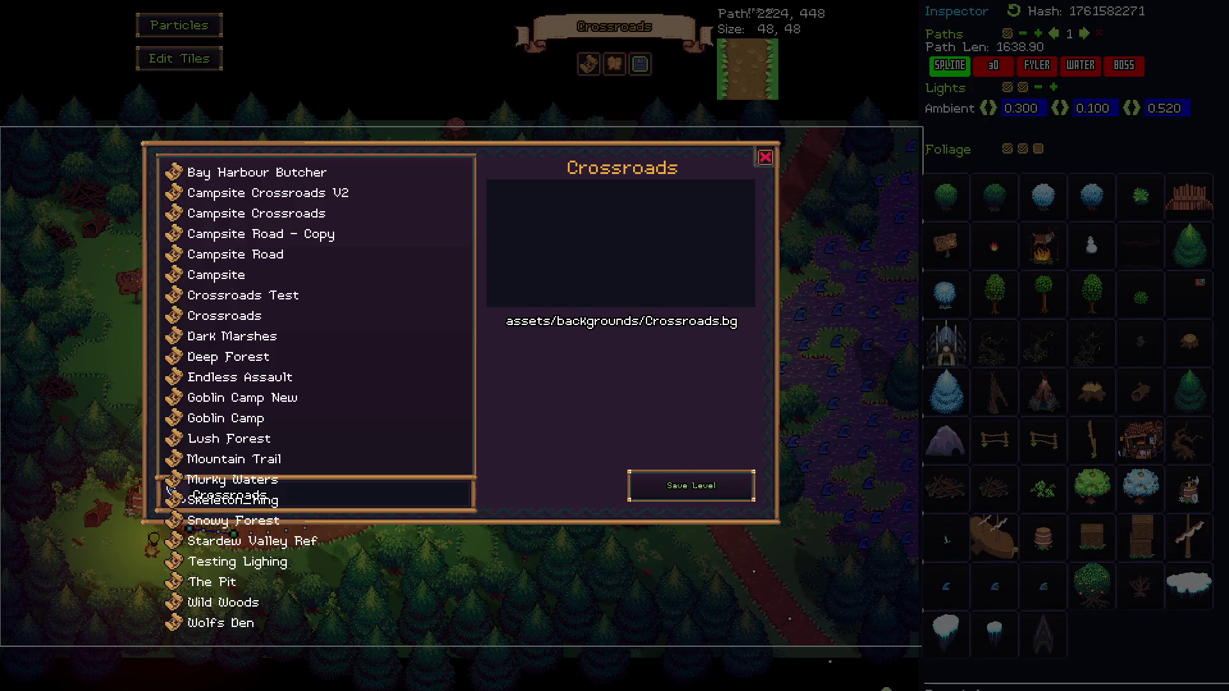
# Step: Leave the editor and return to gameplay, exiting to the skill-tree hub
pyautogui.press('F5')
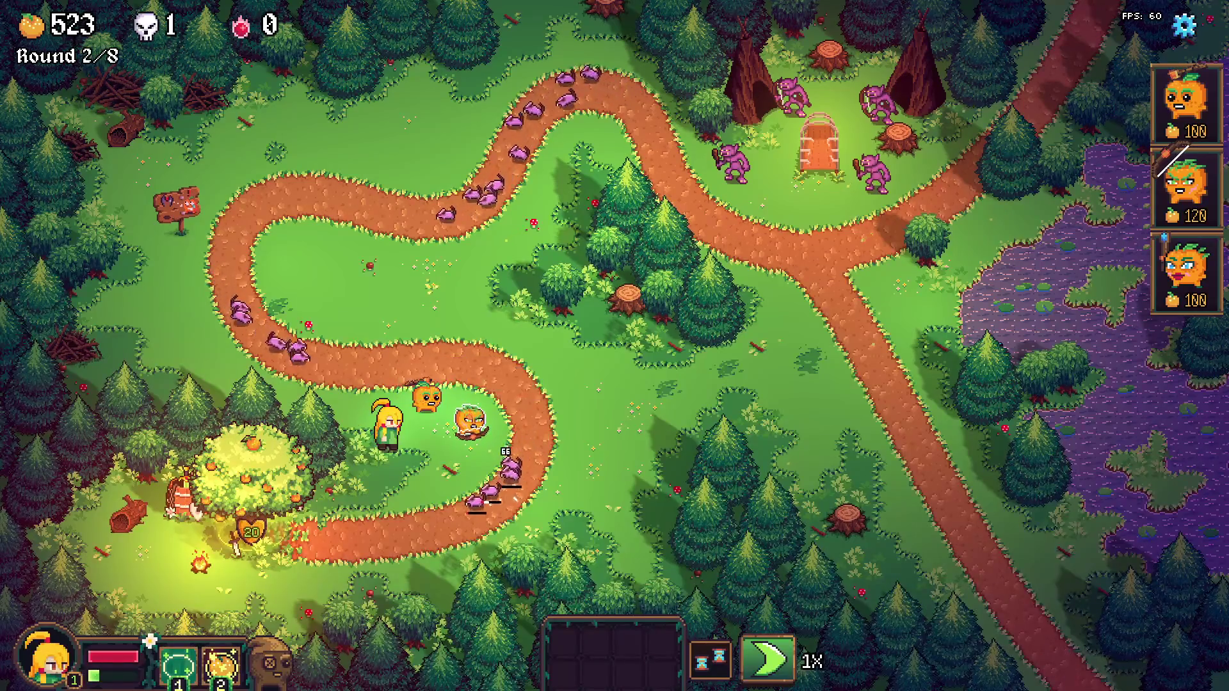
pyautogui.press('Escape')
pyautogui.press('Return')
pyautogui.press('Return')
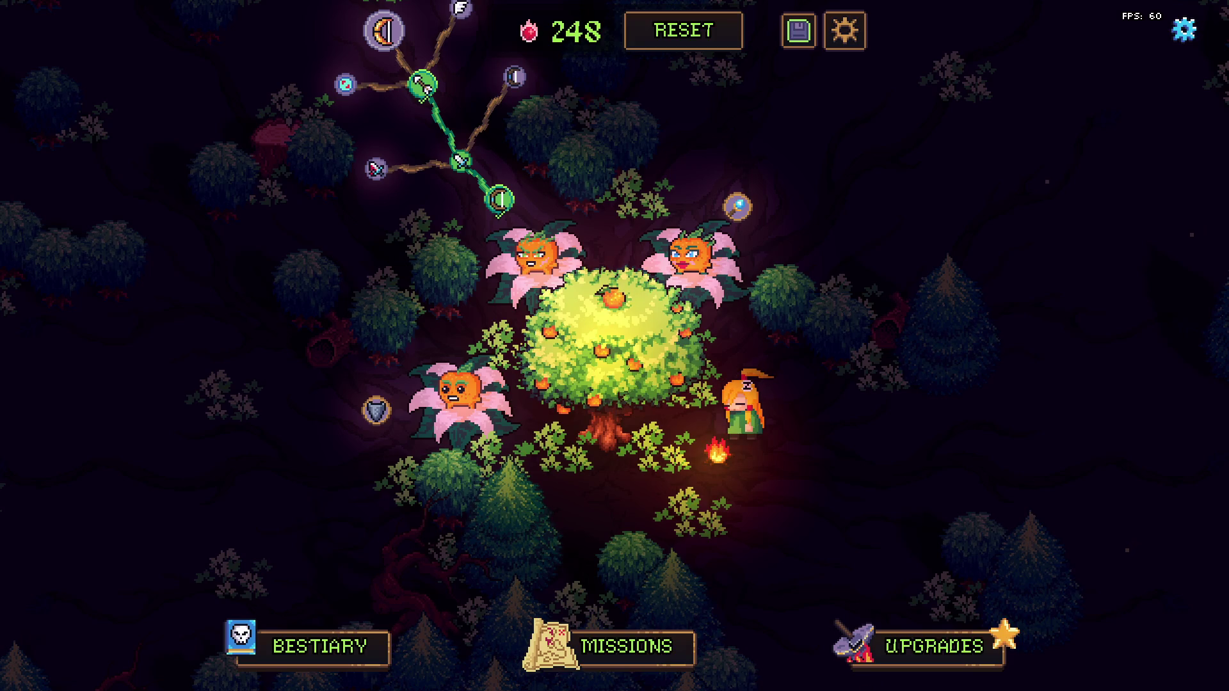
# Step: Unlock four skill-tree nodes including Blocker, cutting the balance to 243
pyautogui.click(375, 410)
pyautogui.click(299, 411)
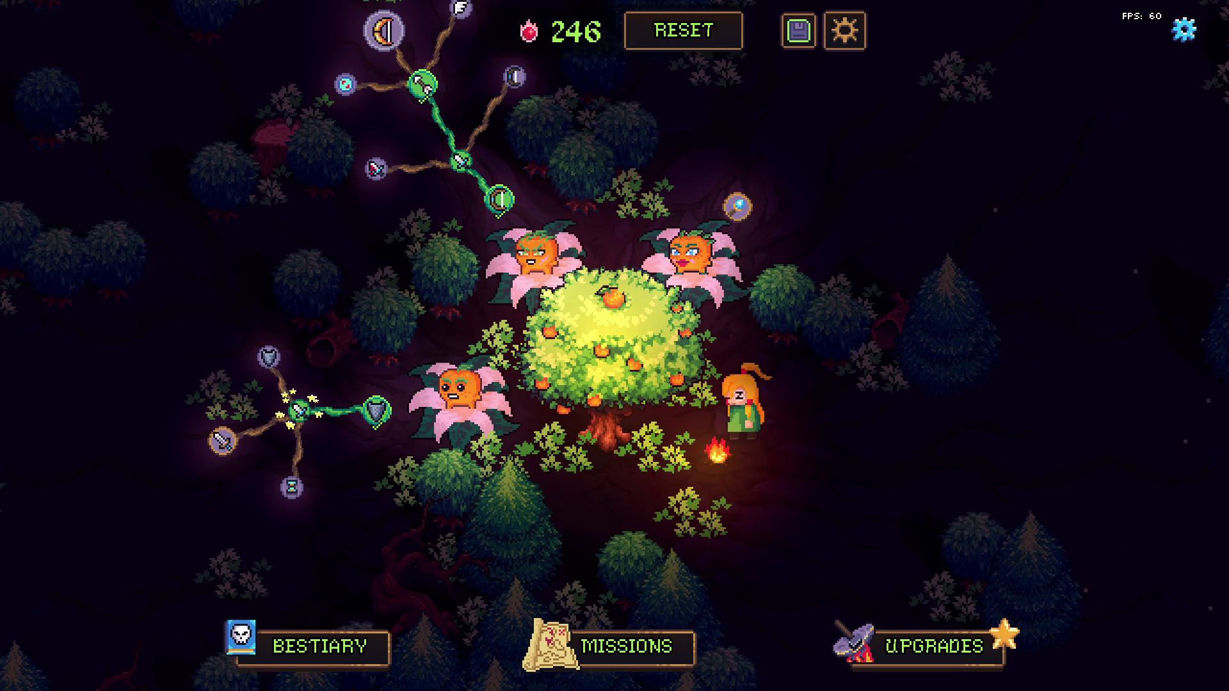
pyautogui.click(268, 358)
pyautogui.click(199, 327)
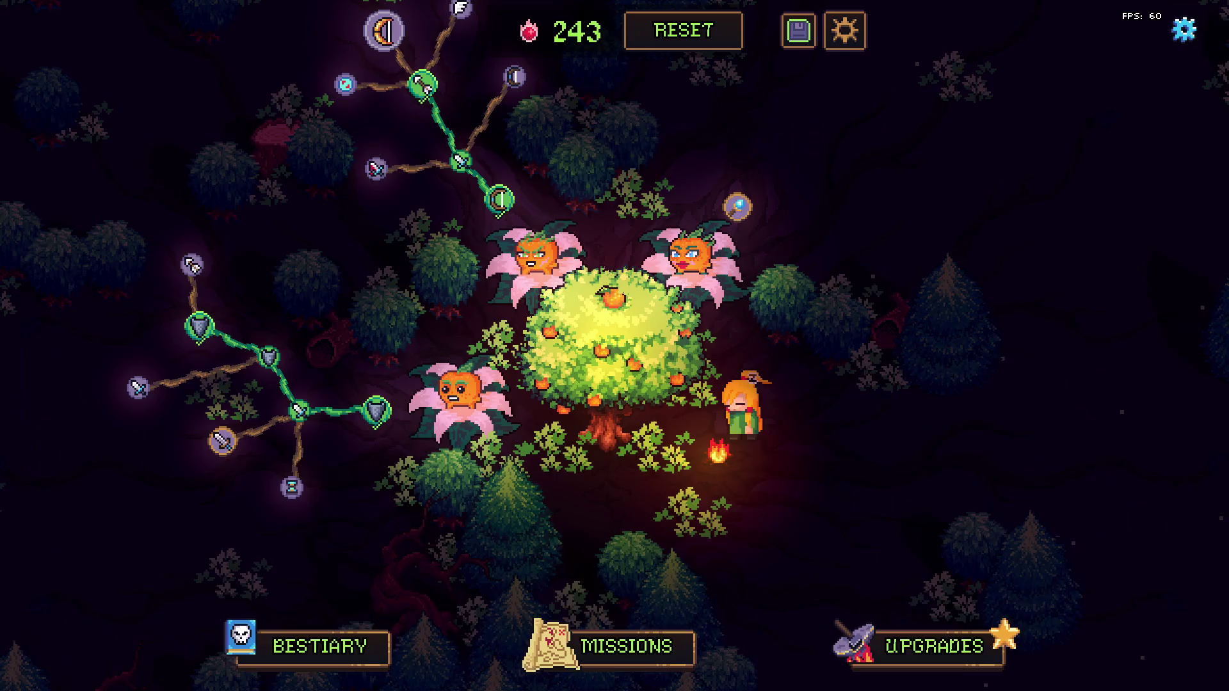
# Step: From the missions map, choose the Crossroads mission and start it
pyautogui.click(614, 646)
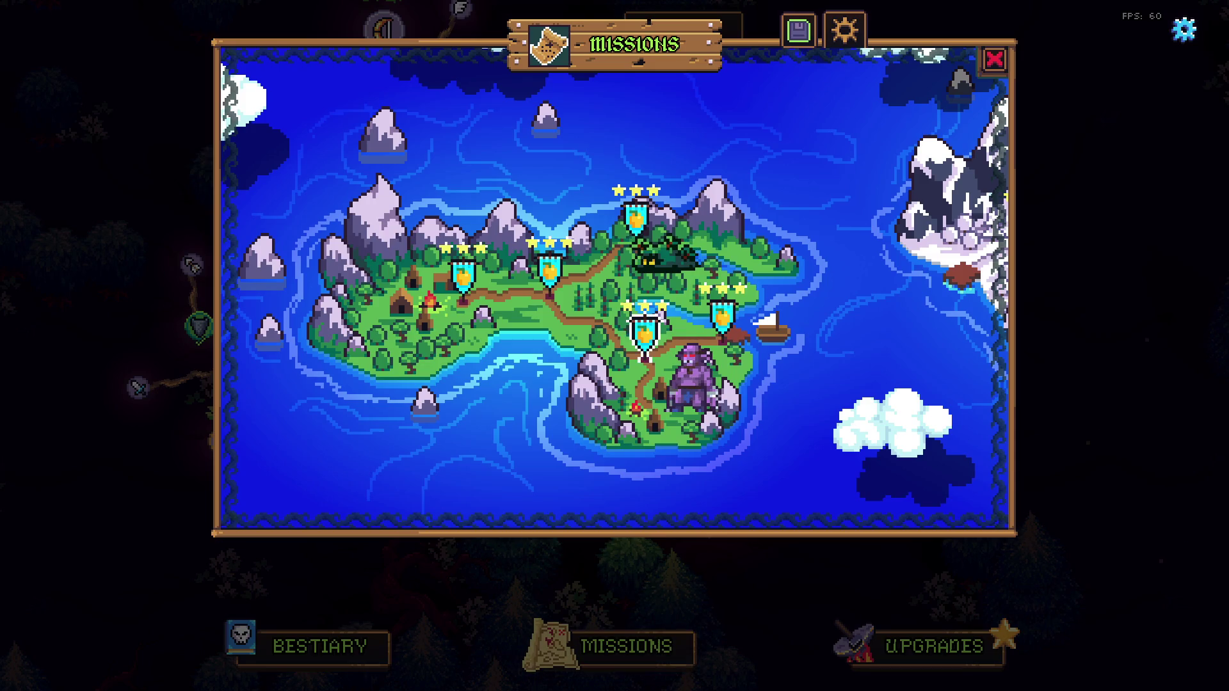
pyautogui.click(550, 272)
pyautogui.click(631, 474)
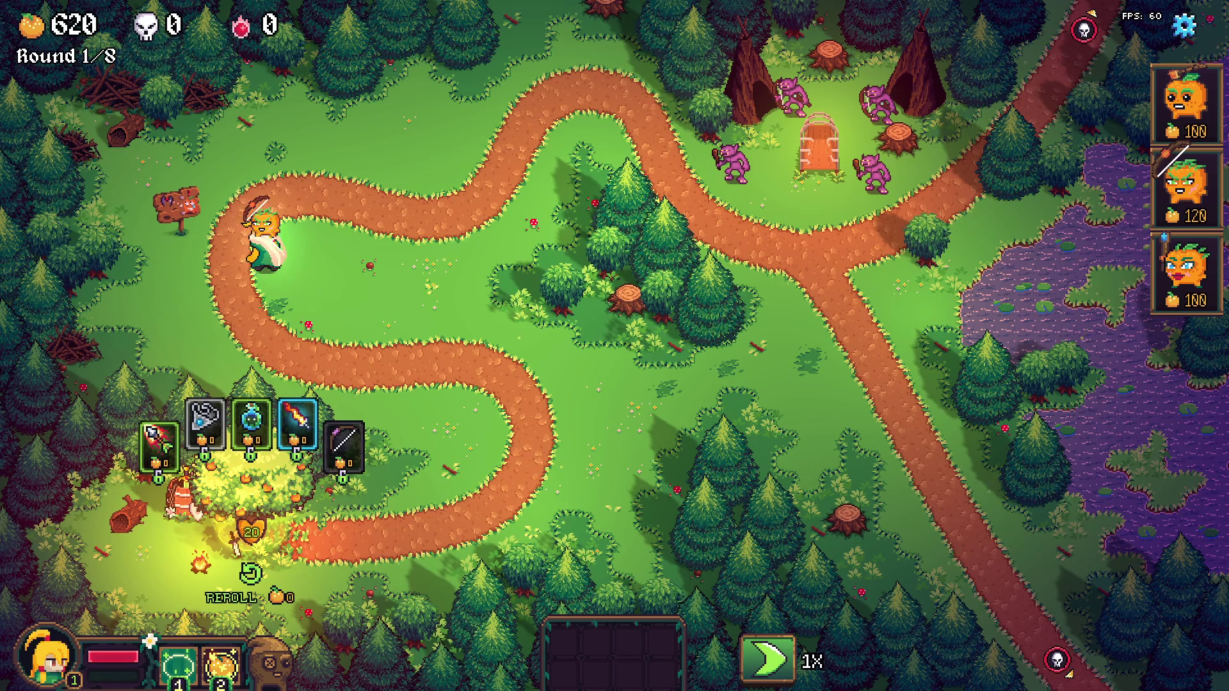
# Step: Move the hero off the path and place the first-card pumpkin tower beside the path
pyautogui.click(466, 441)
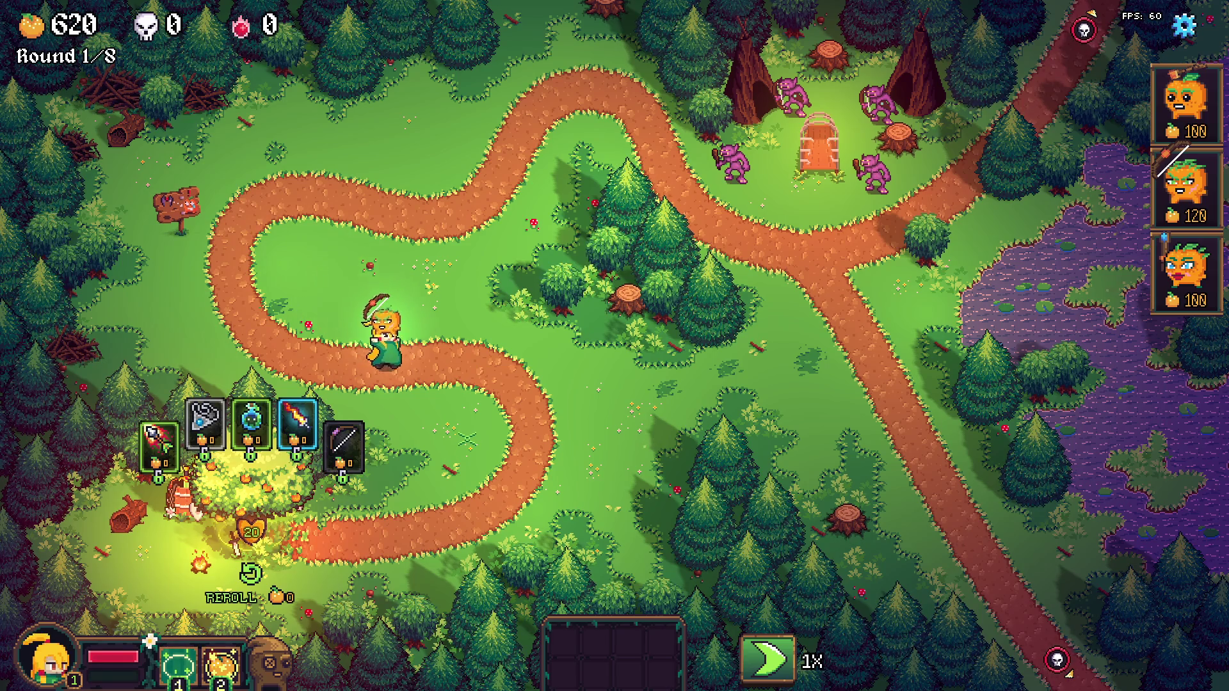
pyautogui.click(404, 474)
pyautogui.press('a')
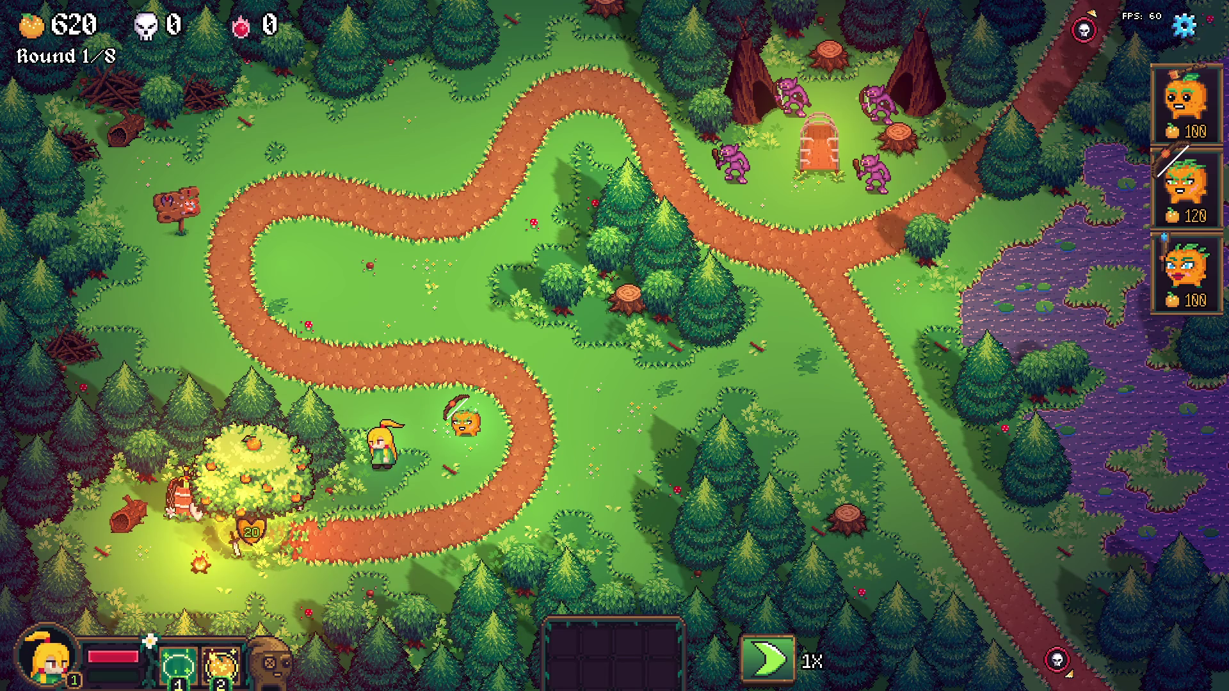
pyautogui.press('1')
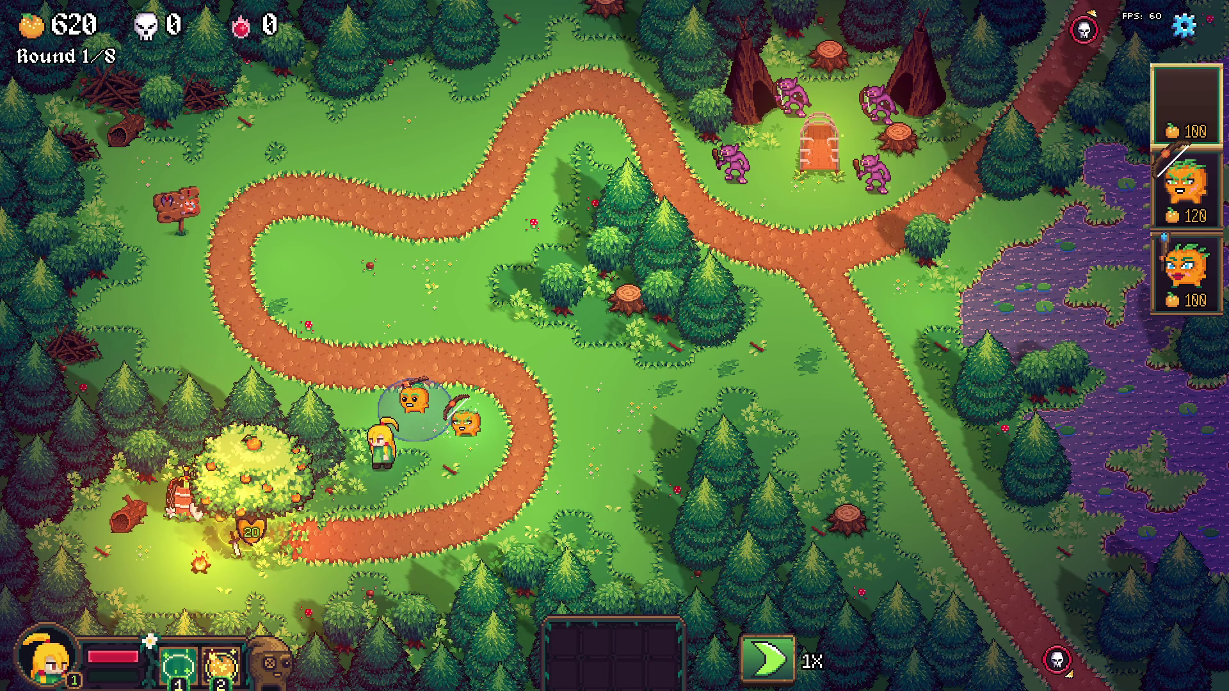
pyautogui.press('space')
pyautogui.press('w')
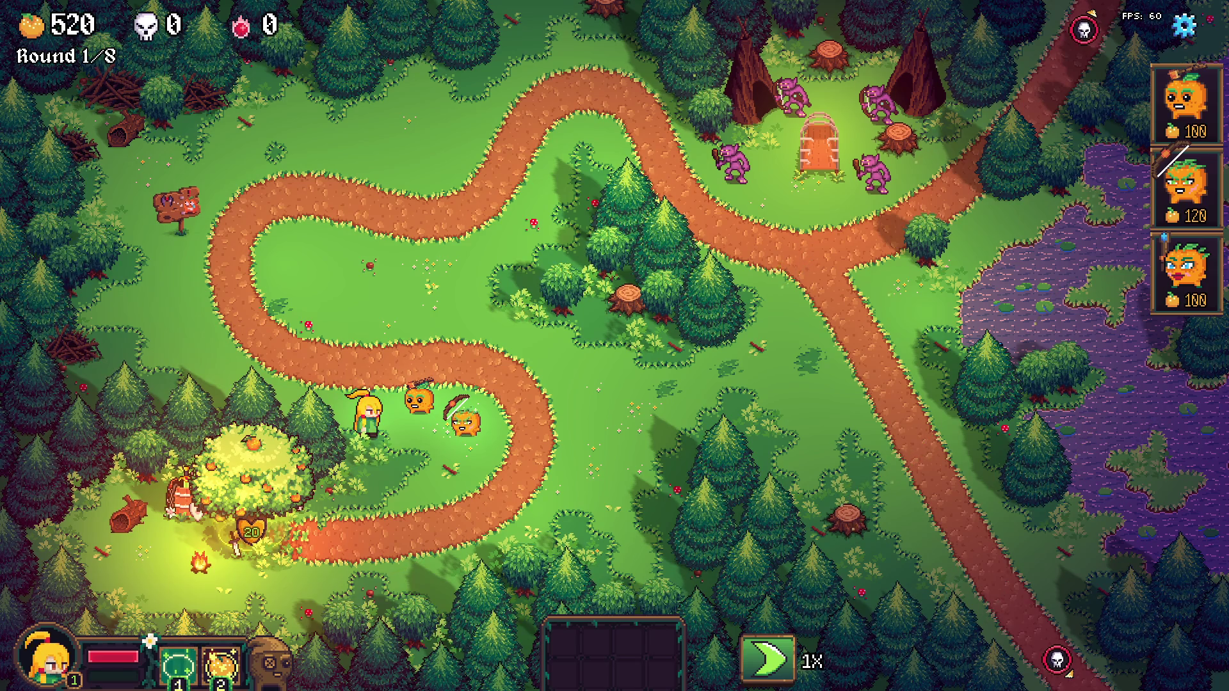
# Step: Toggle triple speed, take the stick item from the shop, and pause on Options in round 2
pyautogui.press('f')
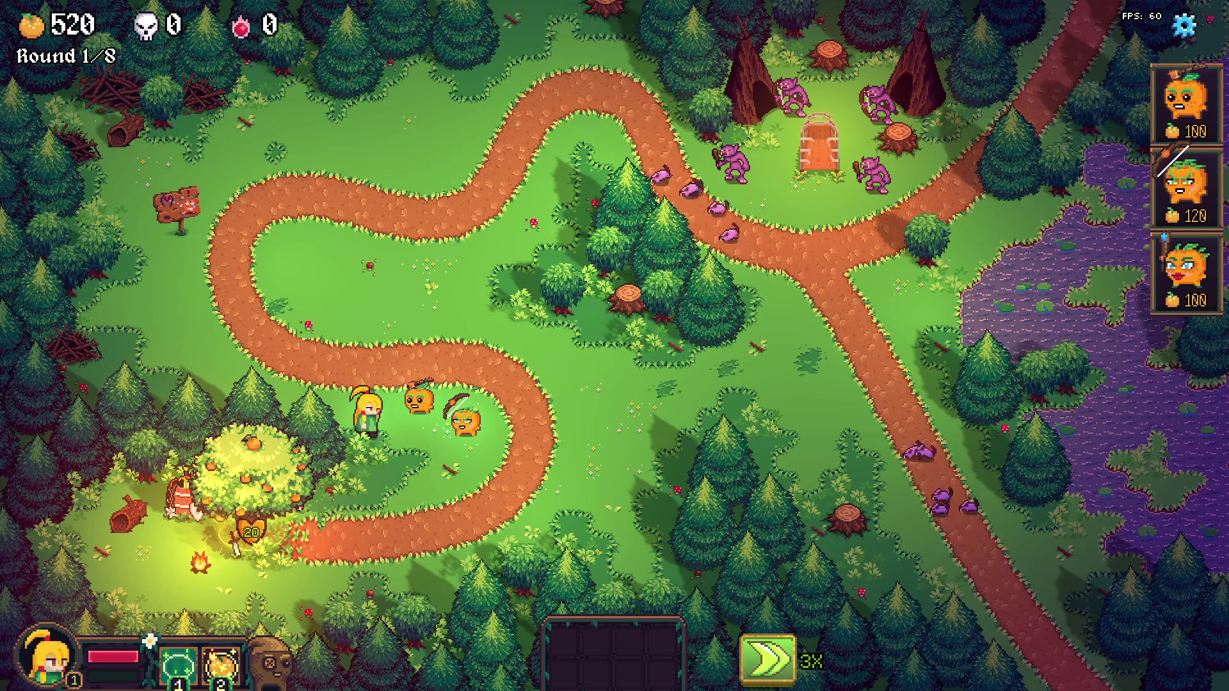
pyautogui.press('f')
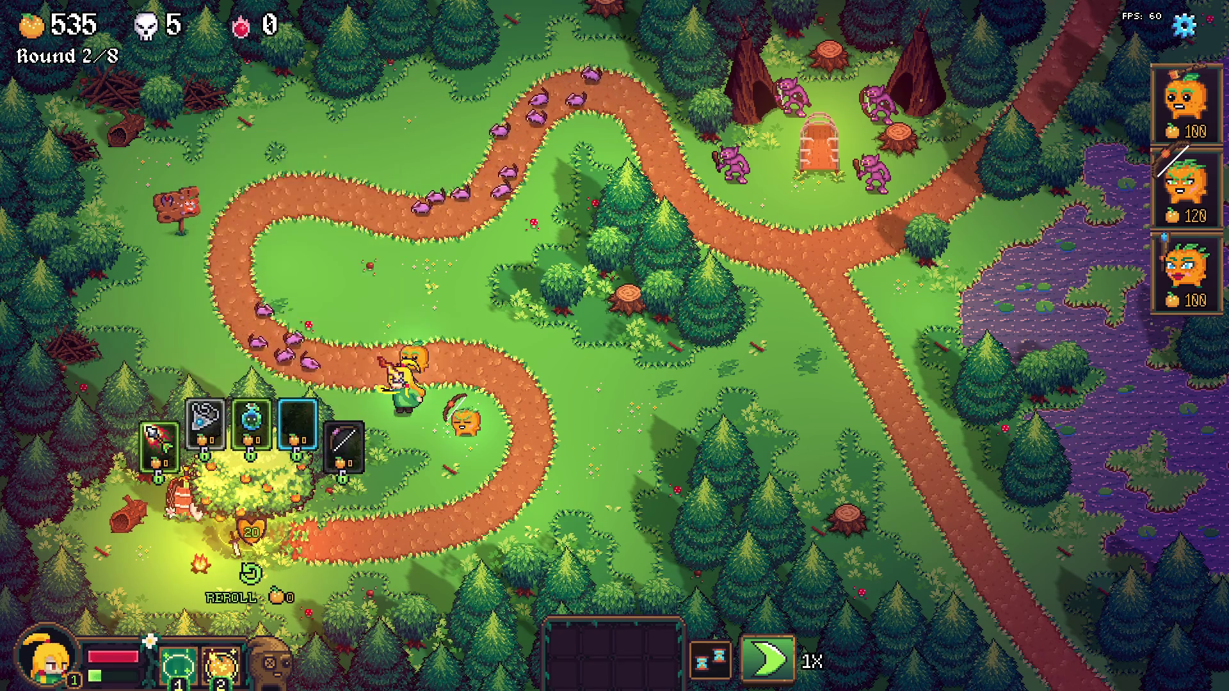
pyautogui.click(344, 444)
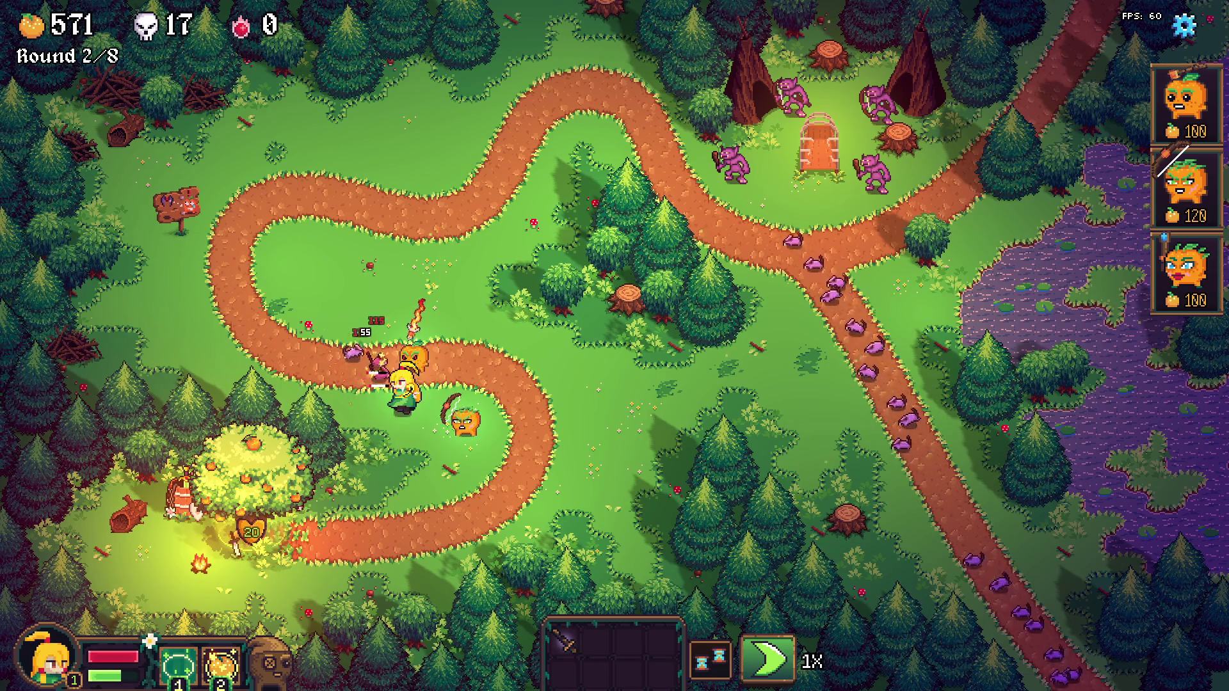
pyautogui.press('Escape')
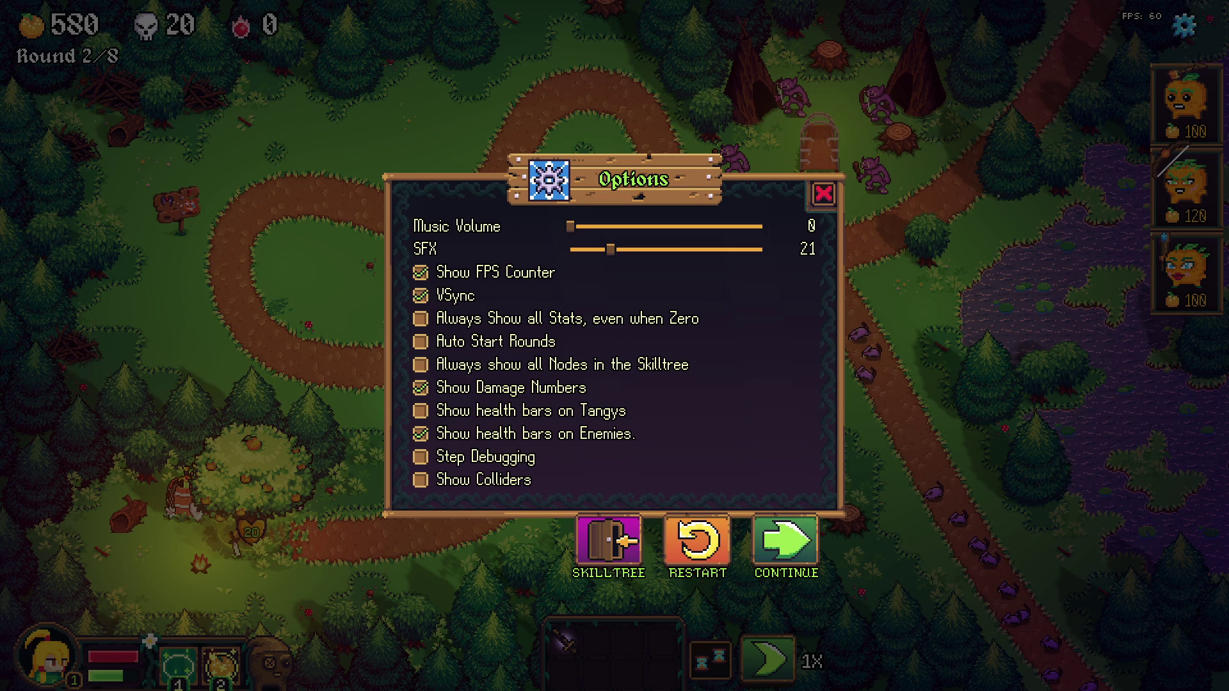
# Step: Close Options to reload round 1 with 520 oranges and the pumpkin tower placed
pyautogui.press('Escape')
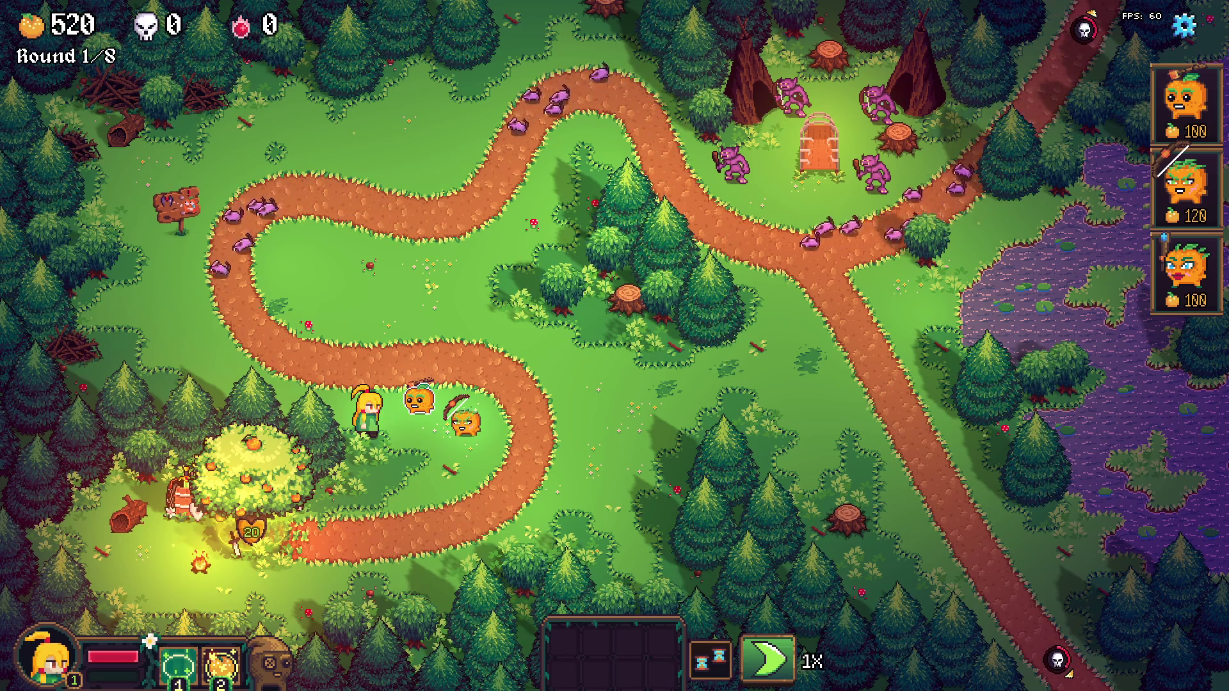
# Step: Carry and drop the orange tower, let the wave play into round 2, then pause on the options screen
pyautogui.press('d')
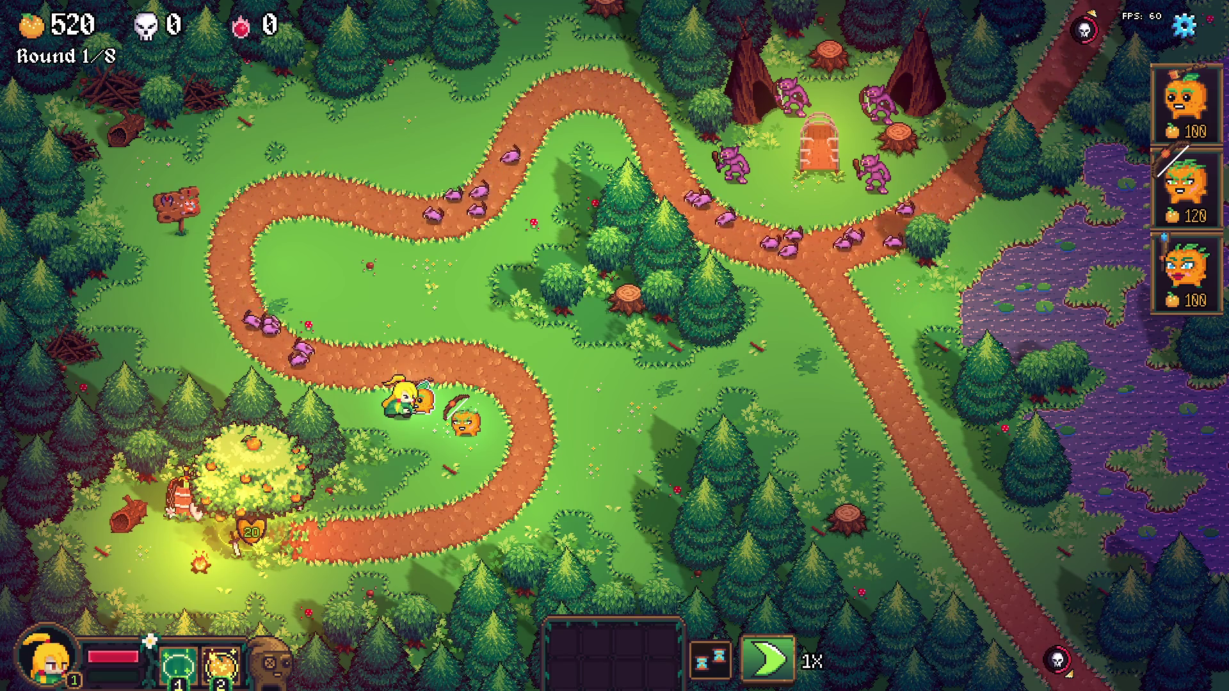
pyautogui.press('e')
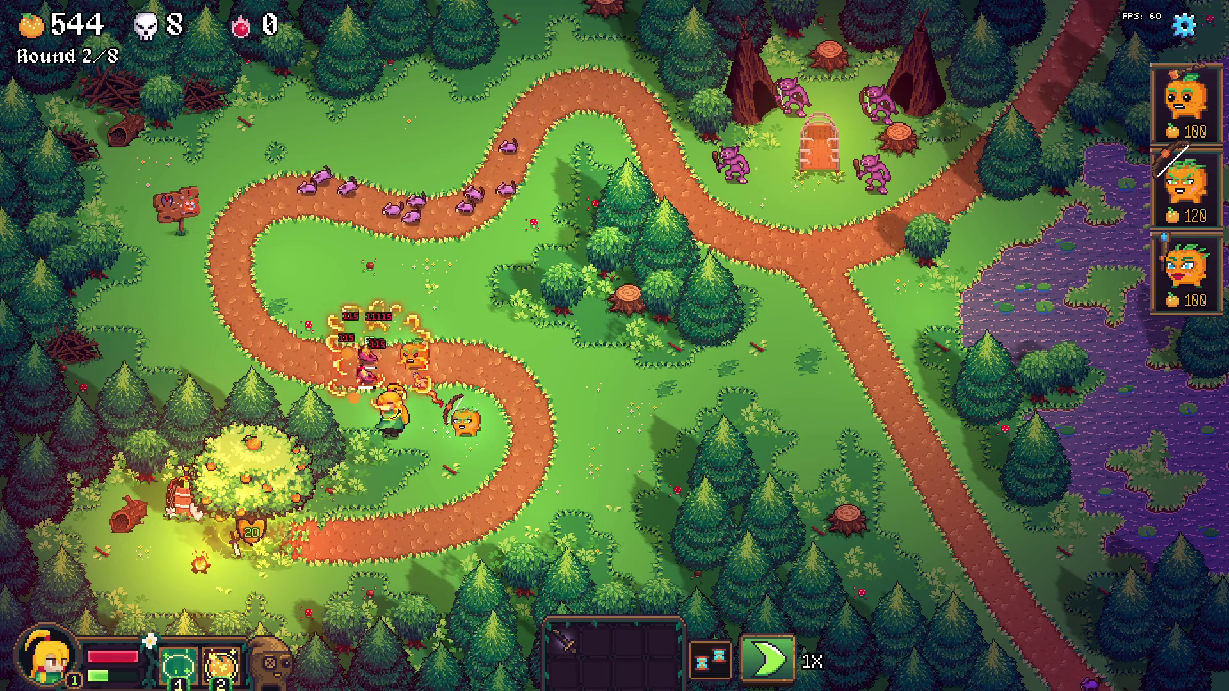
pyautogui.press('Escape')
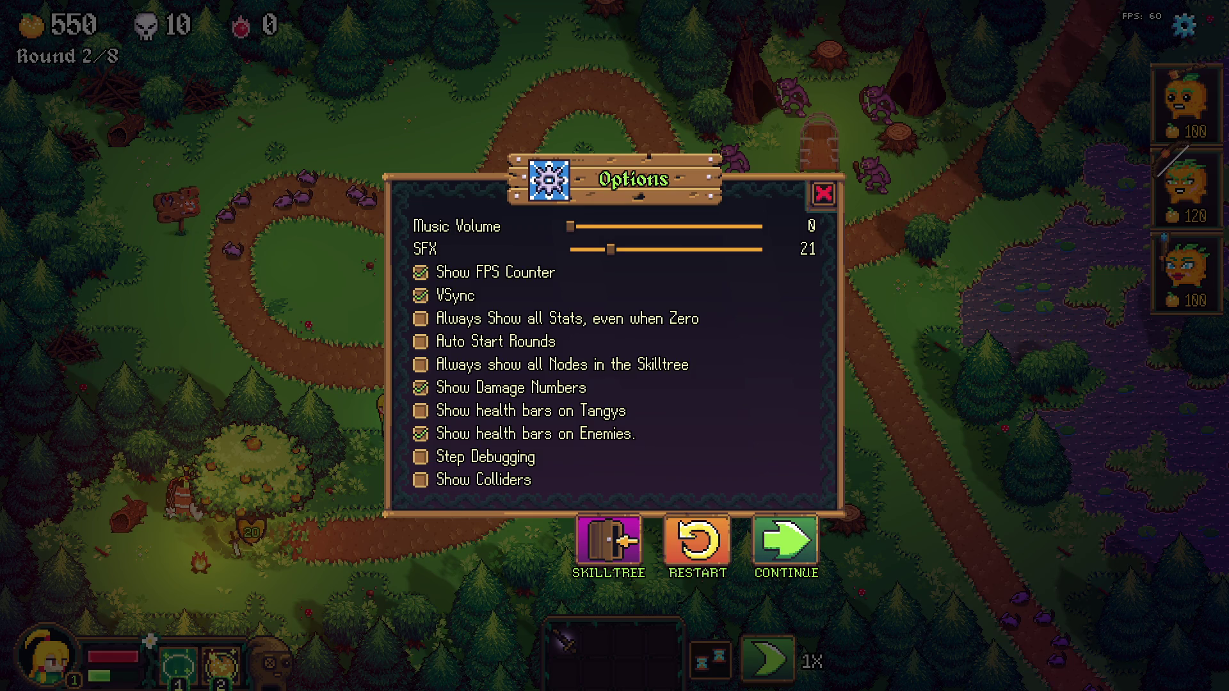
# Step: Bring up the Tangy TD Trailer 2026 folder and the Recordings (E:) drive in File Explorer
pyautogui.hotkey('alt', 'Tab')
pyautogui.press('Return')
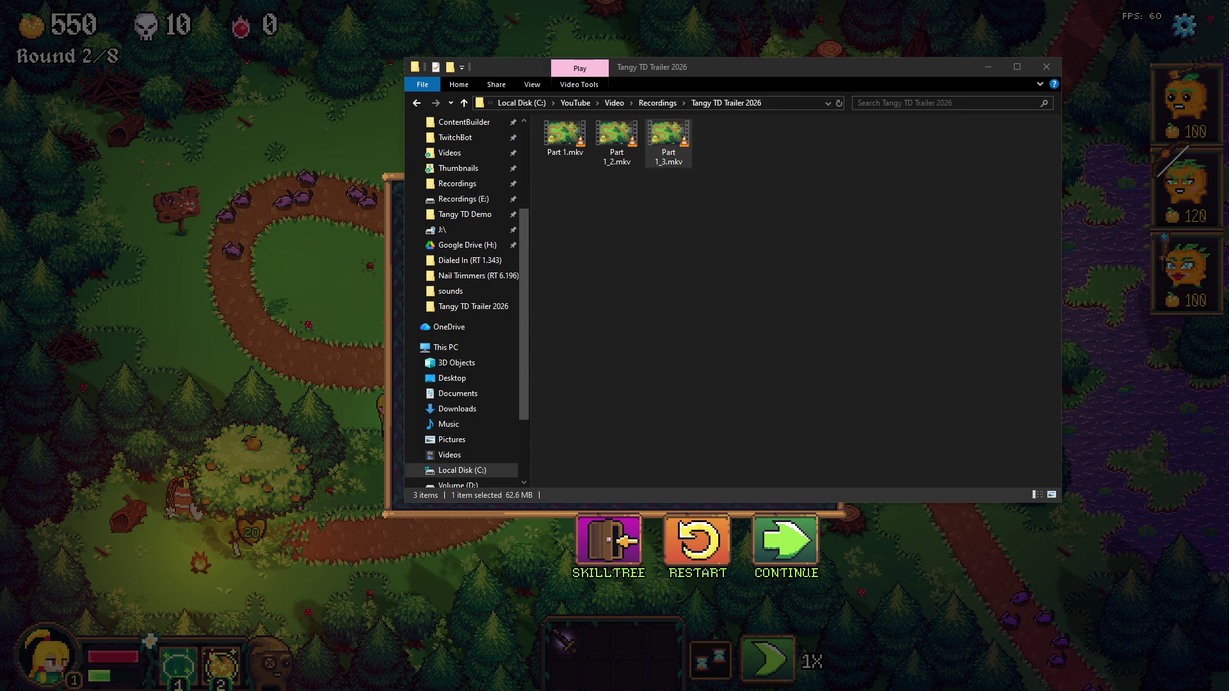
pyautogui.hotkey('alt', 'Tab')
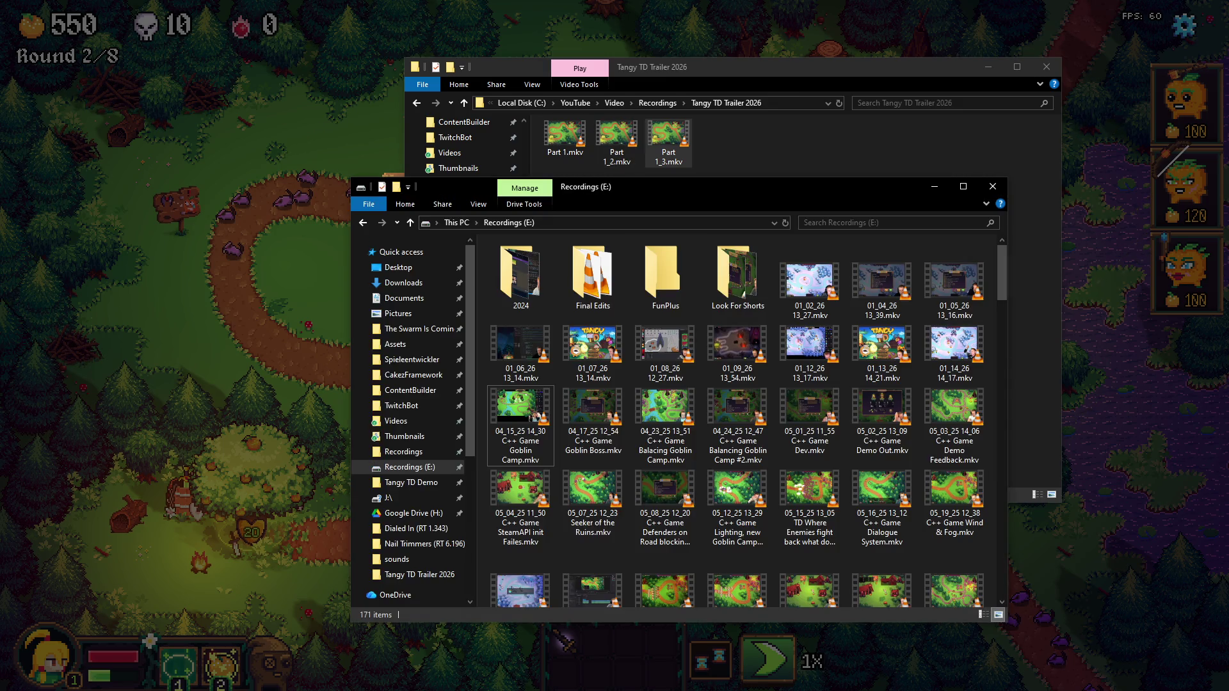
# Step: Refresh Recordings (E:) and paste the 01_14_26 16_31.mkv recording into the trailer folder
pyautogui.click(784, 222)
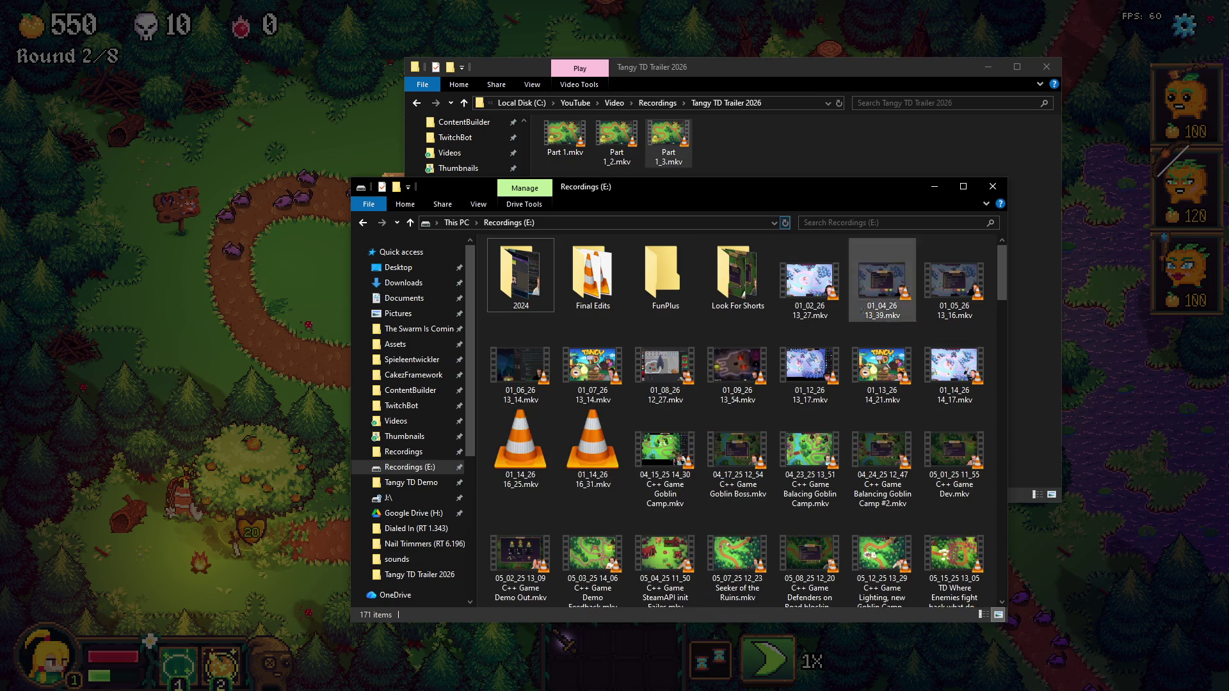
pyautogui.hotkey('alt', 'Tab')
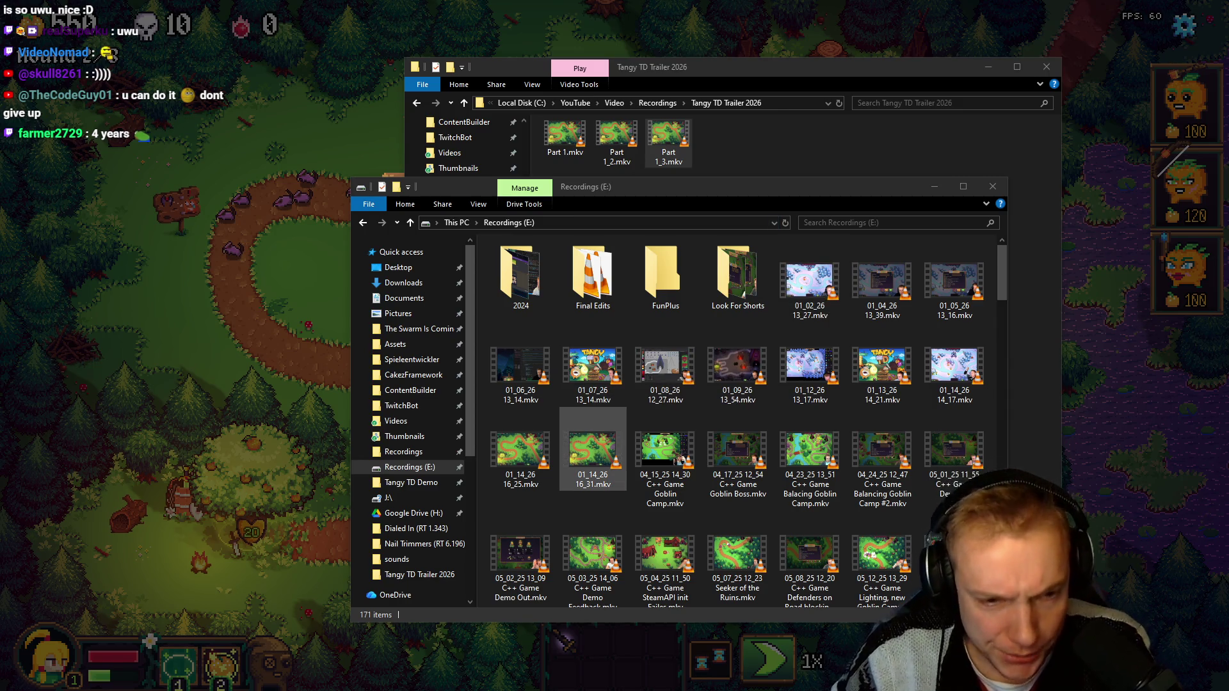
pyautogui.click(593, 452)
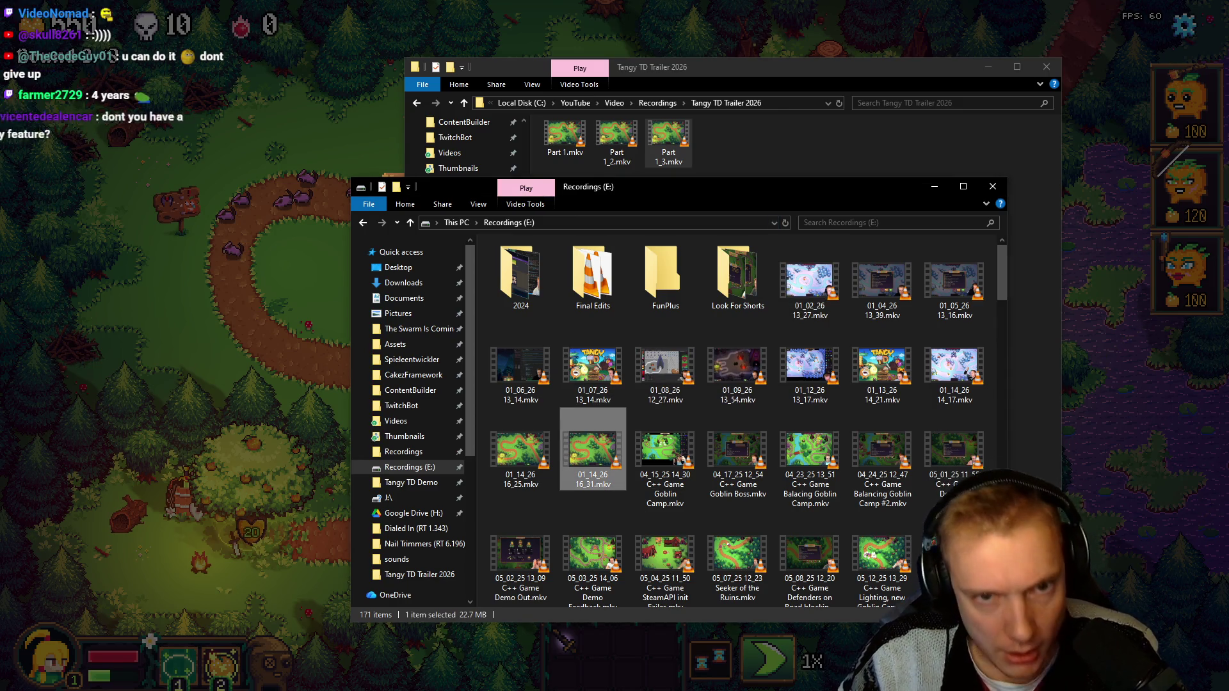
pyautogui.click(768, 144)
pyautogui.hotkey('ctrl', 'v')
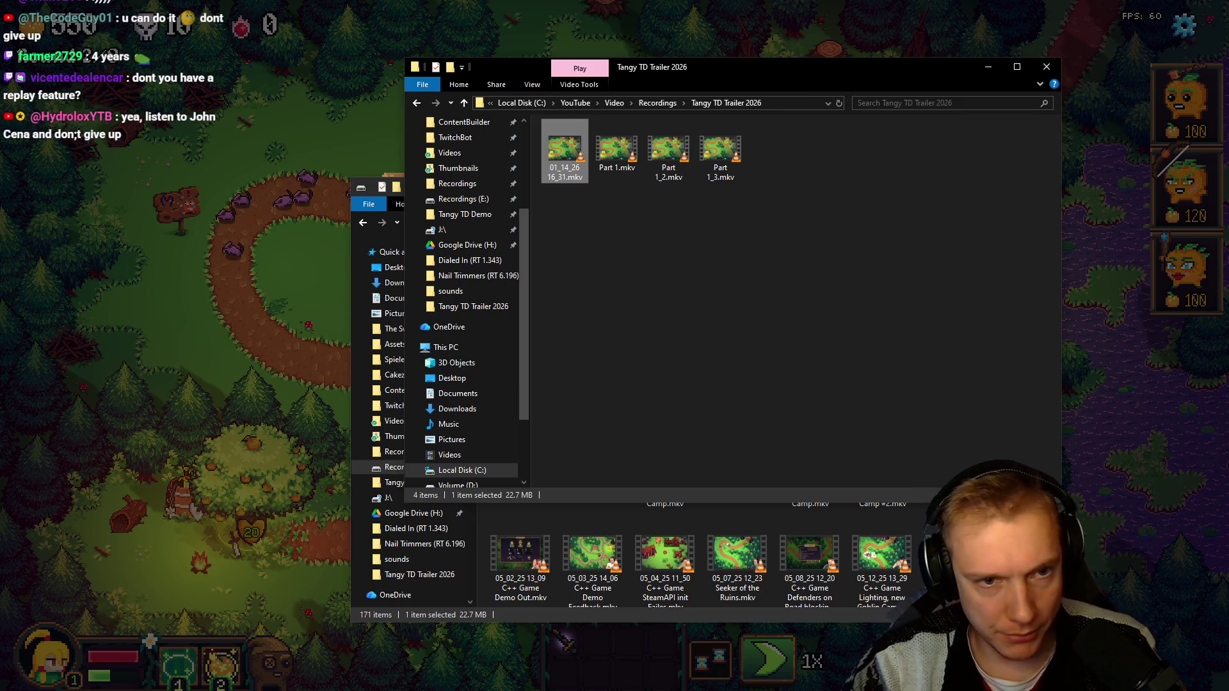
# Step: Rename the pasted recording to Part 1_4.mkv and return to the DaVinci Resolve timeline
pyautogui.press('F2')
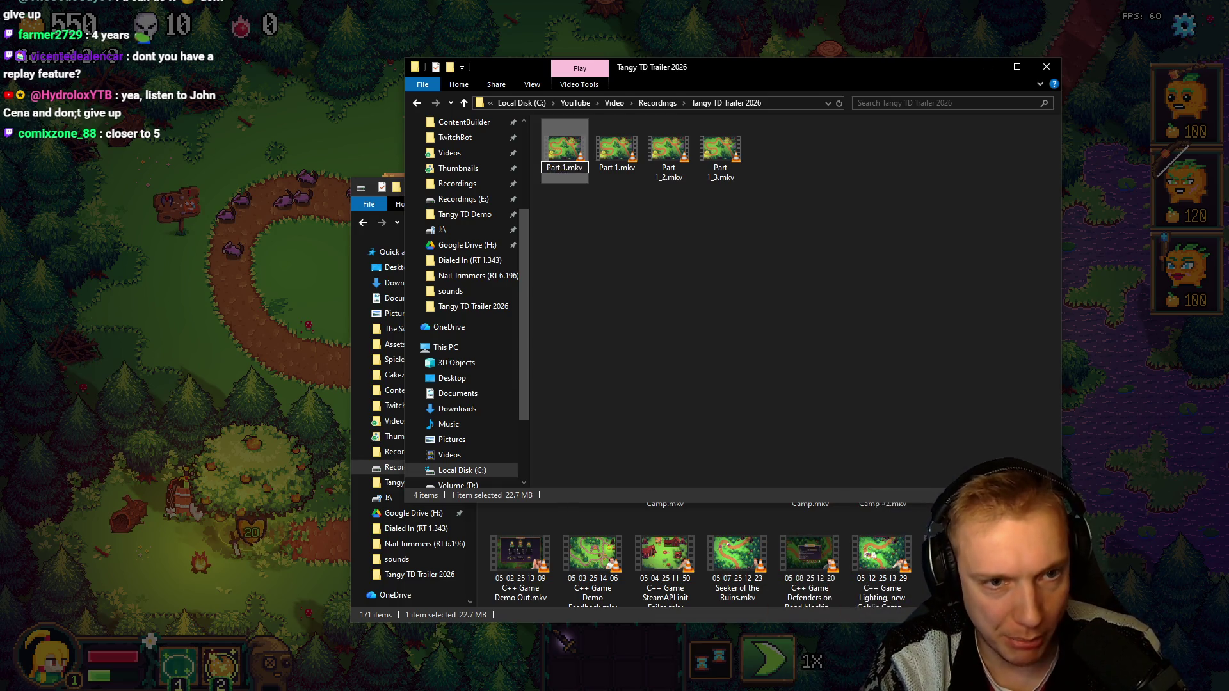
pyautogui.write('_4')
pyautogui.press('Return')
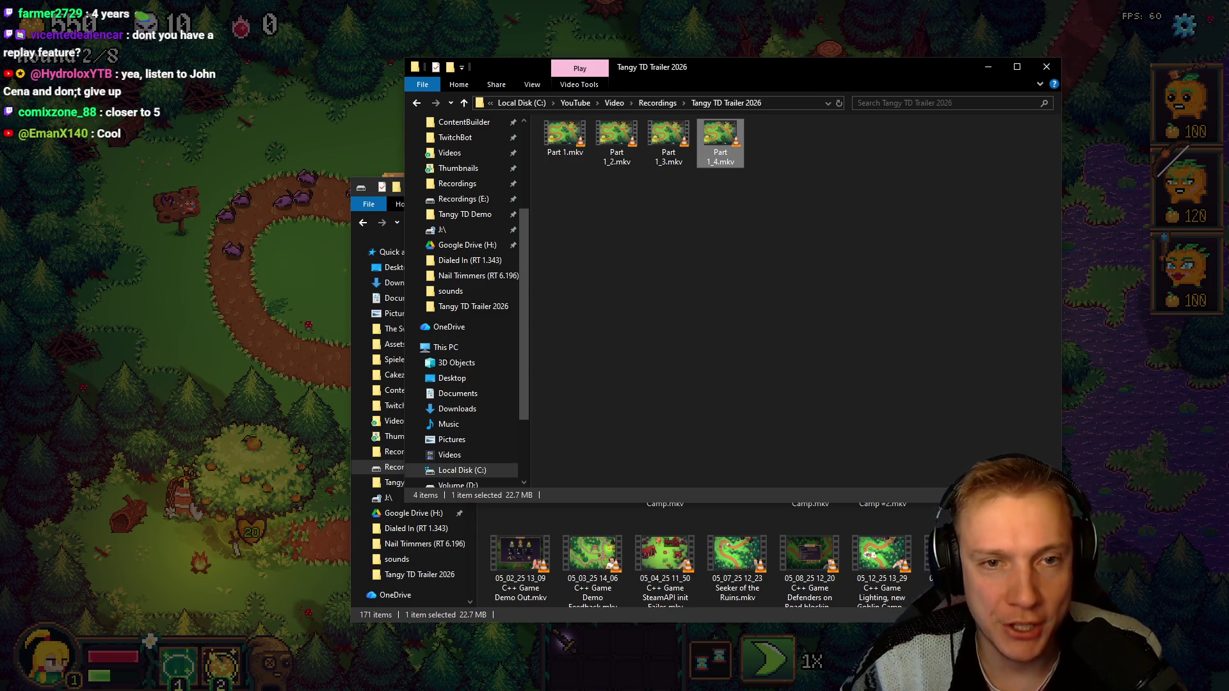
pyautogui.hotkey('alt', 'Tab')
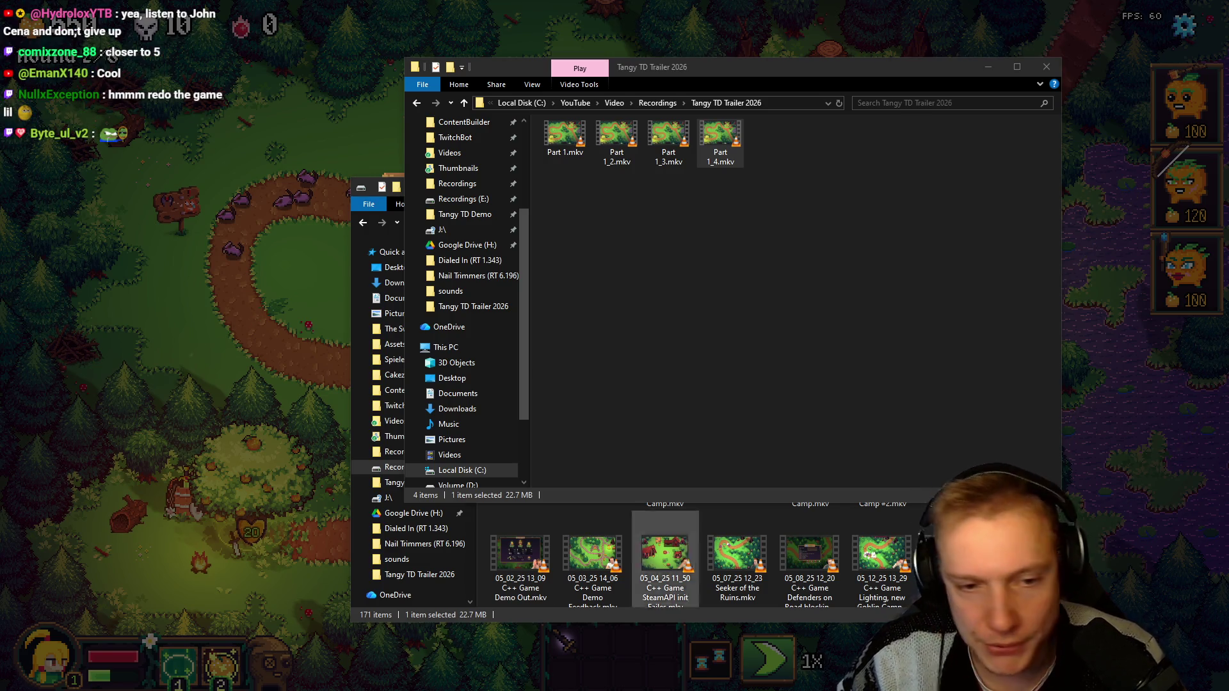
pyautogui.hotkey('alt', 'Tab')
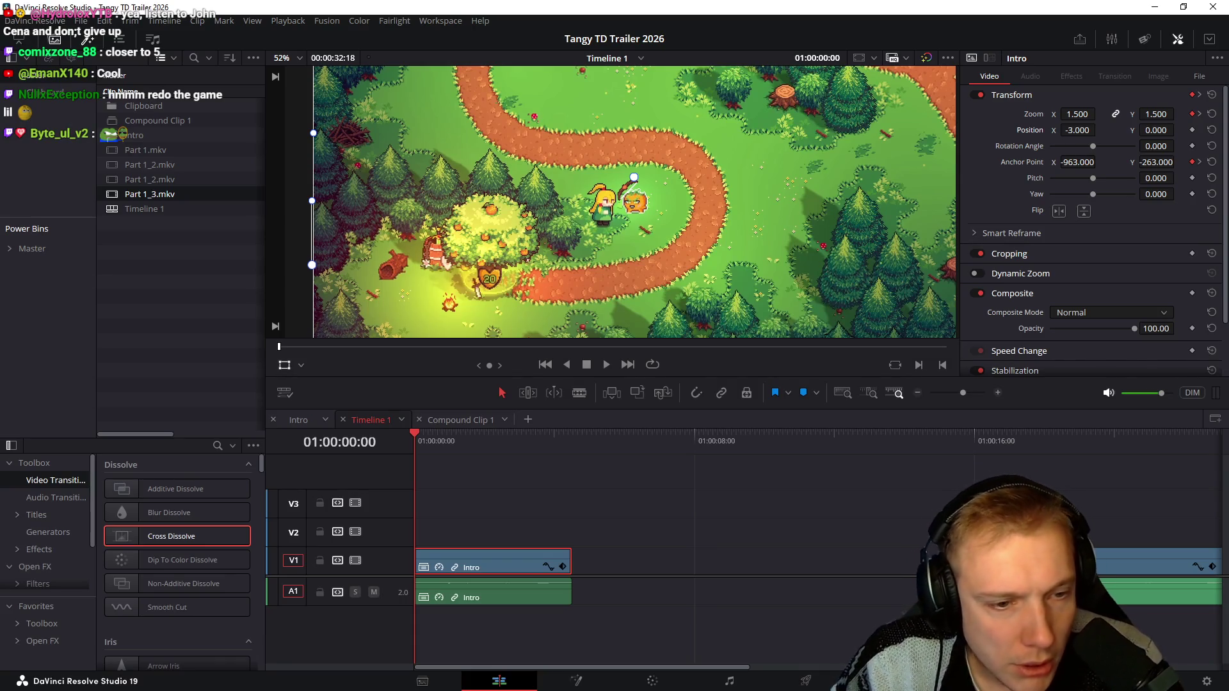
# Step: Rename the first Intro clip to Intro #1 via Clip Attributes, including its linked audio
pyautogui.press('space')
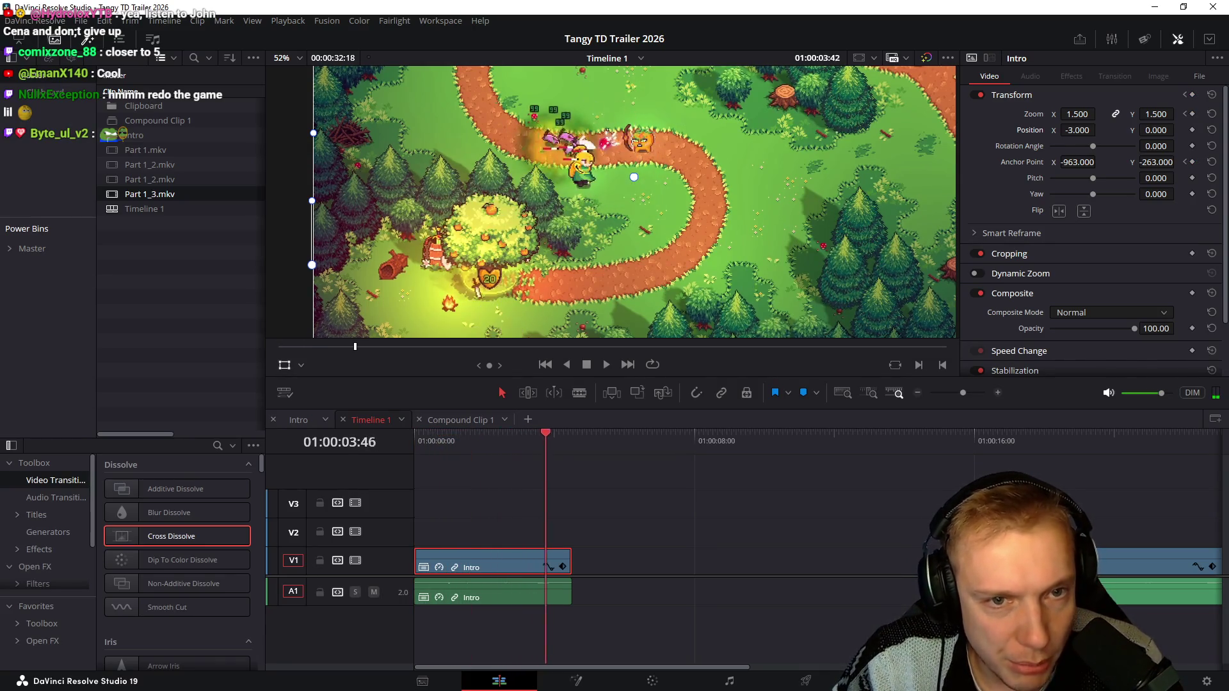
pyautogui.click(491, 441)
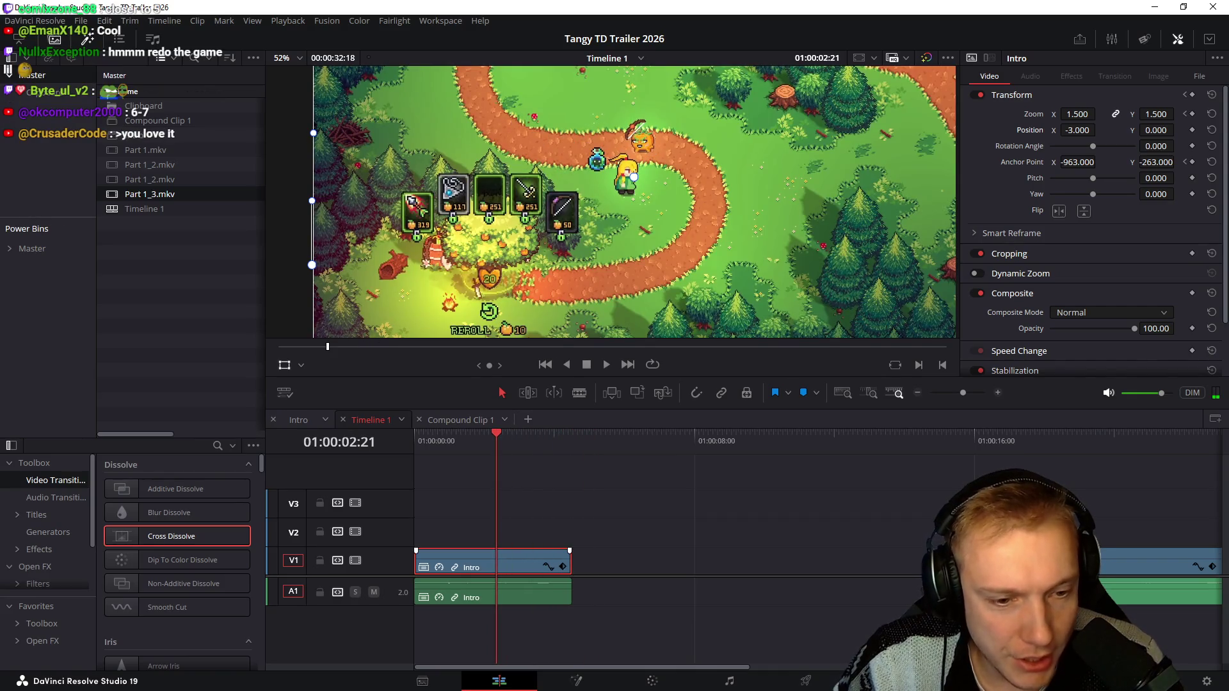
pyautogui.rightClick(513, 562)
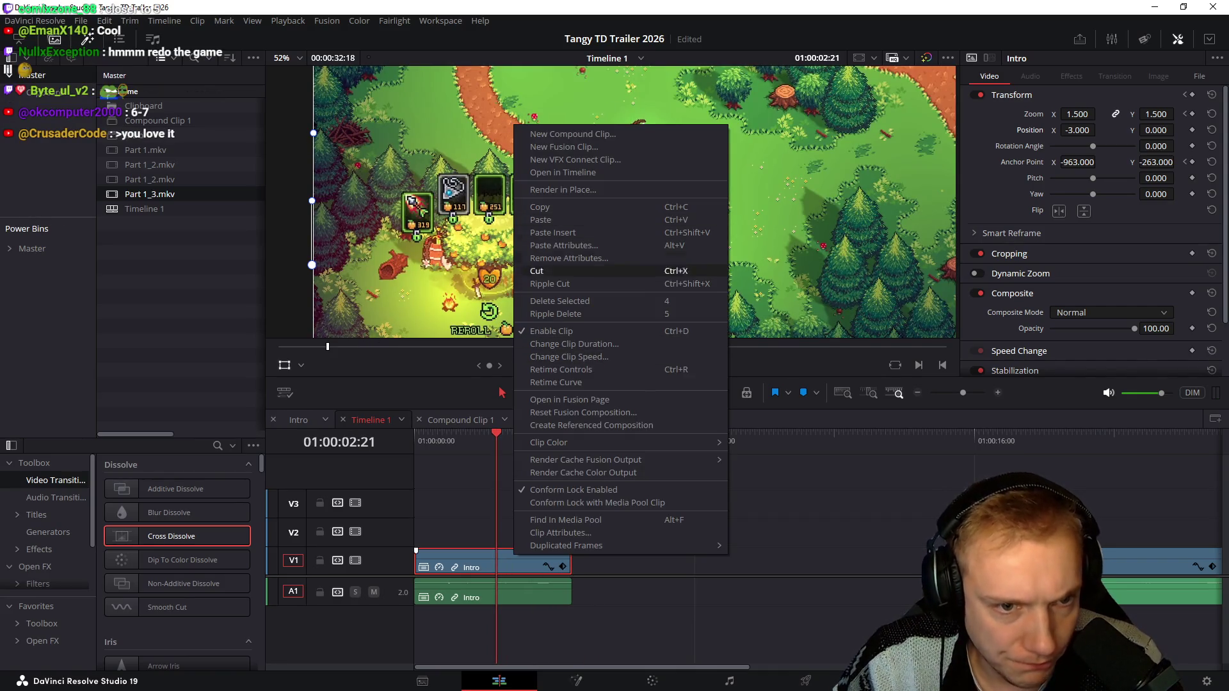
pyautogui.click(562, 532)
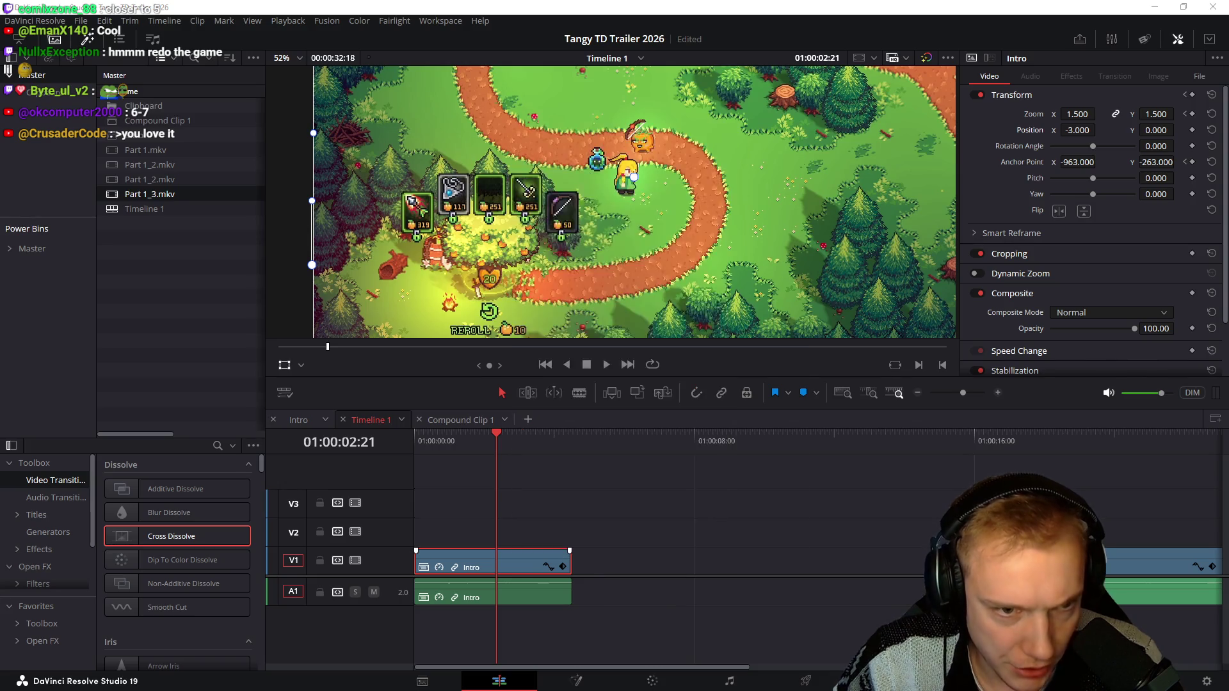
pyautogui.click(748, 139)
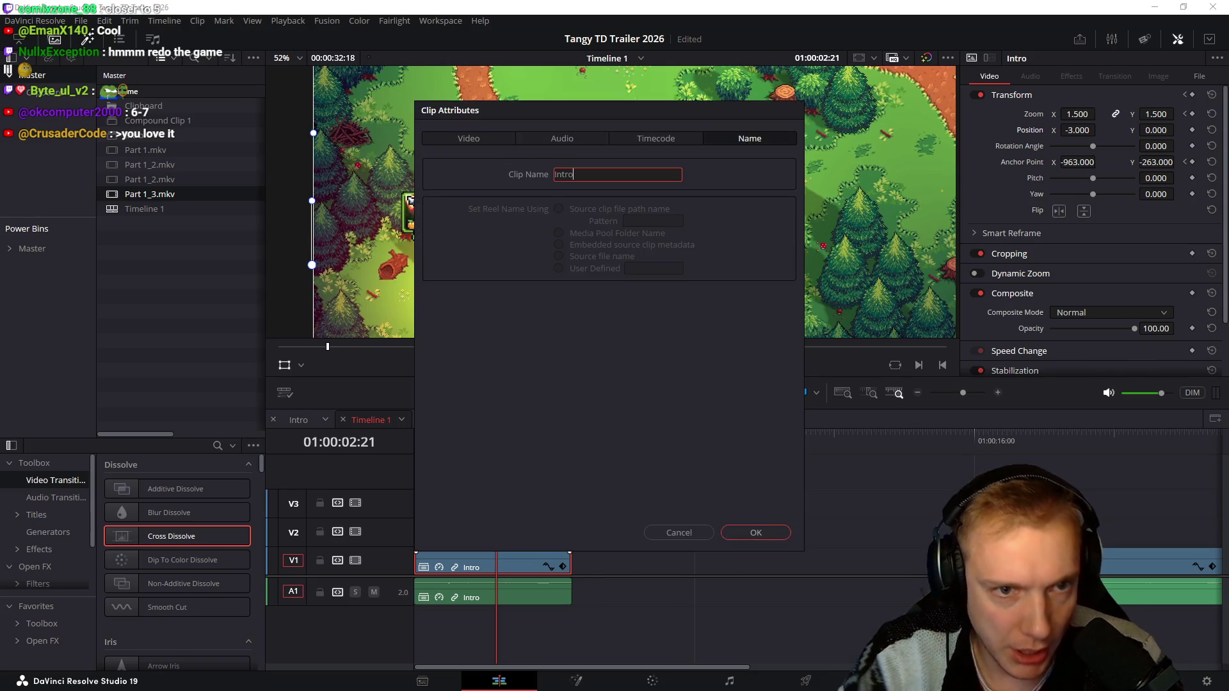
pyautogui.write('#1')
pyautogui.press('Return')
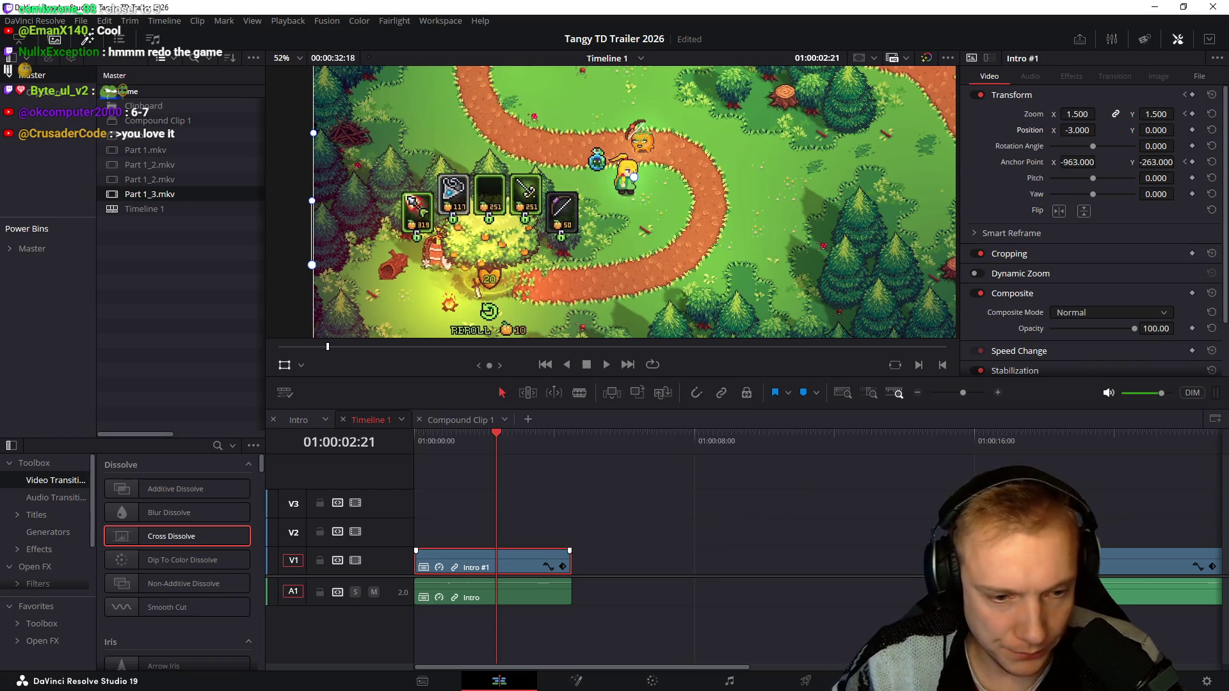
pyautogui.click(528, 566)
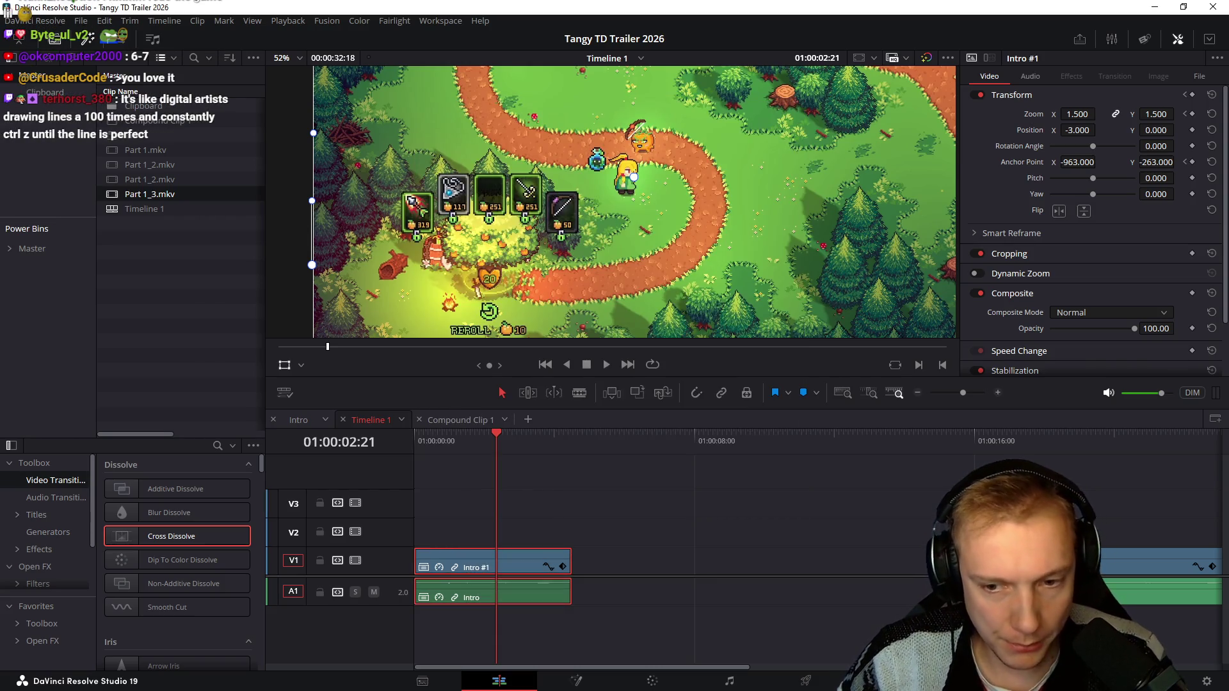
pyautogui.hscroll(5, 672, 556)
# Step: Preview the later Intro clip pair and rename it to Intro #1 via Clip Attributes
pyautogui.click(668, 562)
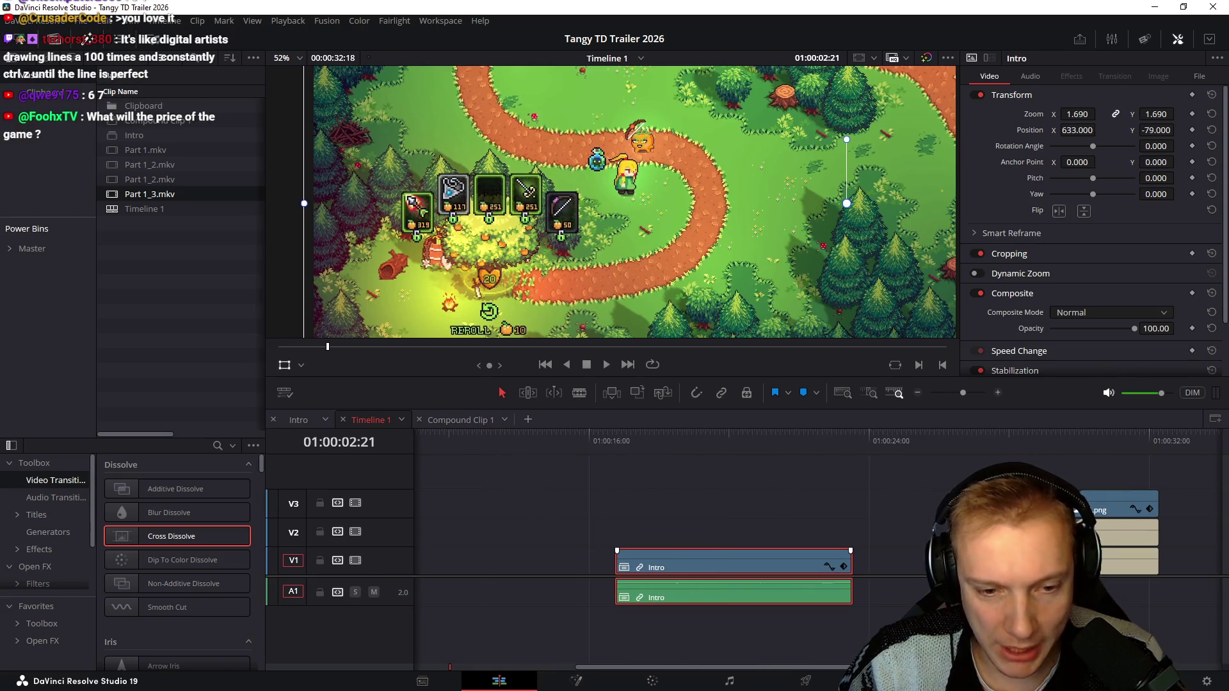
pyautogui.moveTo(624, 439); pyautogui.dragTo(835, 440)
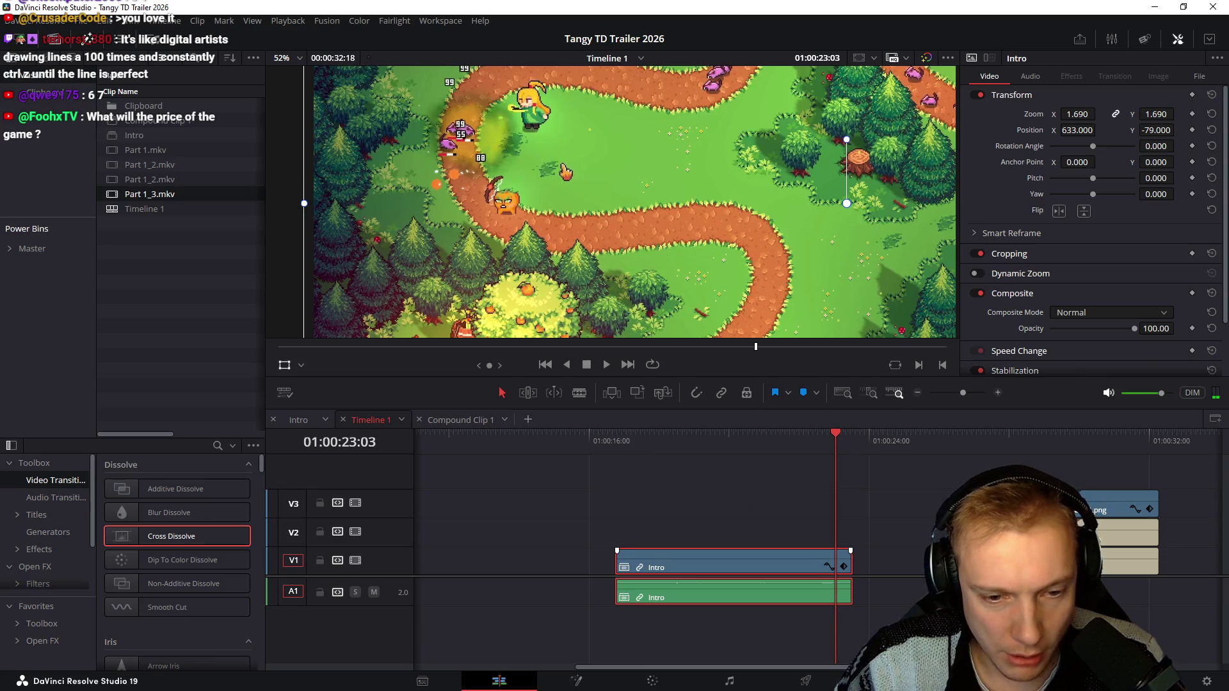
pyautogui.rightClick(688, 561)
pyautogui.click(734, 483)
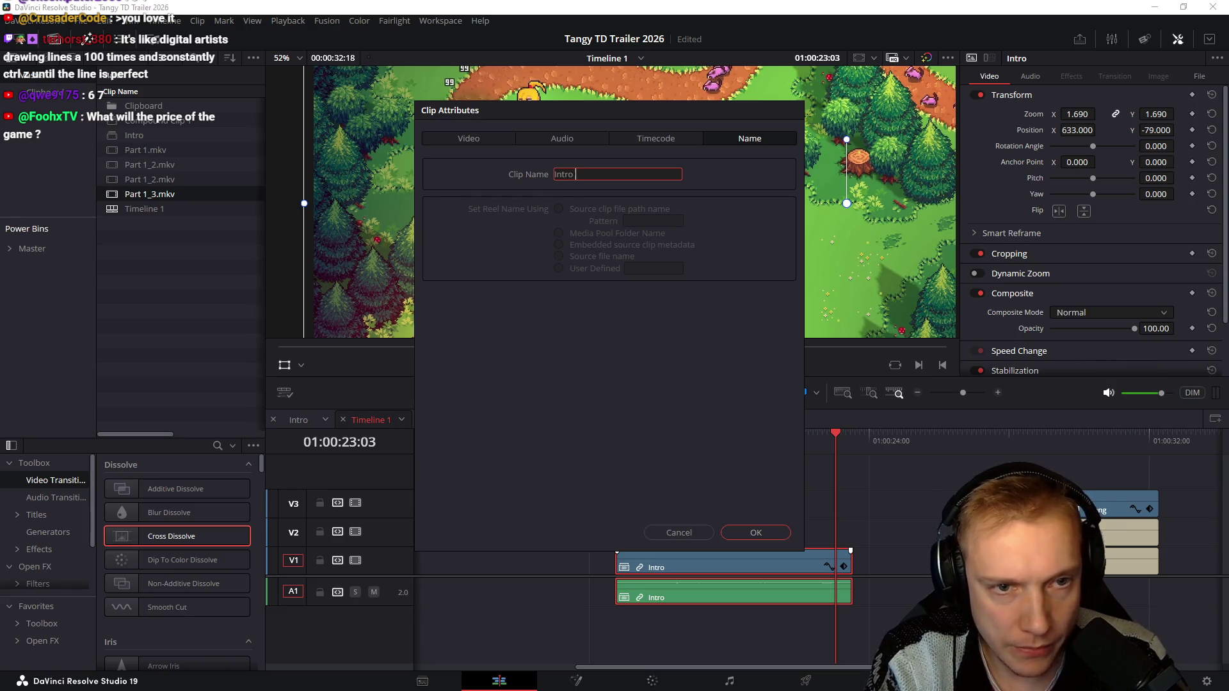
pyautogui.press('Return')
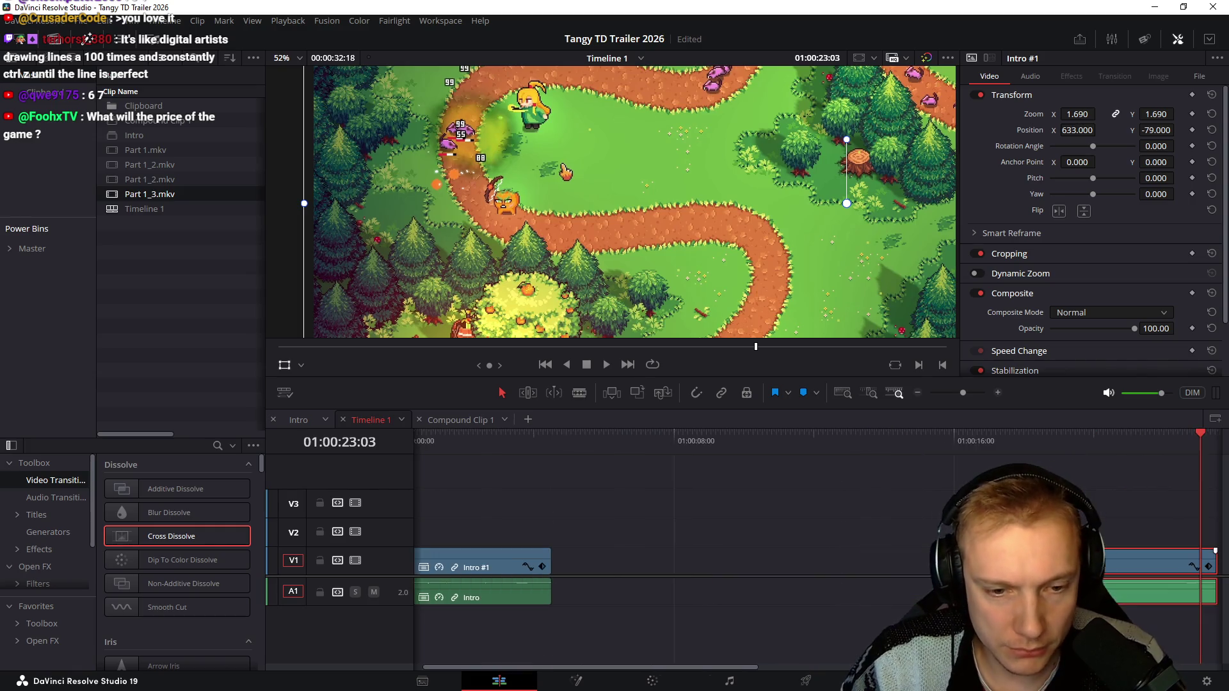
# Step: Rename the first Intro pair to Intro #2 and drag Intro #1 ahead of it on V1/A1
pyautogui.moveTo(448, 509); pyautogui.dragTo(544, 658)
pyautogui.rightClick(499, 562)
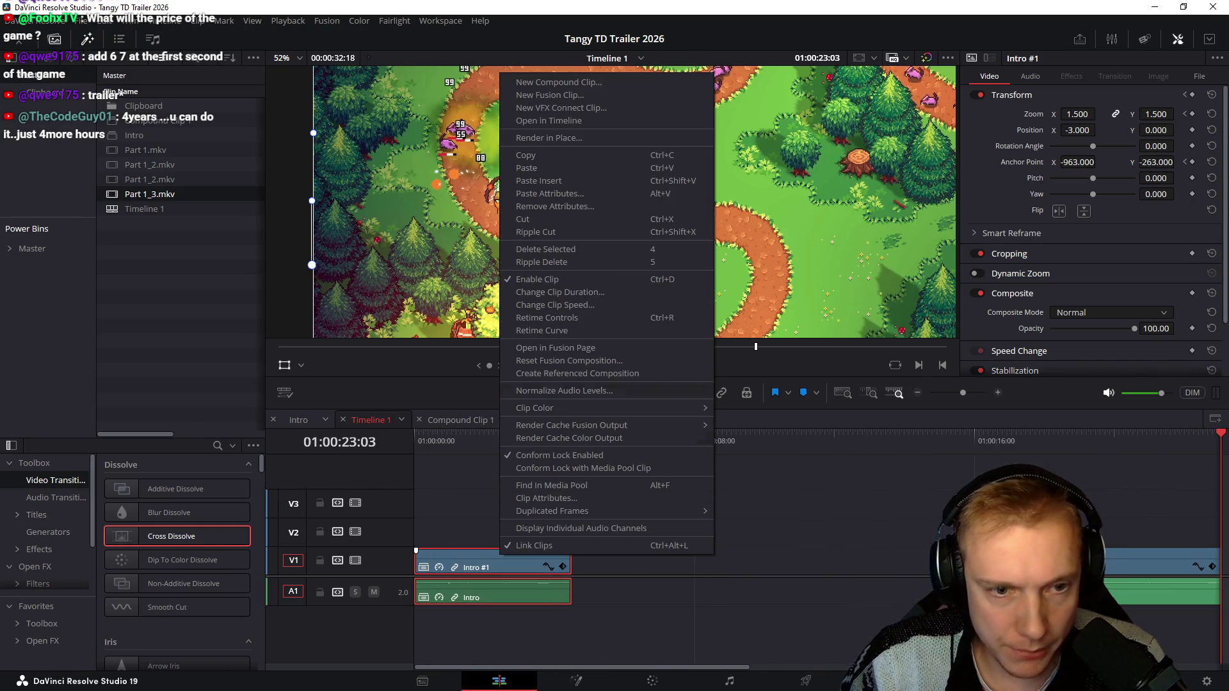
pyautogui.click(546, 498)
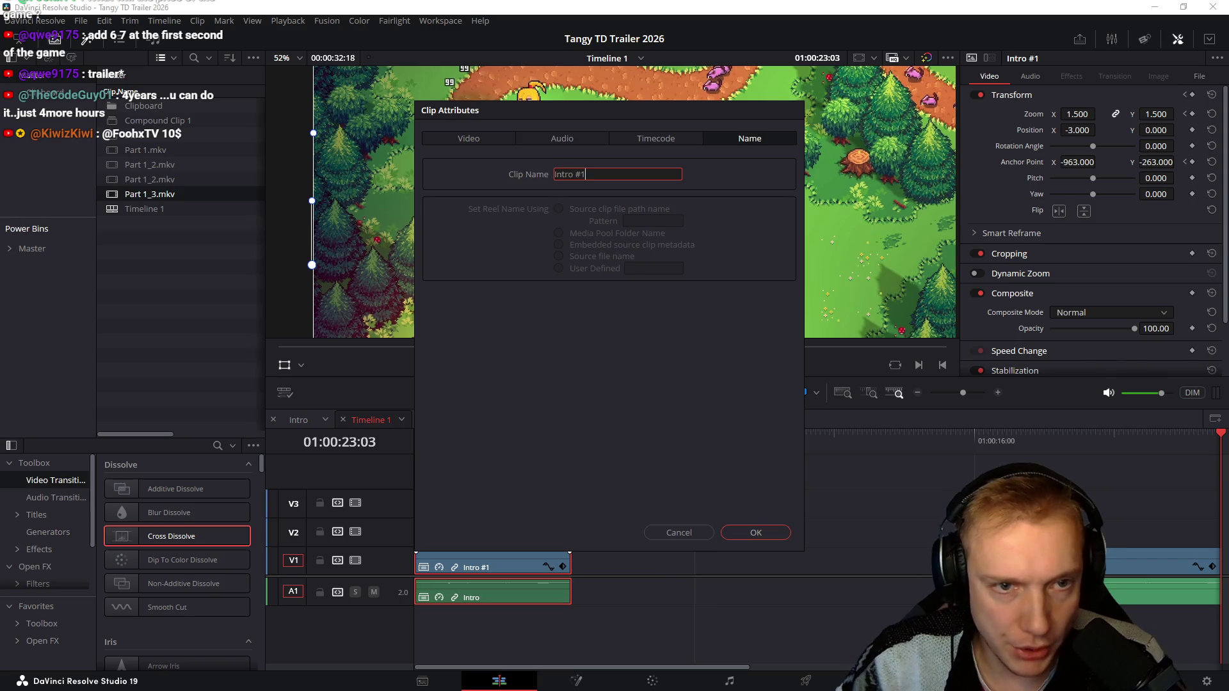
pyautogui.press('Return')
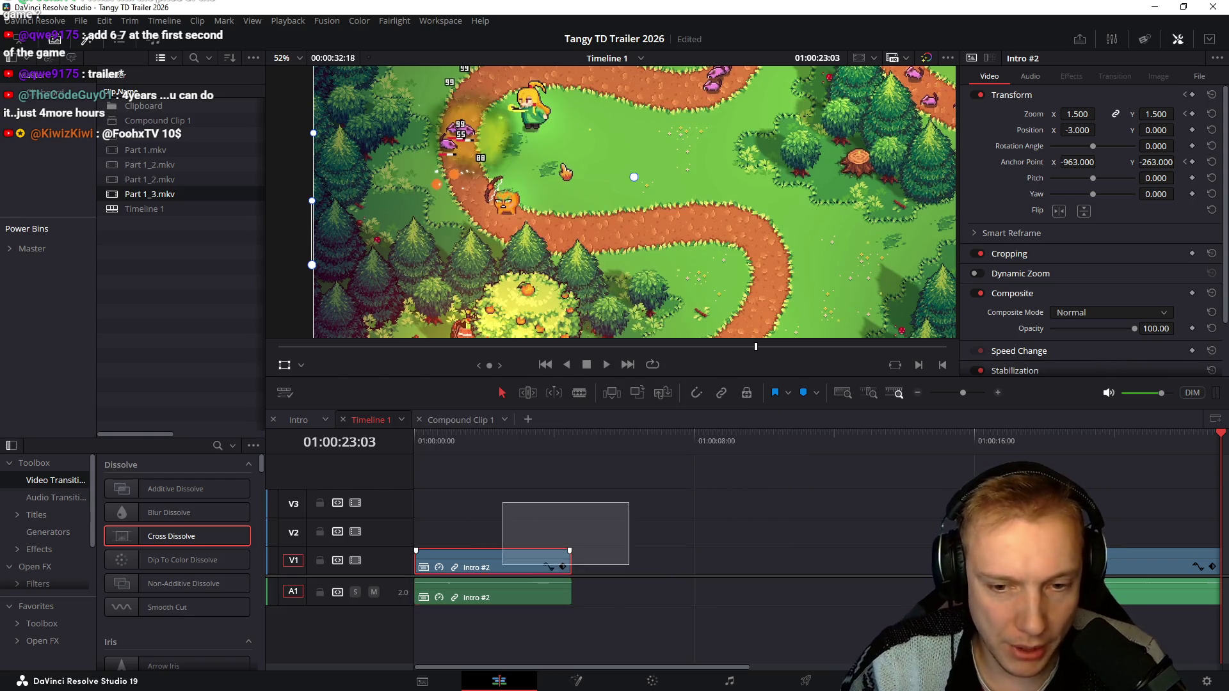
pyautogui.moveTo(491, 567)
pyautogui.mouseDown()
pyautogui.moveTo(729, 537)
pyautogui.moveTo(728, 566)
pyautogui.mouseUp()
pyautogui.click(912, 567)
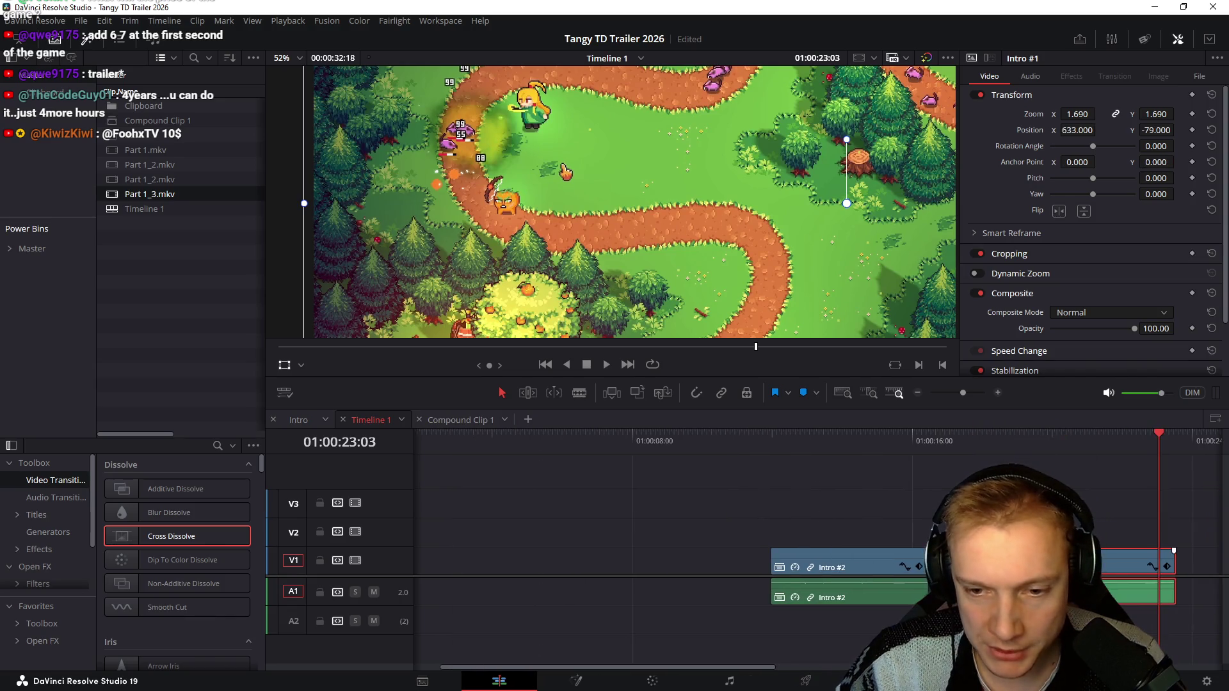
pyautogui.moveTo(912, 566); pyautogui.dragTo(539, 566)
pyautogui.hscroll(3, 673, 557)
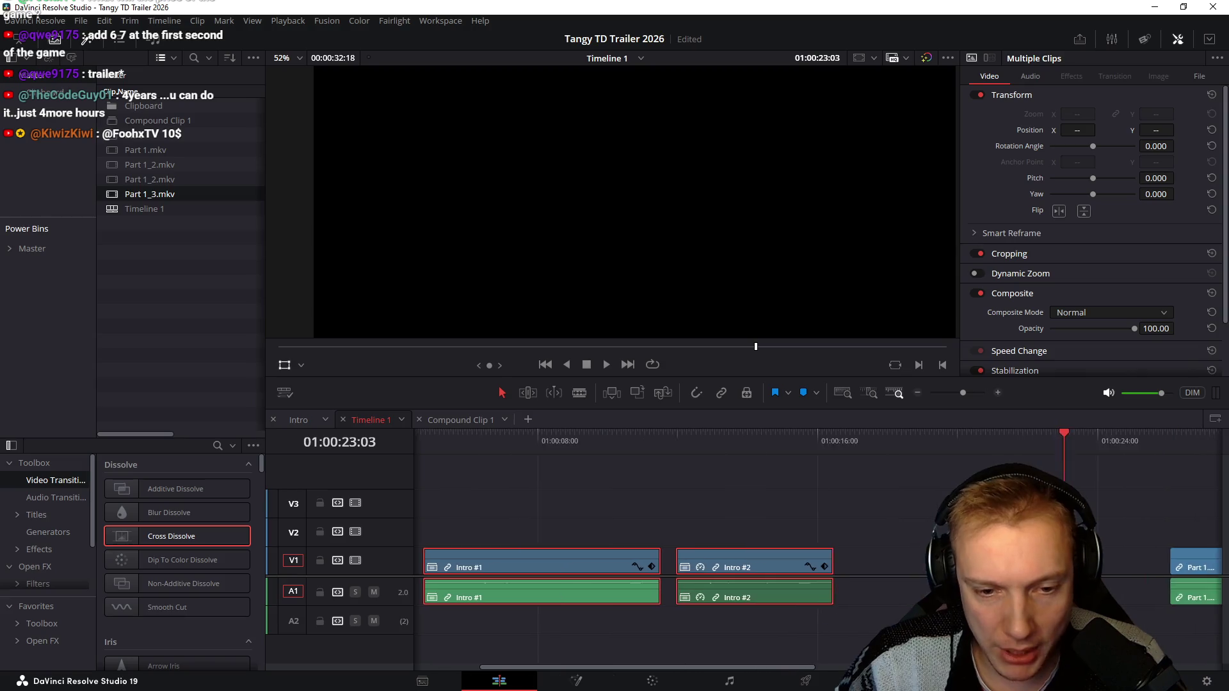
pyautogui.hscroll(5, 673, 557)
# Step: Drag Part 1_4.mkv from File Explorer onto the timeline after the title clips
pyautogui.click(667, 442)
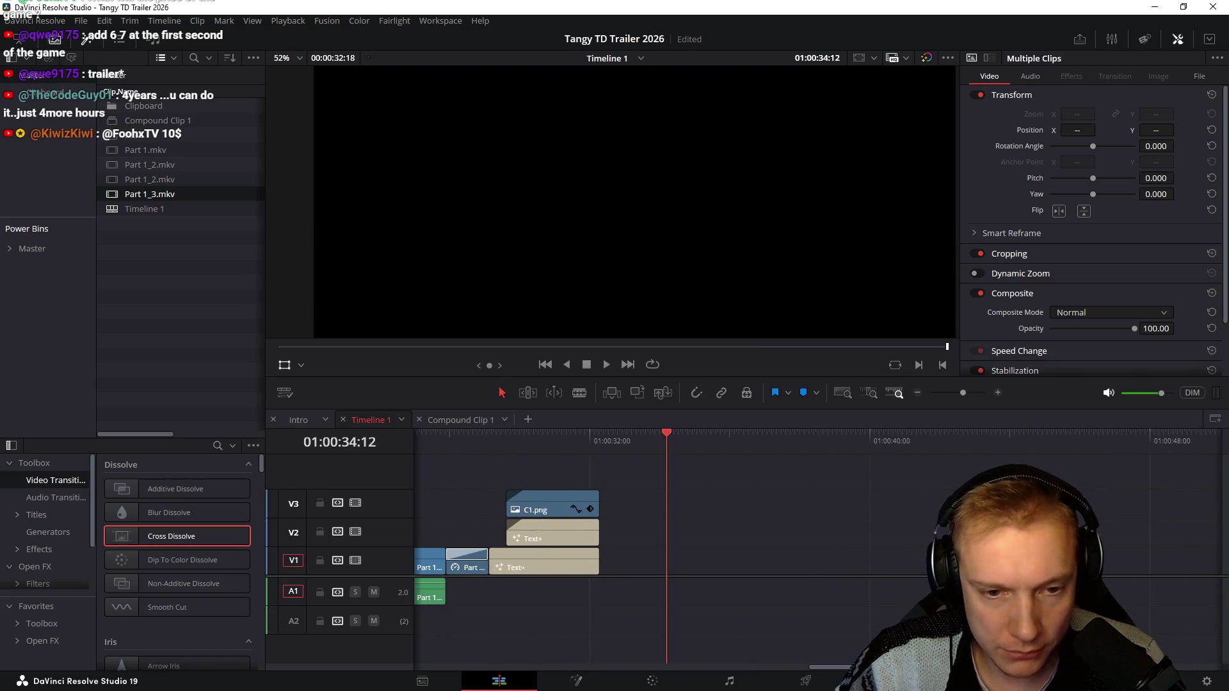
pyautogui.hotkey('alt', 'Tab')
pyautogui.moveTo(720, 145)
pyautogui.mouseDown()
pyautogui.moveTo(730, 174)
pyautogui.moveTo(677, 600)
pyautogui.mouseUp()
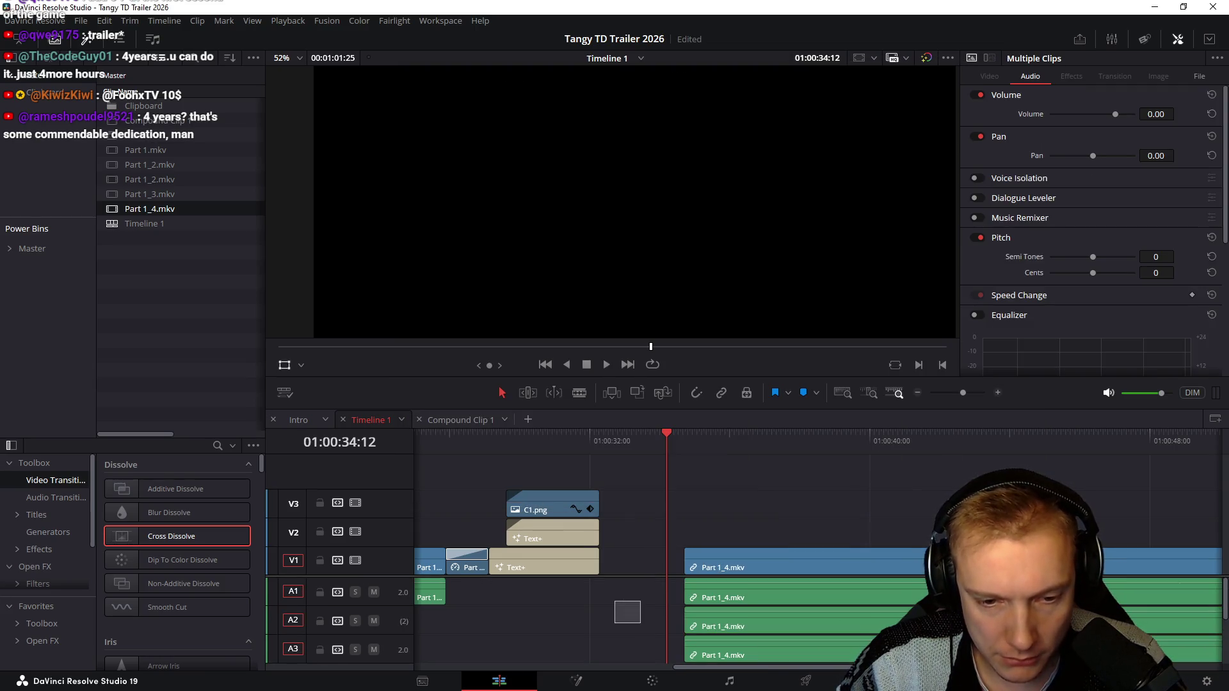
# Step: Delete the extra Part 1_4 audio clips and remove the now-empty audio tracks
pyautogui.click(626, 609)
pyautogui.moveTo(642, 614); pyautogui.dragTo(916, 667)
pyautogui.press('Delete')
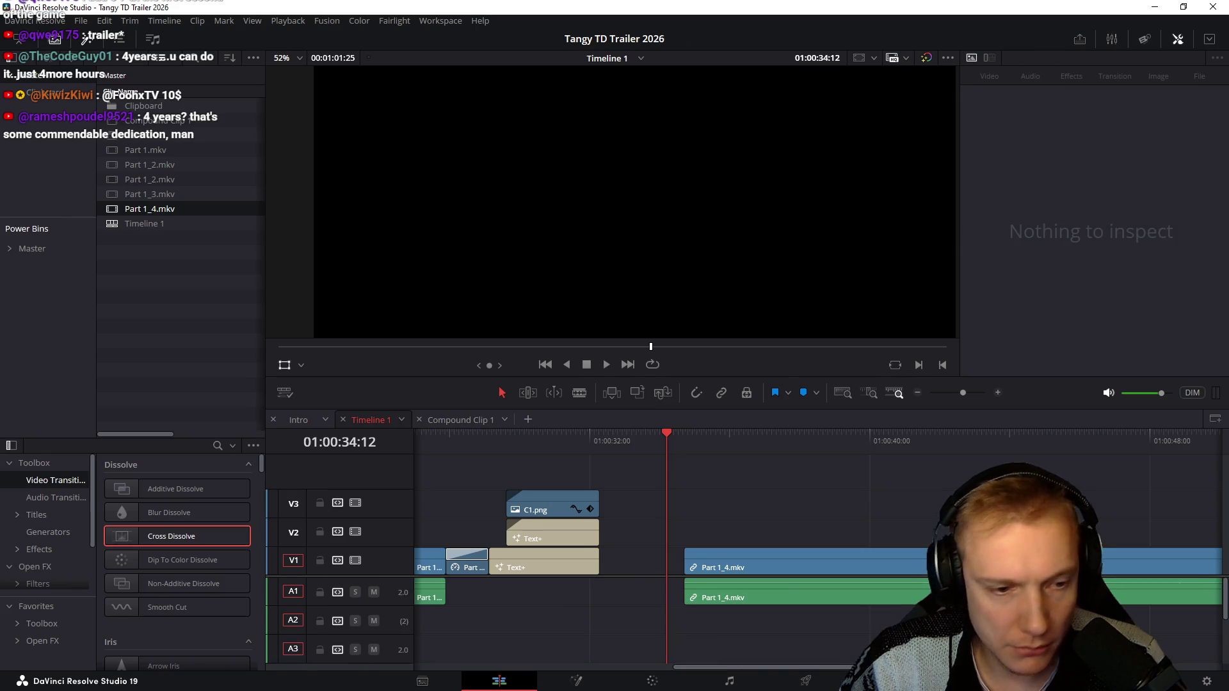
pyautogui.rightClick(393, 530)
pyautogui.click(447, 624)
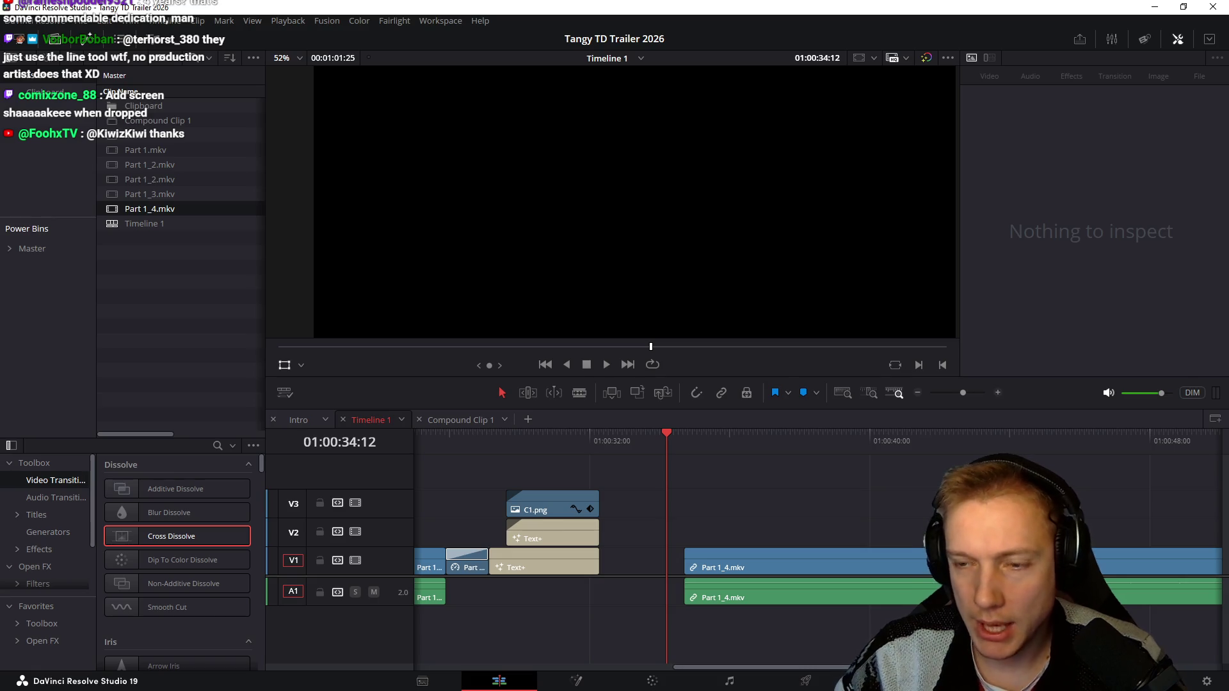
# Step: Play and scrub the Part 1_4 footage around 01:00:41, then return to the clip start
pyautogui.press('space')
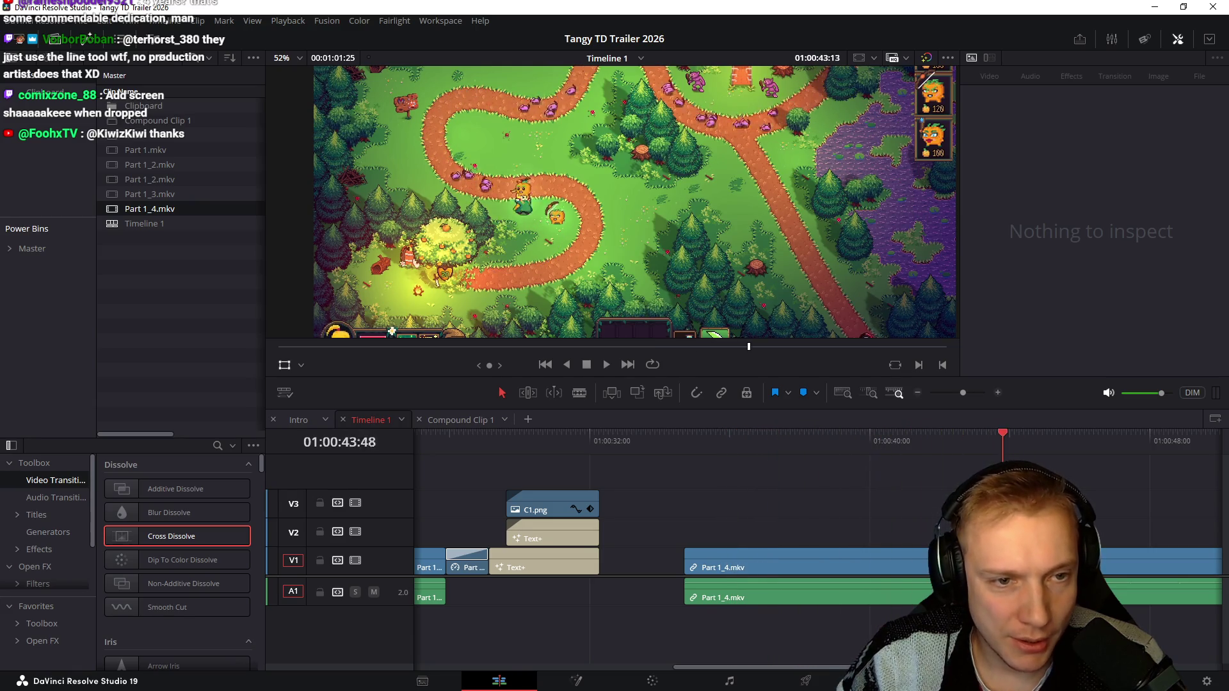
pyautogui.press('space')
pyautogui.press('j')
pyautogui.press('j')
pyautogui.press('j')
pyautogui.press('k')
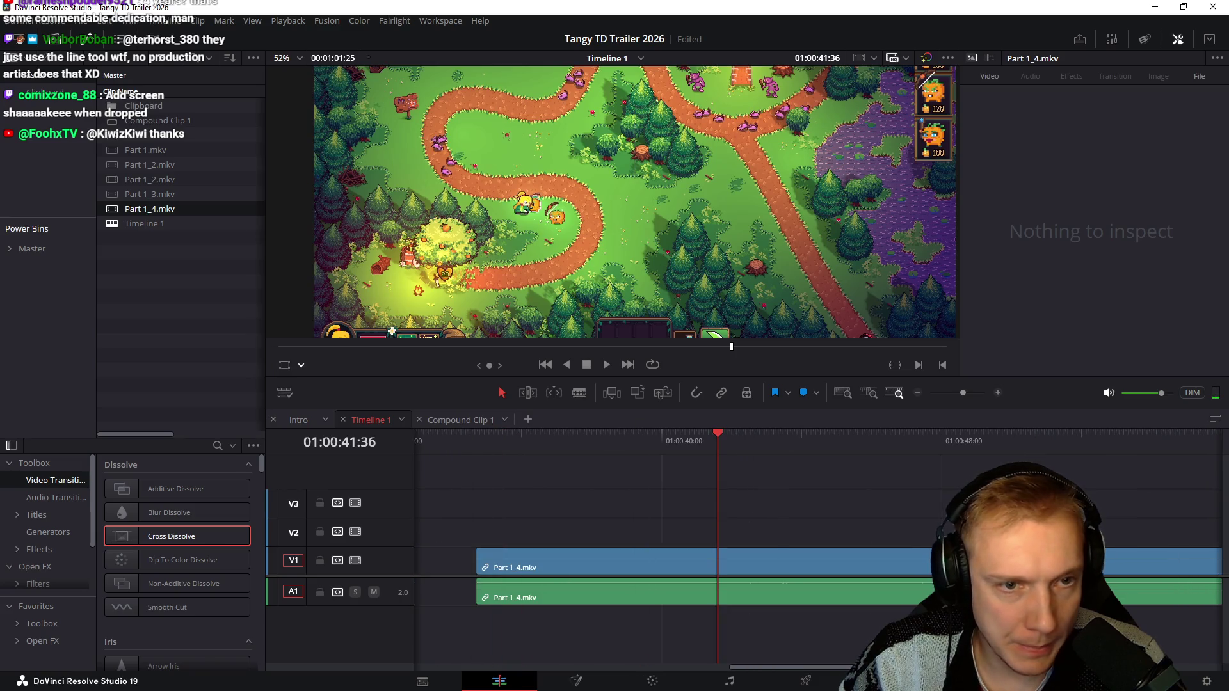
pyautogui.press('j')
pyautogui.press('j')
pyautogui.press('l')
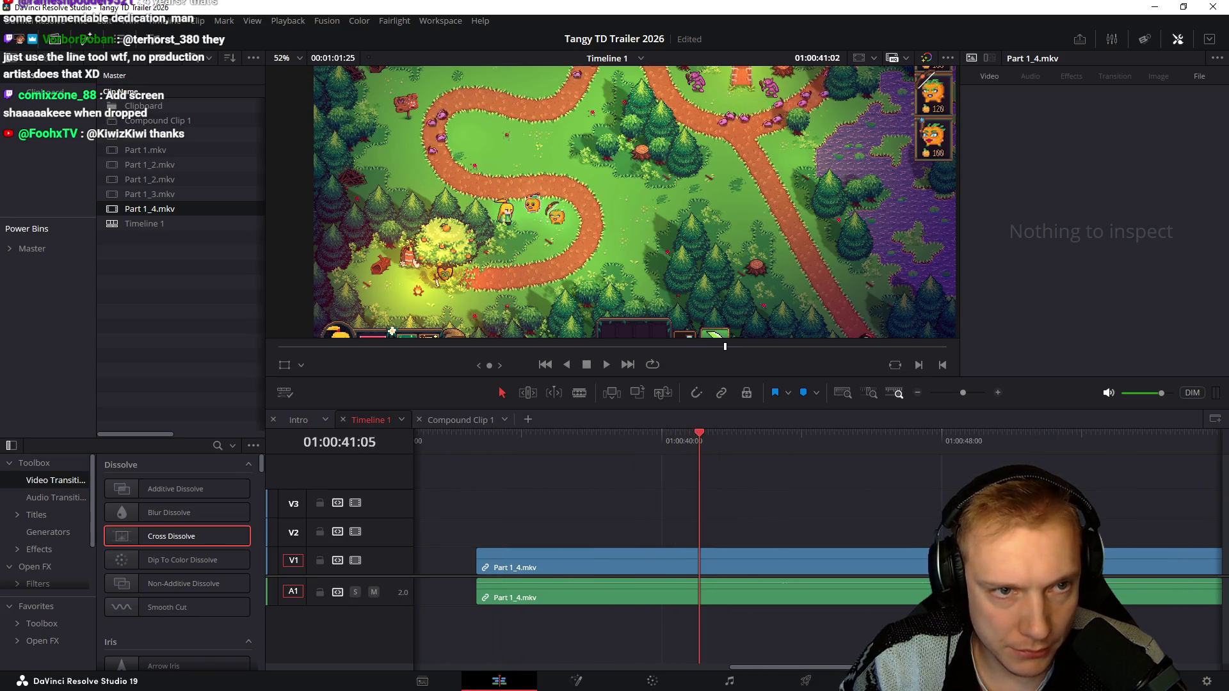
pyautogui.press('j')
pyautogui.press('j')
pyautogui.press('l')
pyautogui.press('j')
pyautogui.press('l')
pyautogui.press('j')
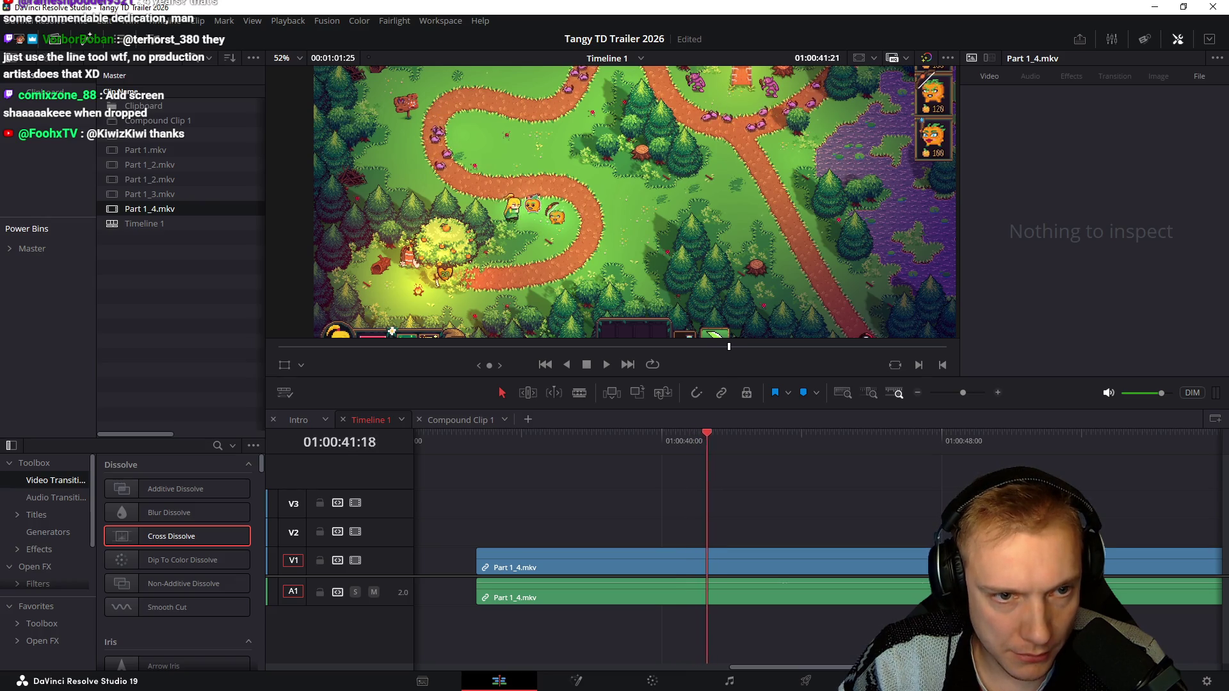
pyautogui.press('Right')
pyautogui.press('Right')
pyautogui.press('Right')
pyautogui.press('Up')
pyautogui.hscroll(-3, 672, 538)
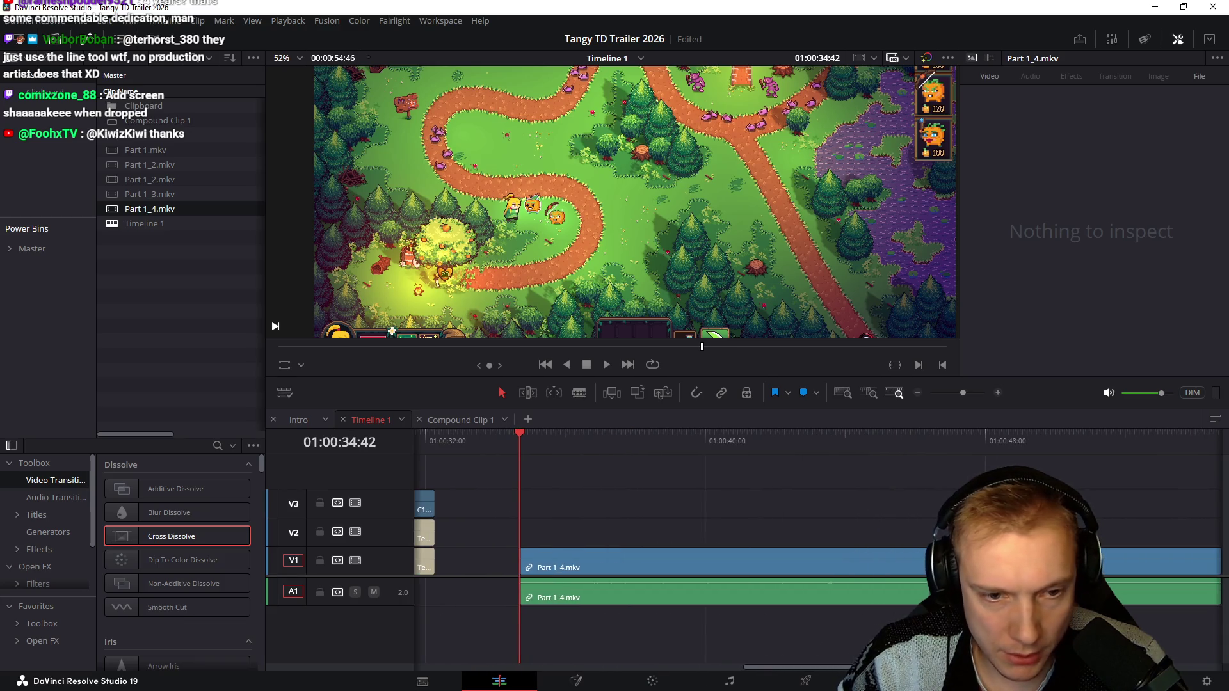
# Step: Remove Part 1_4, shift both Intro pairs later and re-place Part 1_4.mkv at the timeline start
pyautogui.moveTo(615, 494); pyautogui.dragTo(720, 638)
pyautogui.press('Delete')
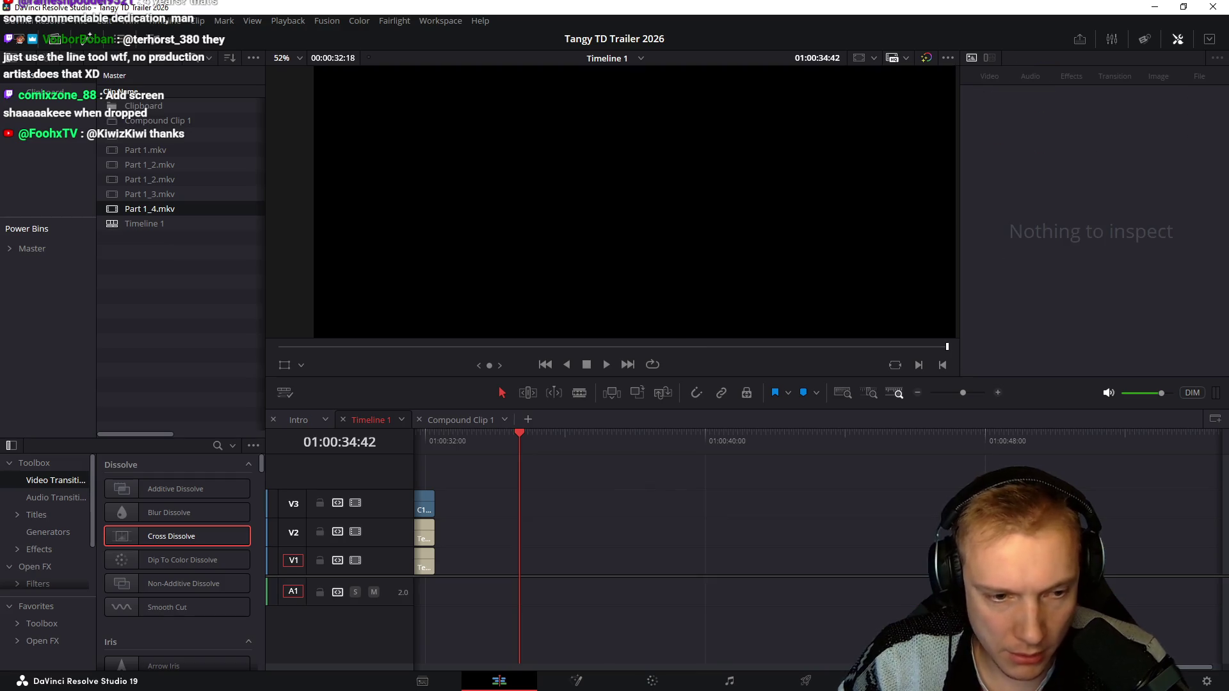
pyautogui.scroll(-3, 720, 576)
pyautogui.moveTo(451, 494)
pyautogui.mouseDown()
pyautogui.moveTo(576, 576)
pyautogui.moveTo(907, 568)
pyautogui.mouseUp()
pyautogui.press('Home')
pyautogui.press('F10')
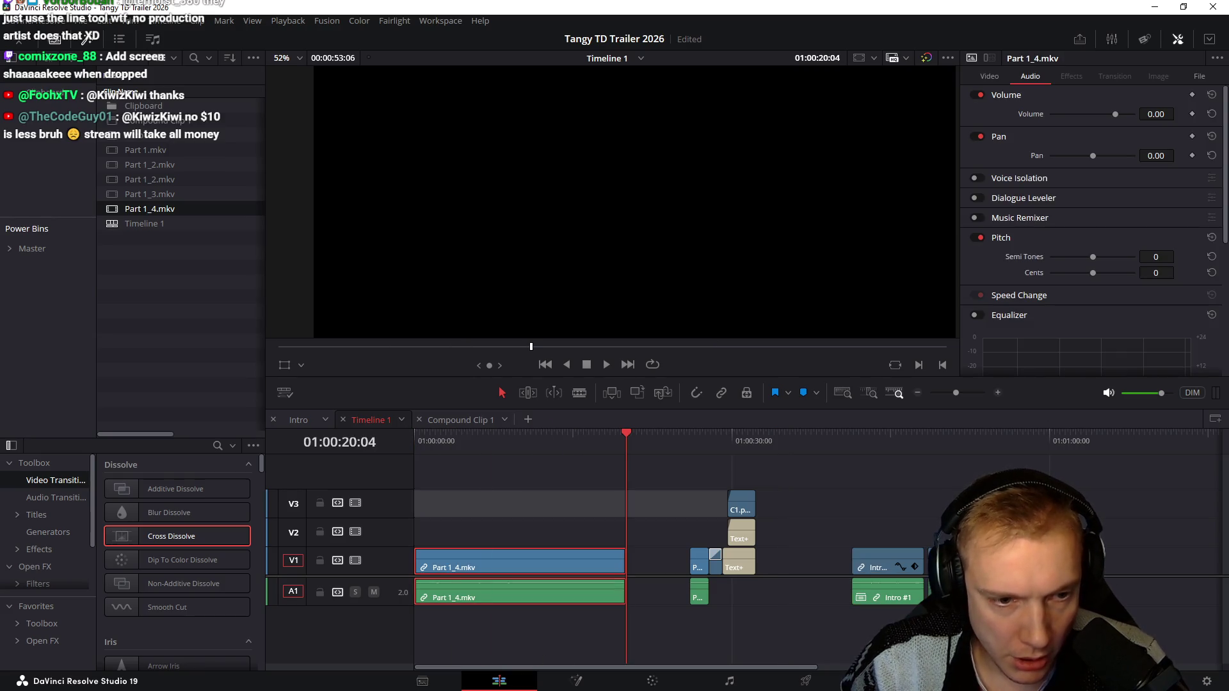
pyautogui.press('Home')
pyautogui.hotkey('ctrl', '=')
pyautogui.hotkey('ctrl', '=')
pyautogui.hotkey('ctrl', 'shift', 'a')
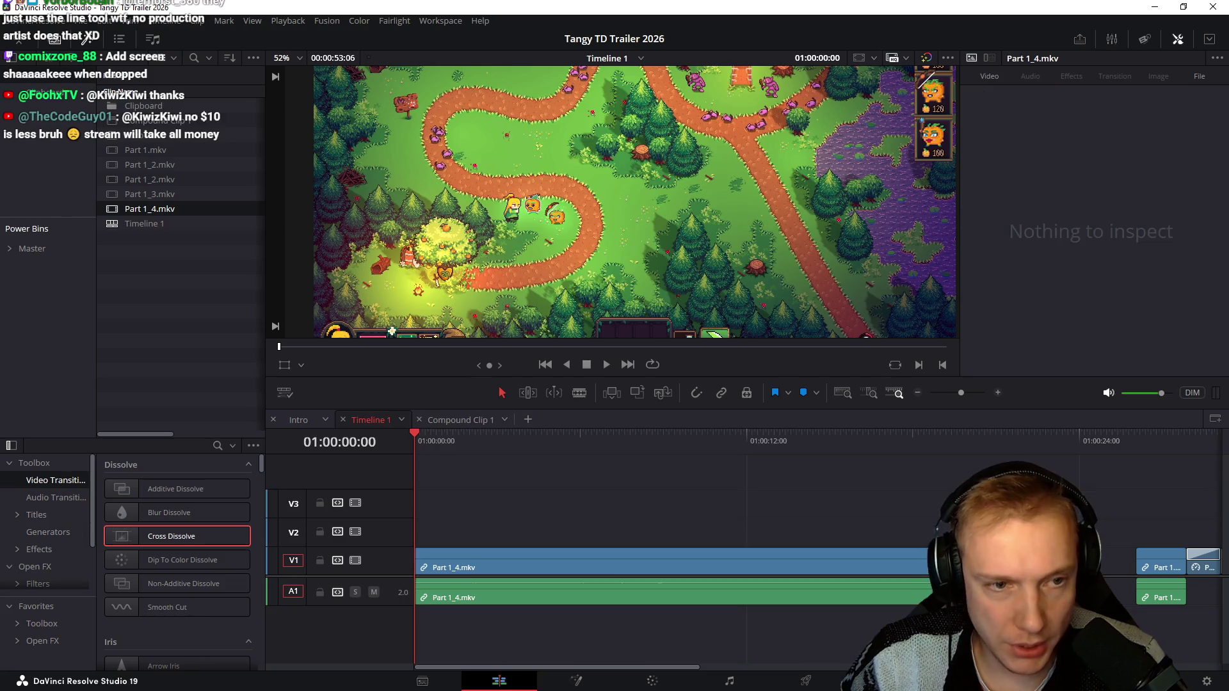
pyautogui.hotkey('ctrl', '=')
pyautogui.scroll(2, 514, 206)
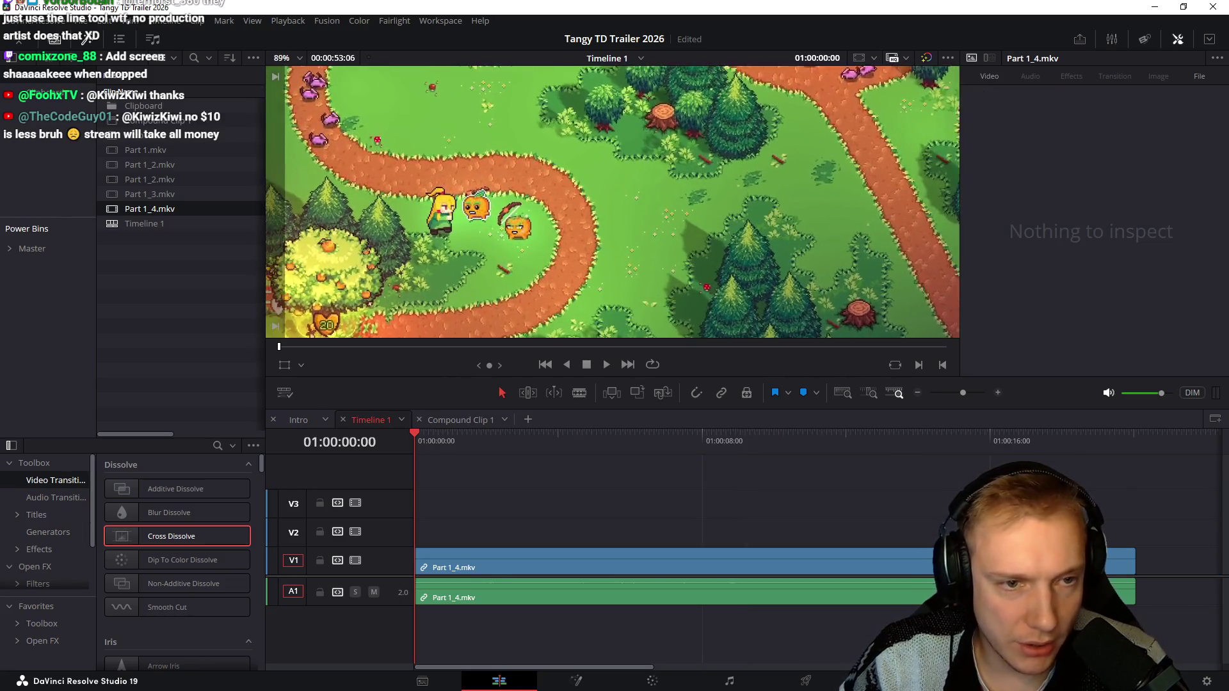
pyautogui.scroll(2, 513, 206)
pyautogui.scroll(2, 513, 207)
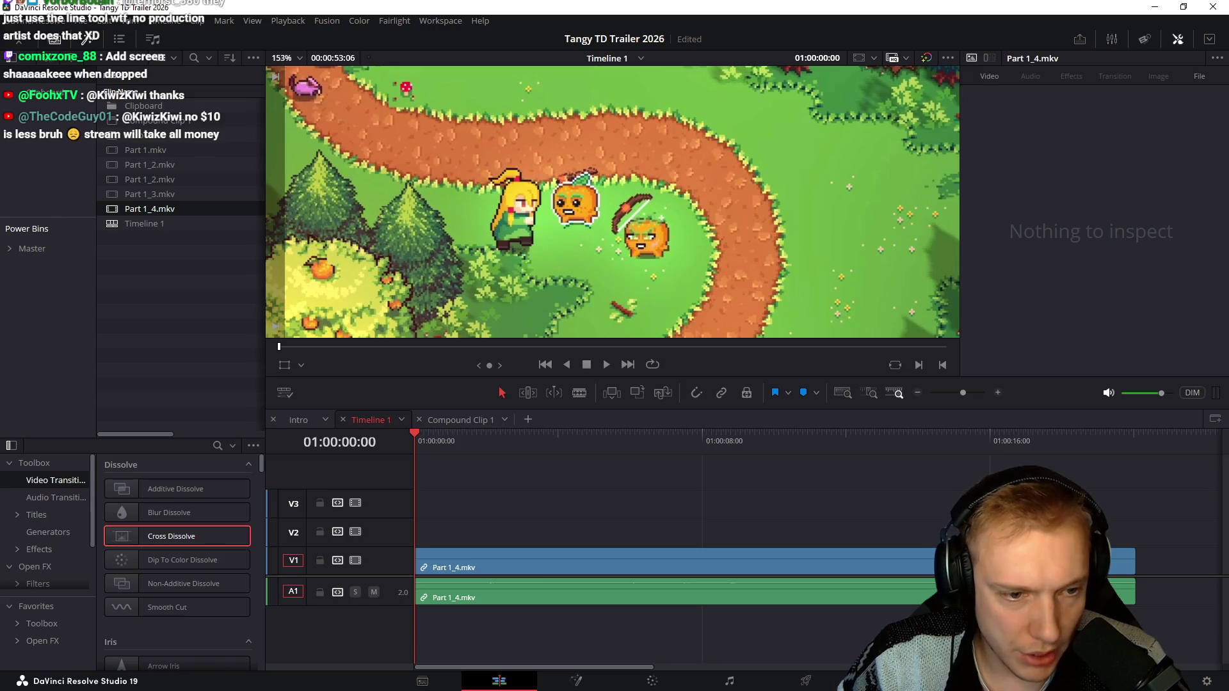
# Step: Play the opening seconds and split Part 1_4 around the six-second mark, checking nearby frames
pyautogui.press('space')
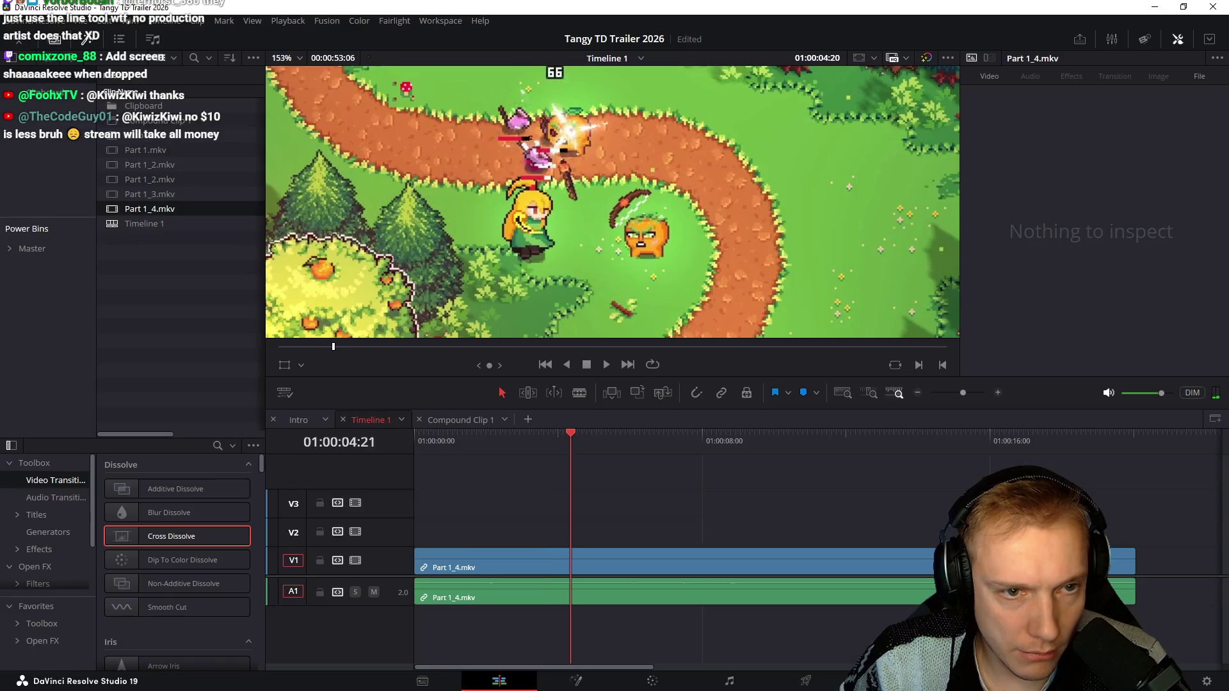
pyautogui.press('Home')
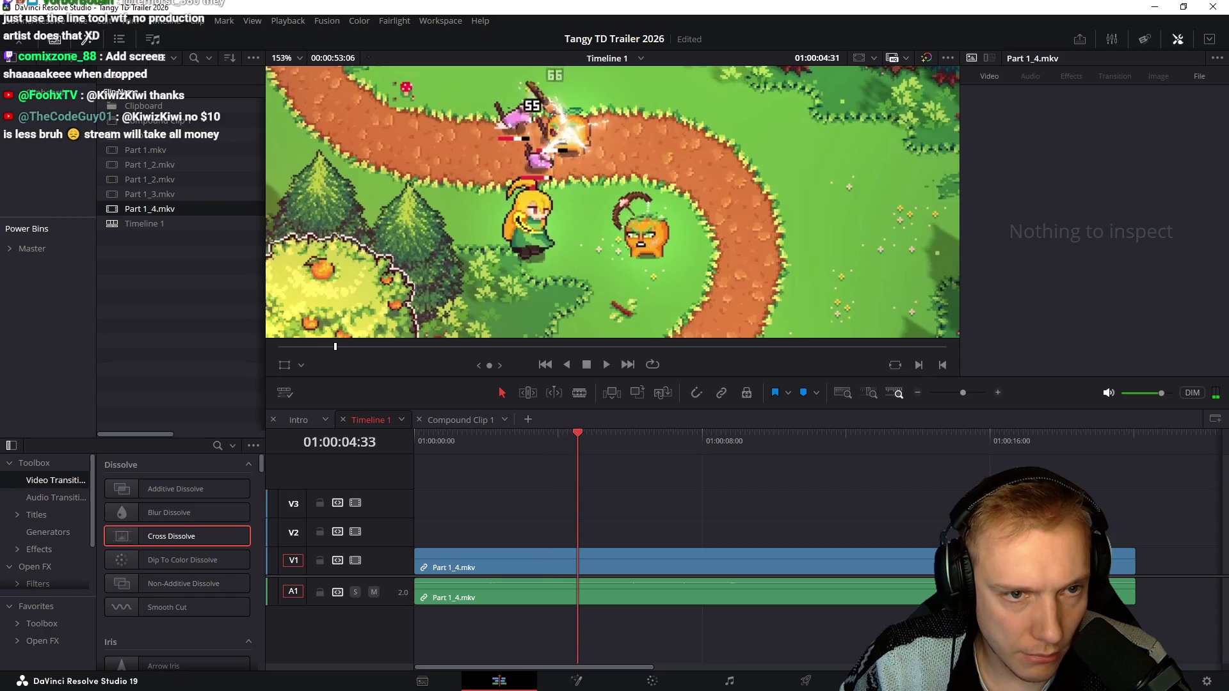
pyautogui.press('j')
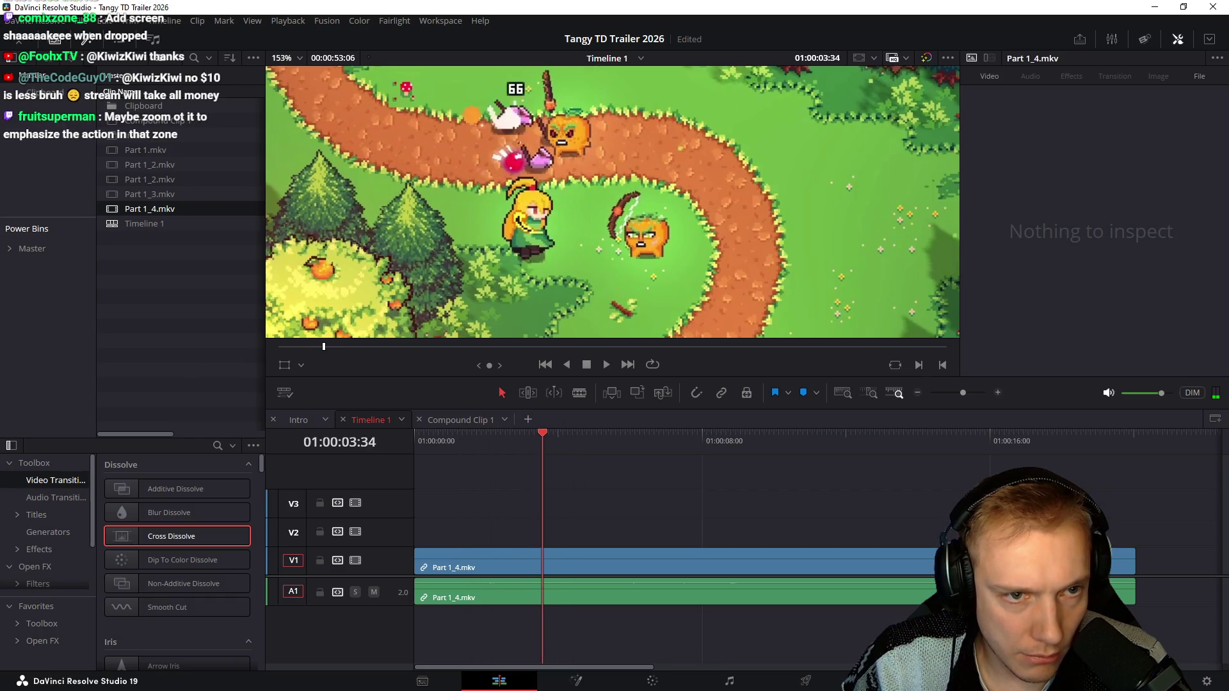
pyautogui.hotkey('ctrl', 'b')
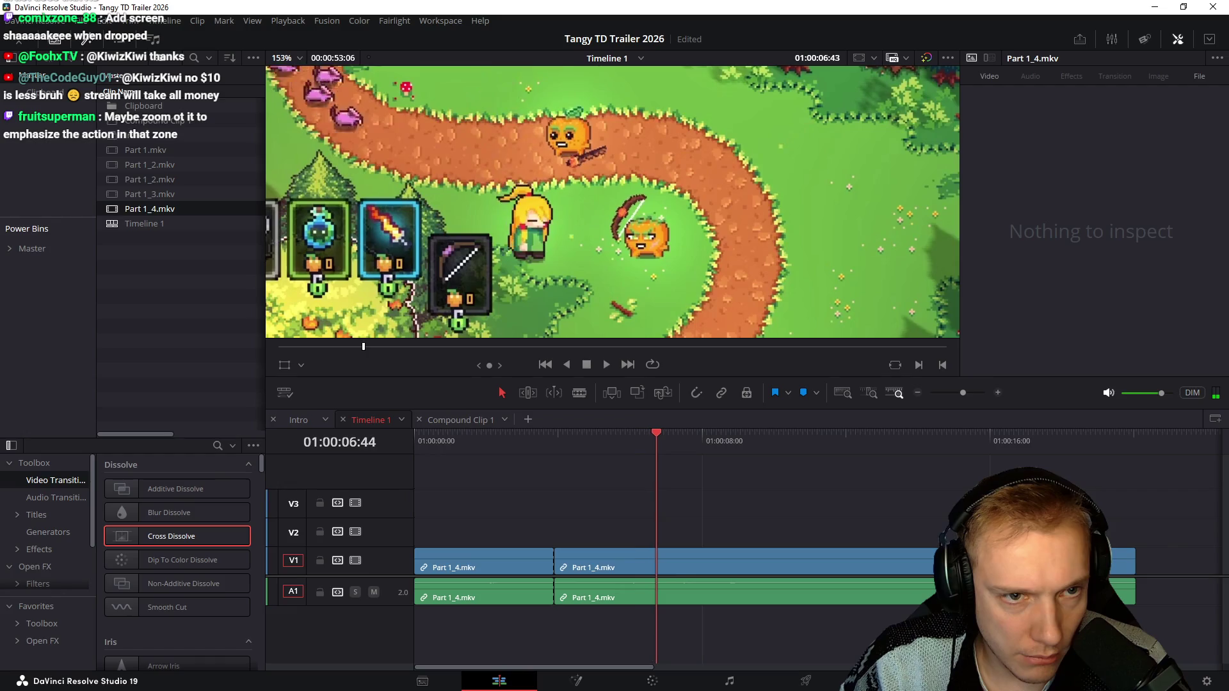
pyautogui.press('j')
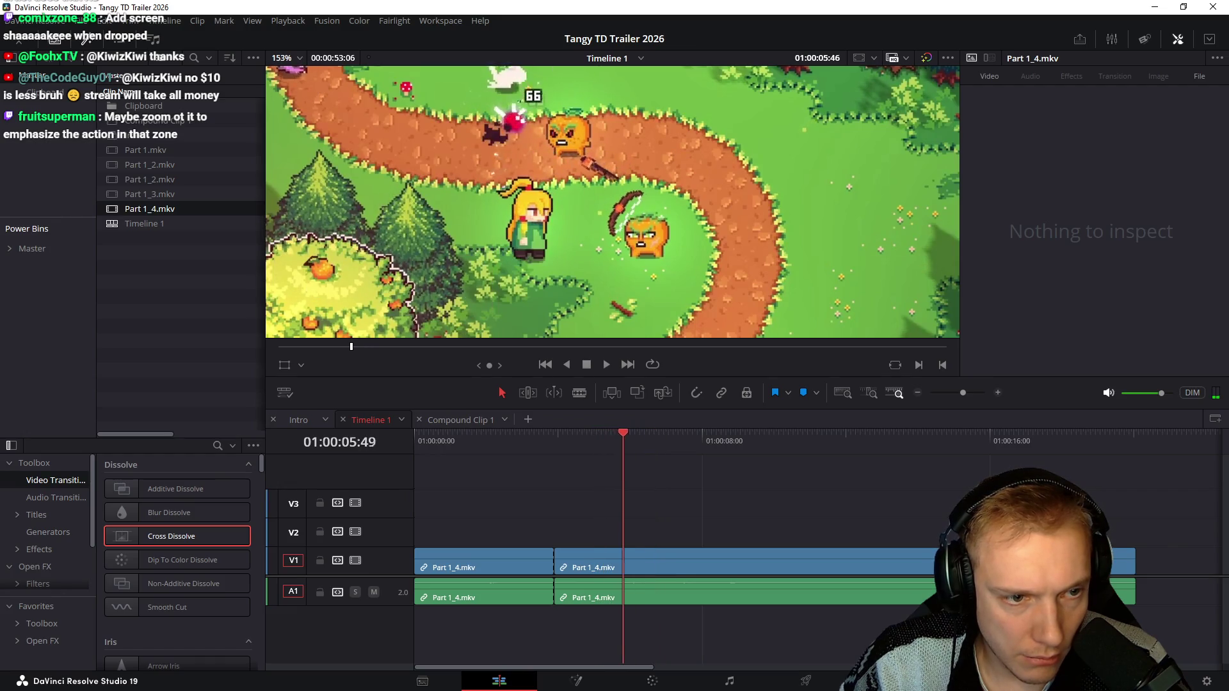
pyautogui.press('k')
pyautogui.press('Left')
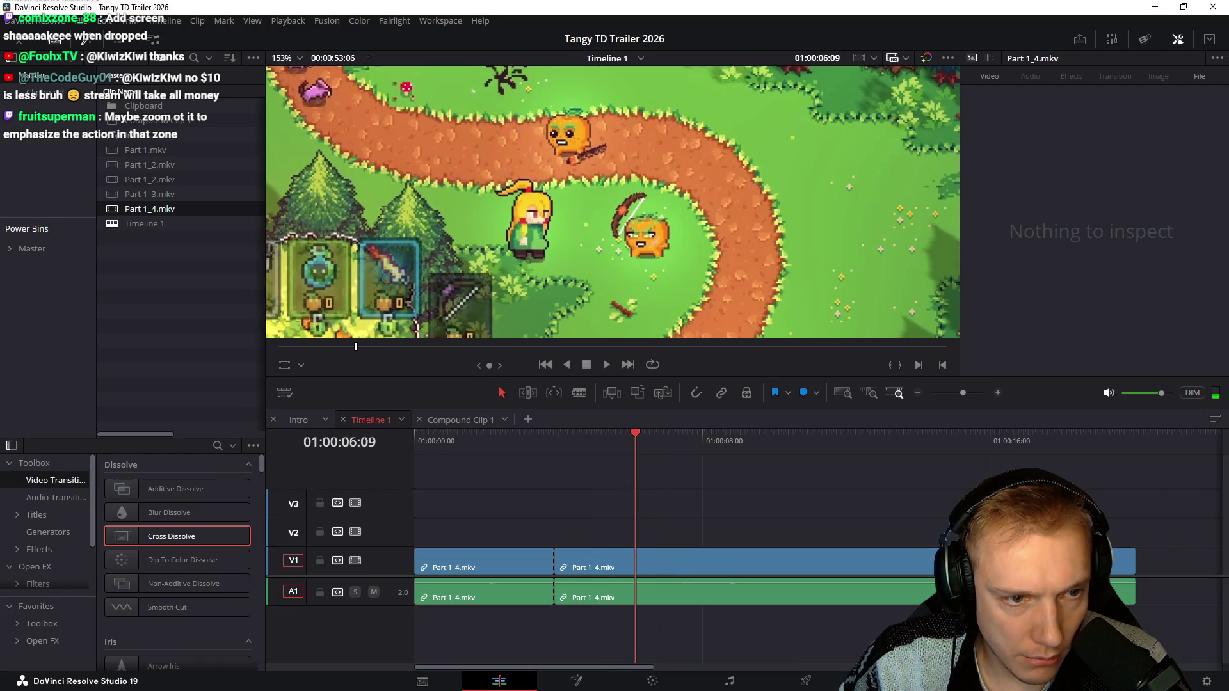
pyautogui.press('Left')
pyautogui.press('Left')
pyautogui.press('Left')
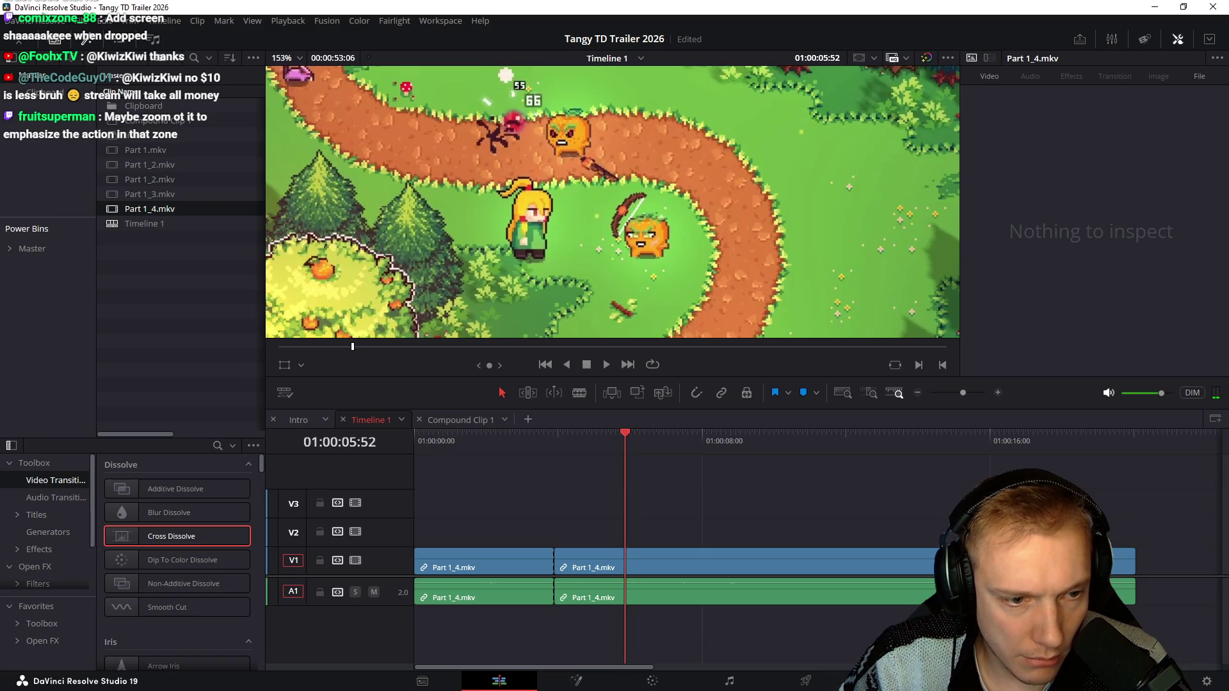
pyautogui.press('Right')
pyautogui.press('Right')
pyautogui.press('Right')
pyautogui.press('Right')
pyautogui.press('Right')
pyautogui.press('Right')
pyautogui.press('Right')
pyautogui.press('Right')
pyautogui.press('Right')
pyautogui.press('Right')
pyautogui.press('Right')
pyautogui.press('Right')
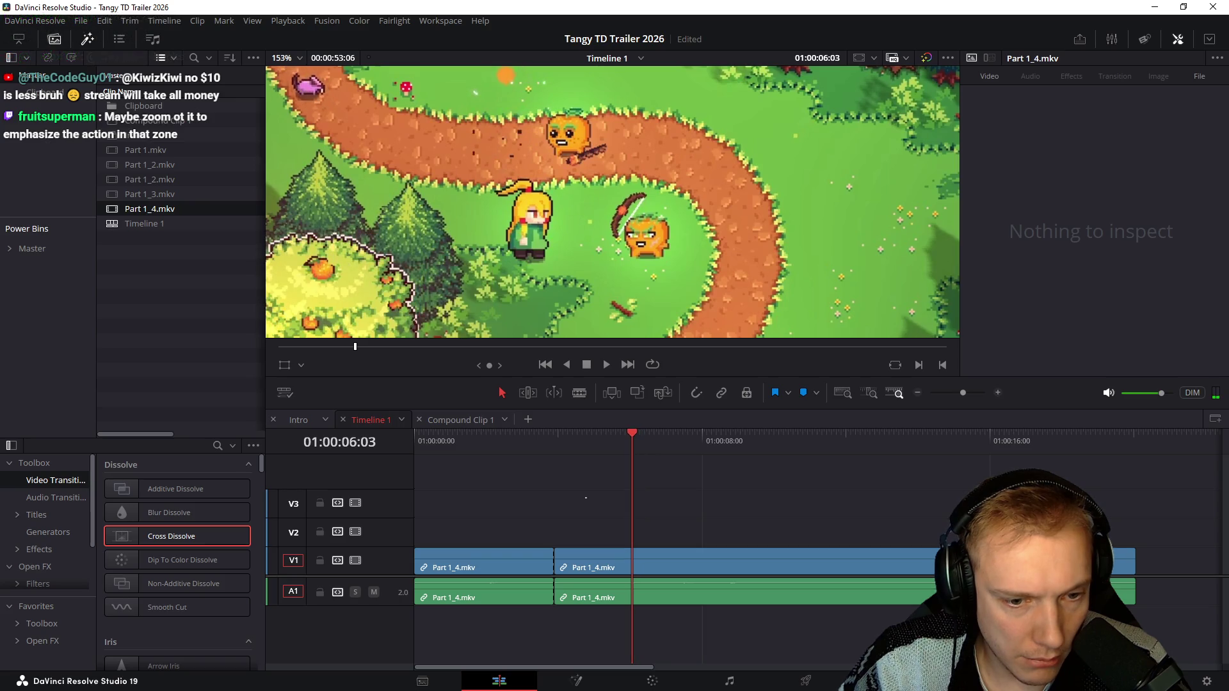
# Step: Play the second piece from the cut, split just past eight seconds and delete the trailing portion
pyautogui.press('Up')
pyautogui.press('space')
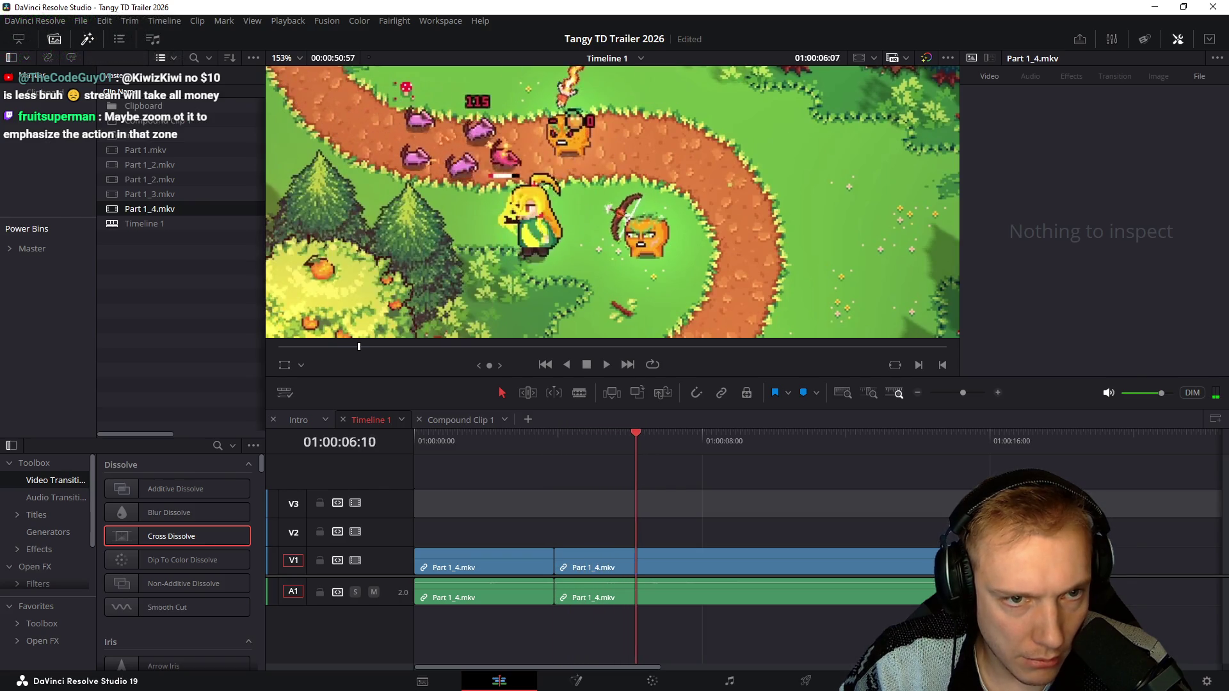
pyautogui.hotkey('ctrl', 'b')
pyautogui.press('Delete')
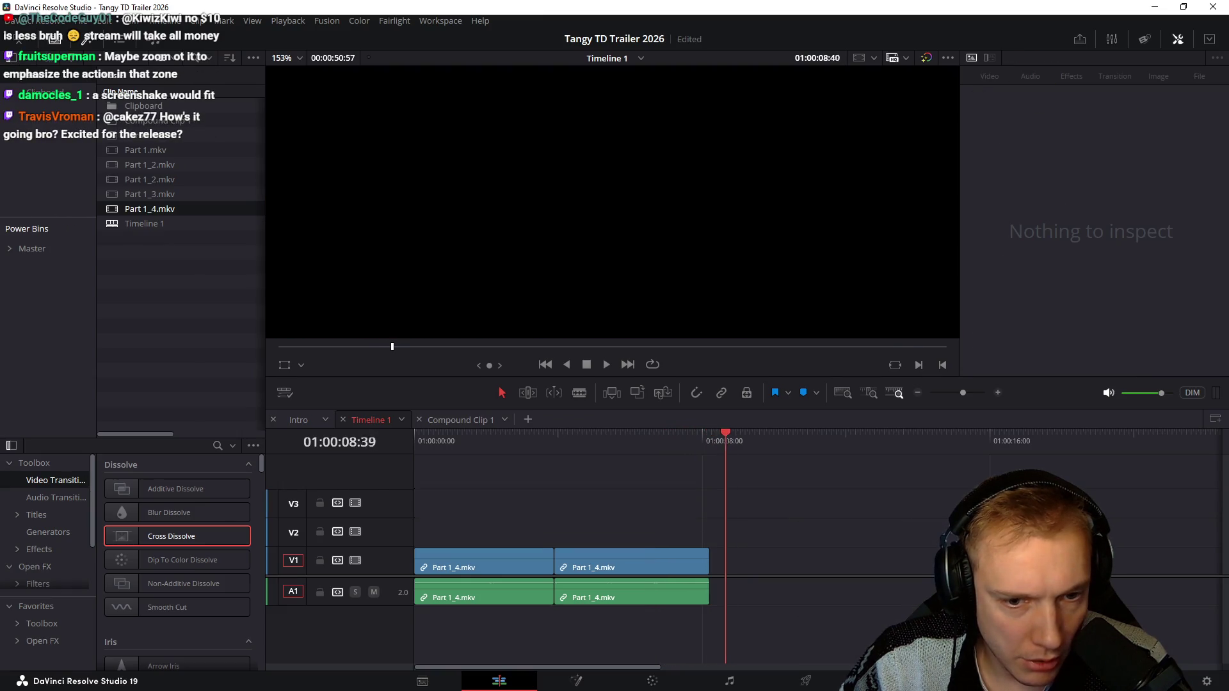
pyautogui.press('Home')
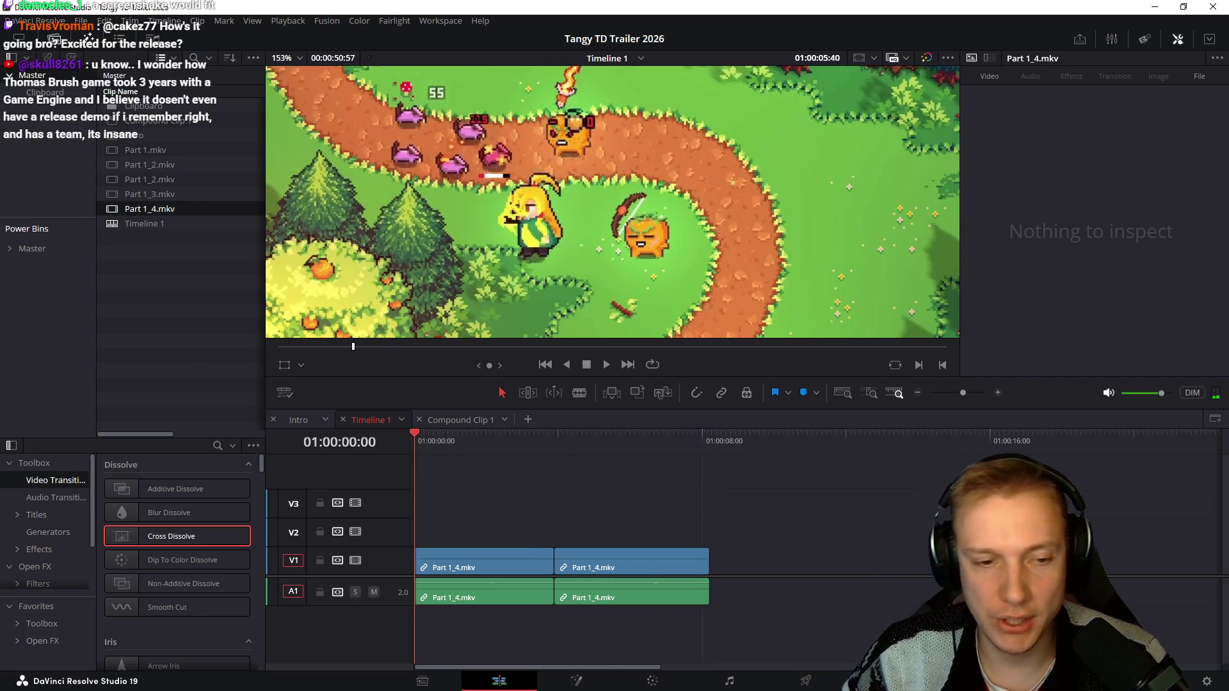
pyautogui.scroll(-3, 611, 202)
pyautogui.scroll(-3, 611, 201)
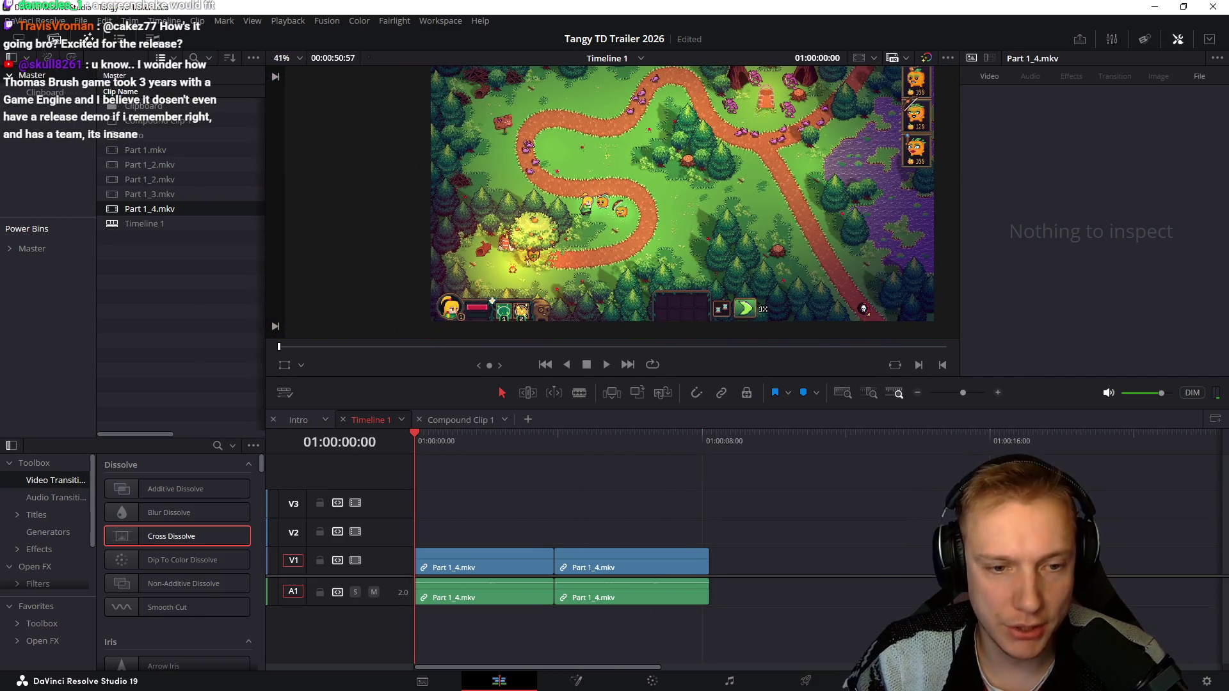
# Step: Play the trimmed intro, zoom the timeline in, then switch to game.cpp in Visual Studio Code
pyautogui.press('space')
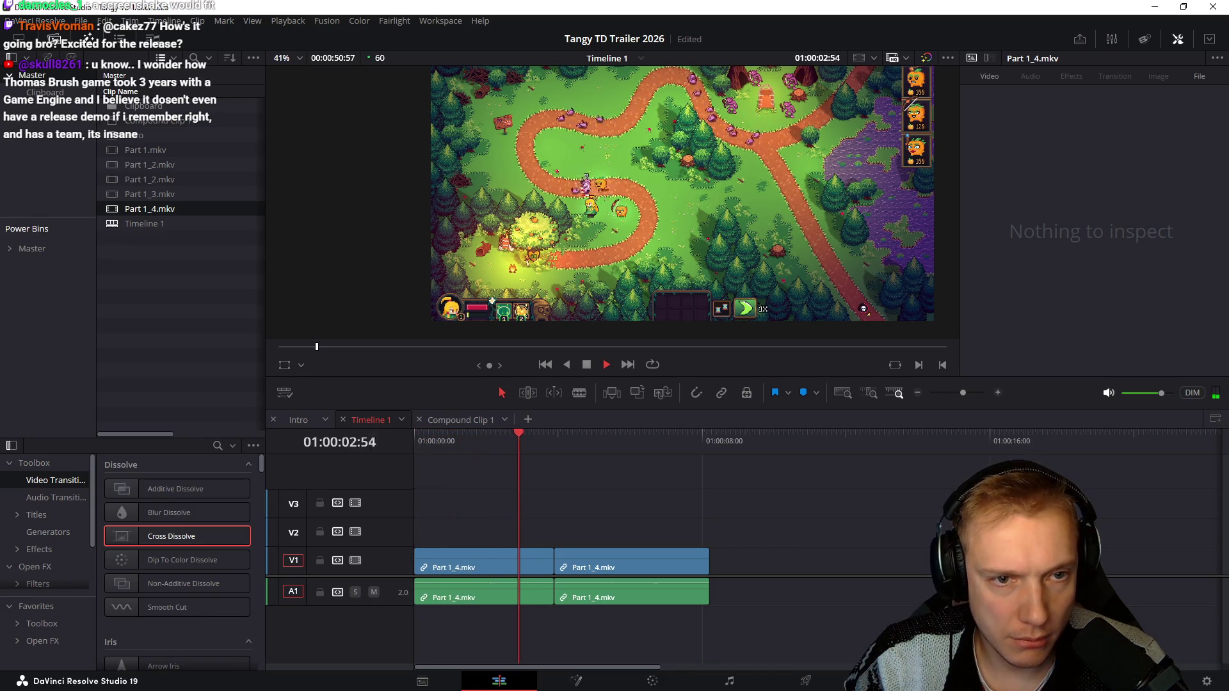
pyautogui.press('space')
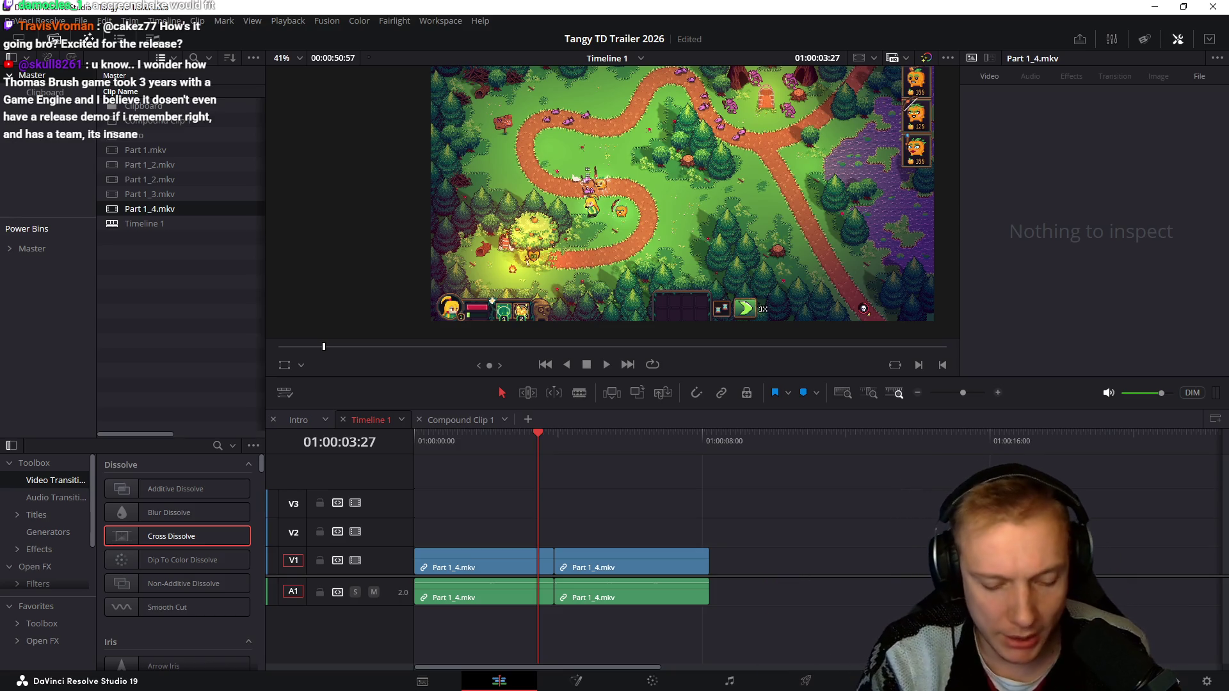
pyautogui.hotkey('ctrl', '=')
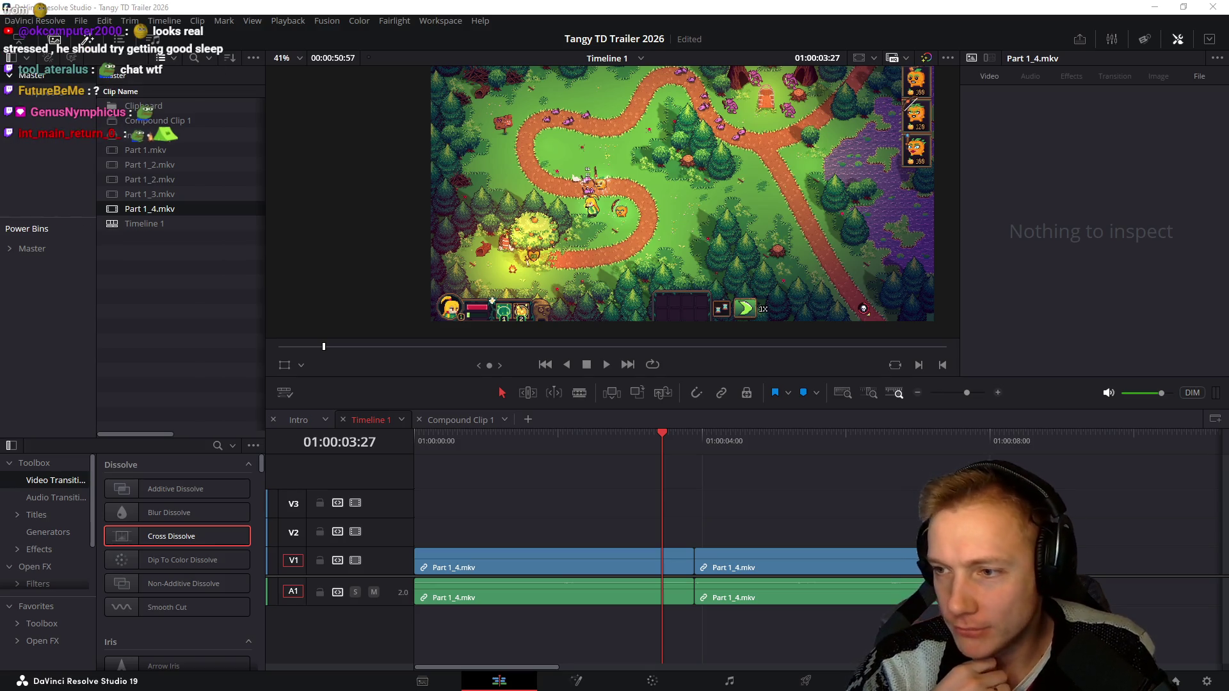
pyautogui.hotkey('alt', 'Tab')
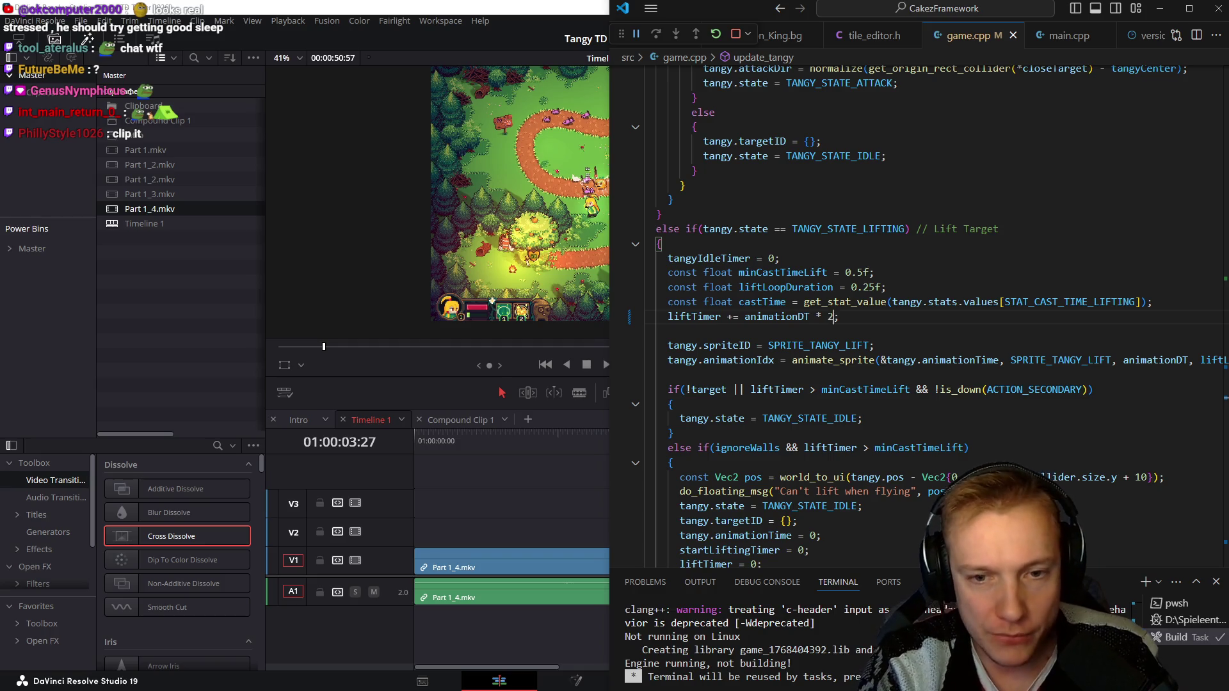
# Step: Change the liftTimer multiplier in game.cpp to 1, rebuild, test in game and rebuild again
pyautogui.press('BackSpace')
pyautogui.press('BackSpace')
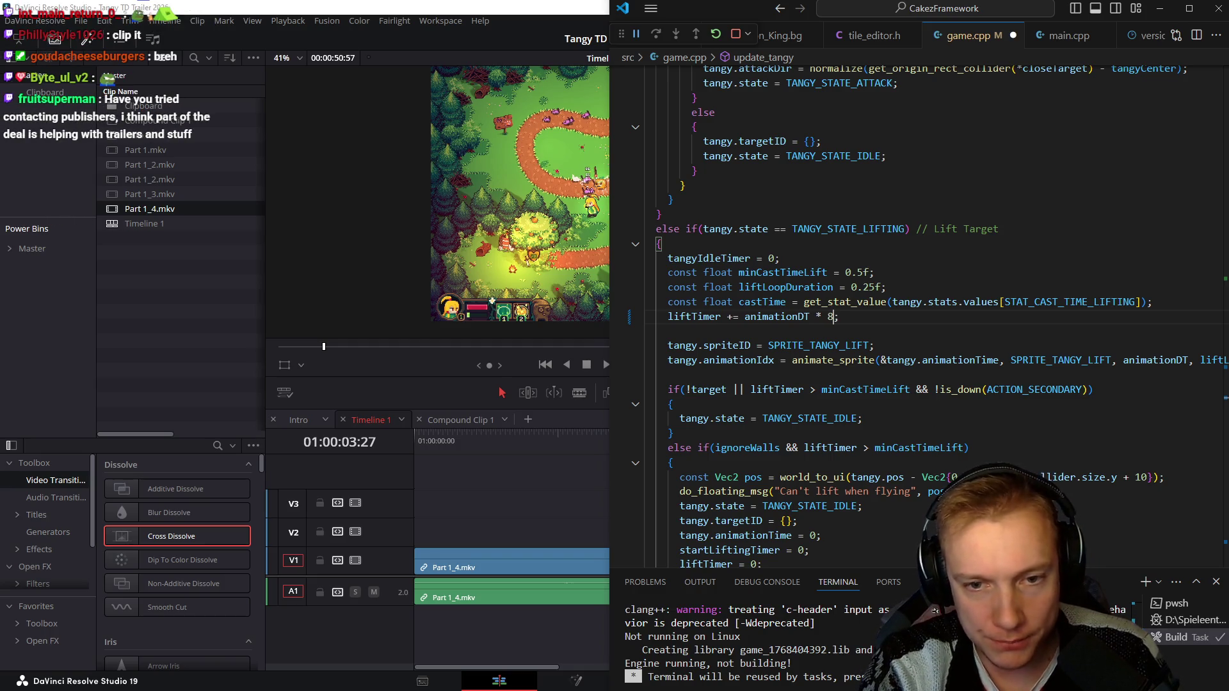
pyautogui.hotkey('ctrl', 'shift', 'b')
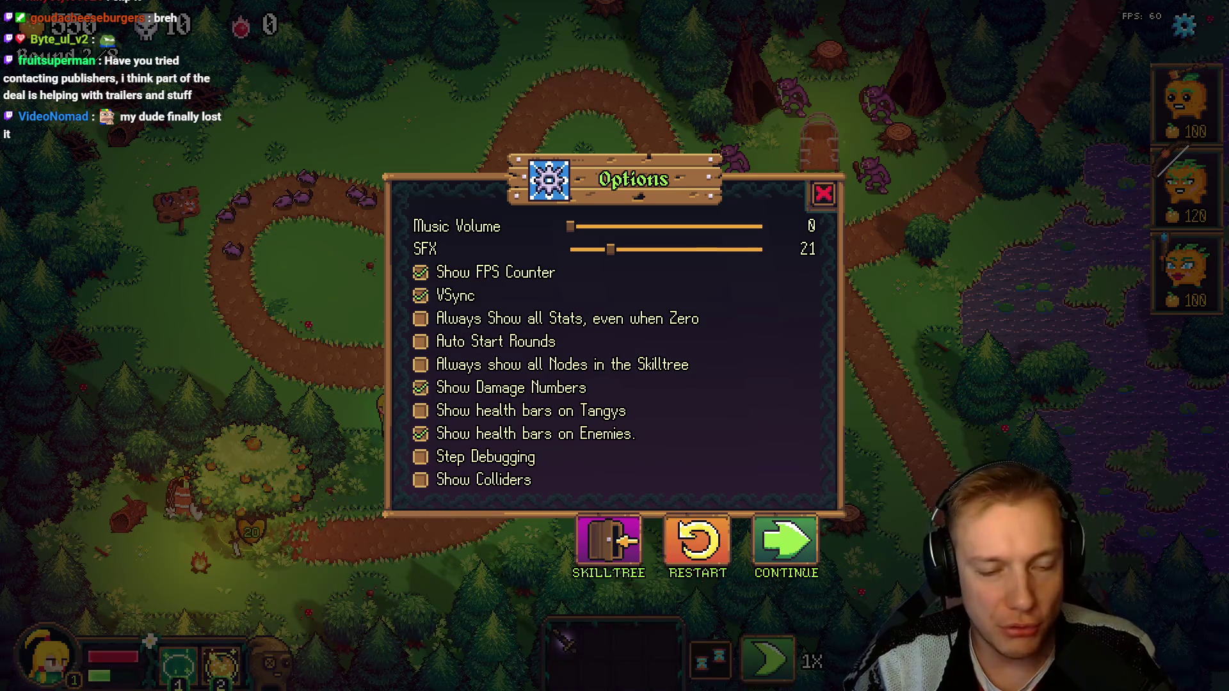
pyautogui.click(786, 543)
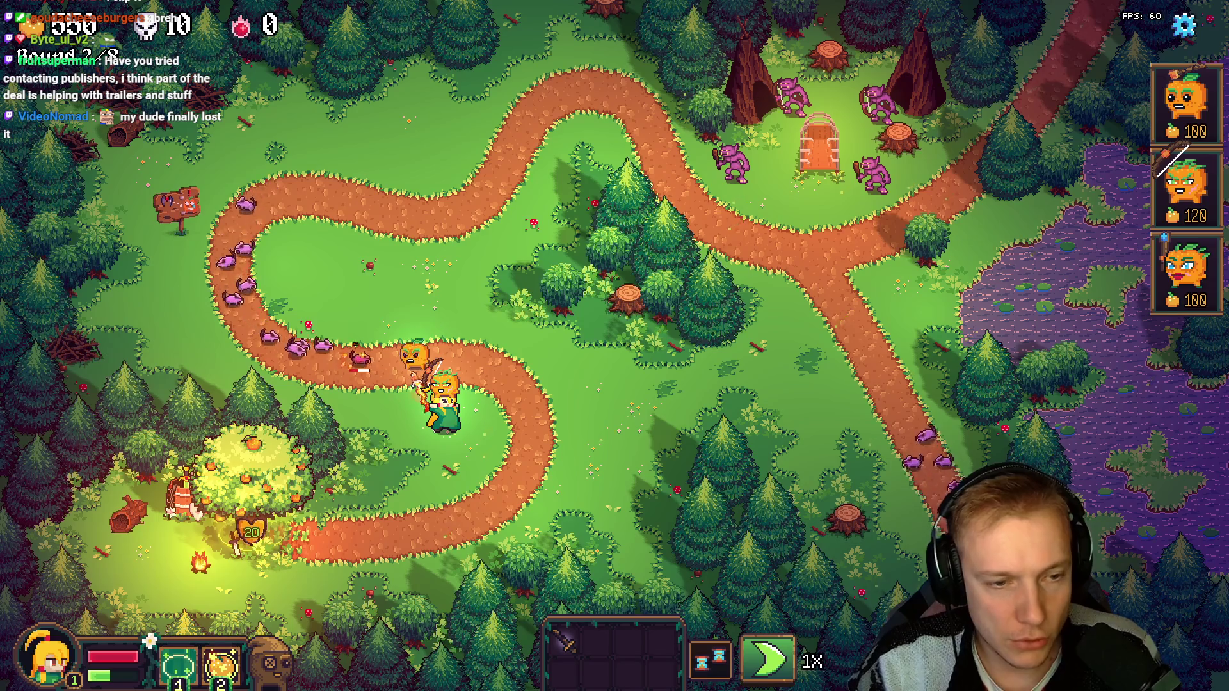
pyautogui.write('16;')
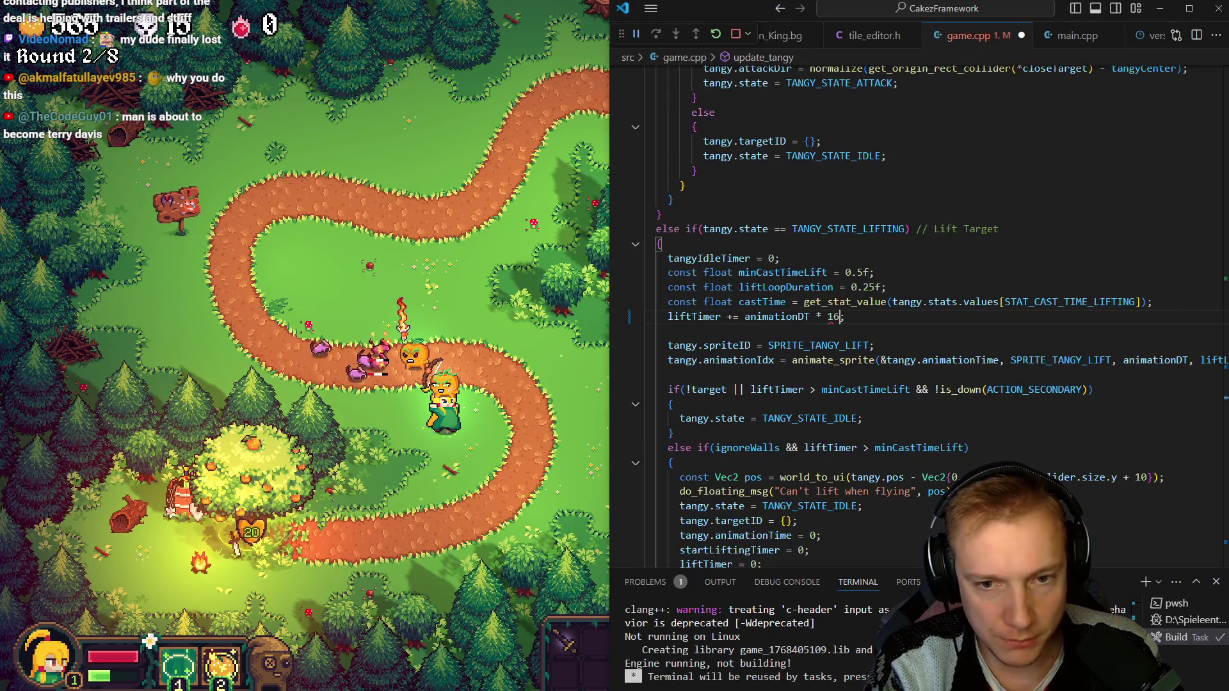
pyautogui.hotkey('ctrl', 'shift', 'b')
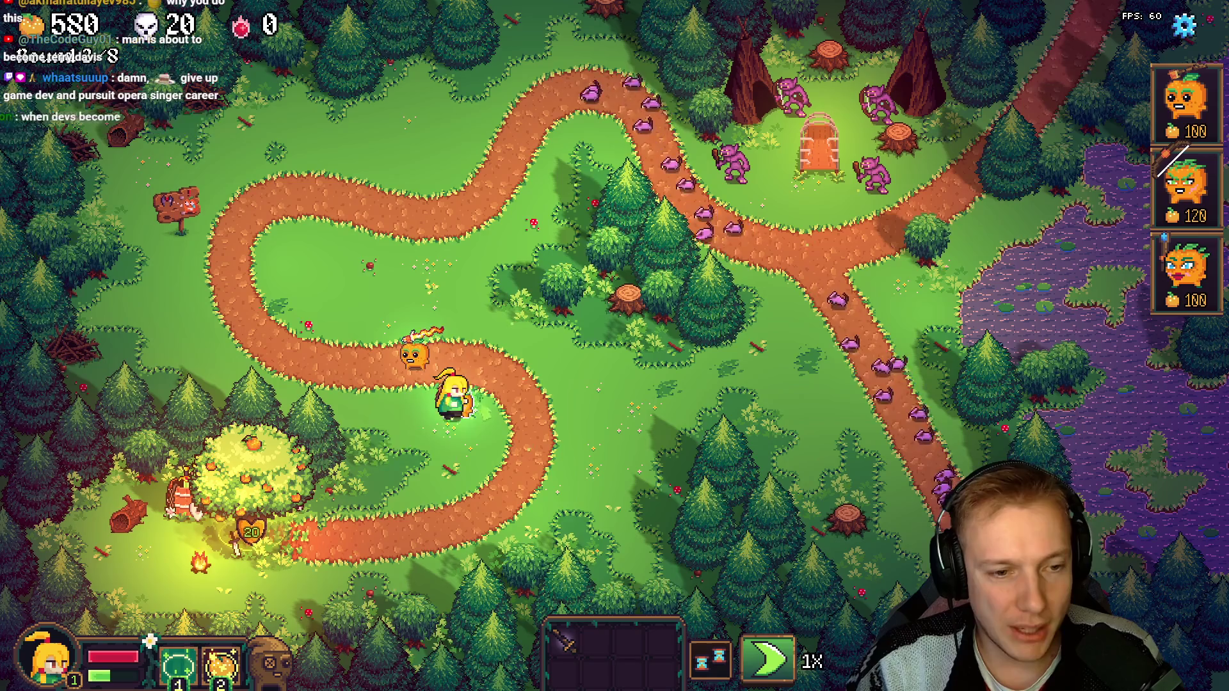
# Step: Rebuild from VS Code, return to the game, equip the sword card on the hero and open the tree shop
pyautogui.hotkey('alt', 'Tab')
pyautogui.hotkey('ctrl', 'shift', 'b')
pyautogui.hotkey('alt', 'Tab')
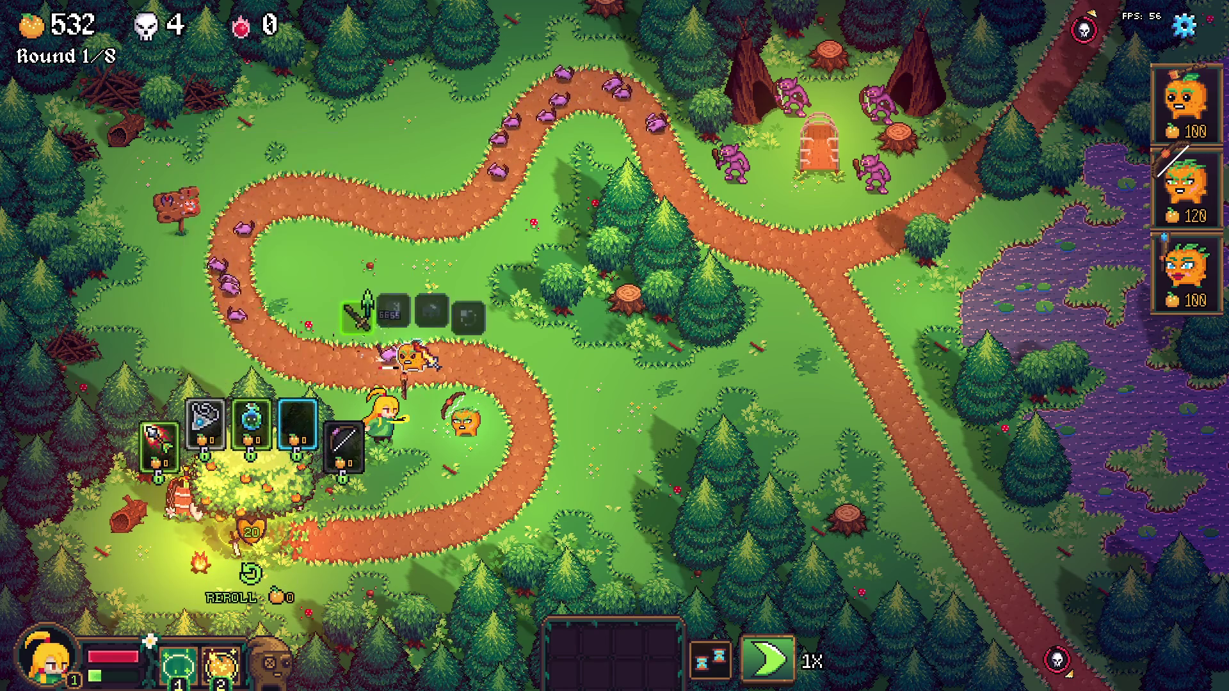
pyautogui.moveTo(297, 423); pyautogui.dragTo(365, 306)
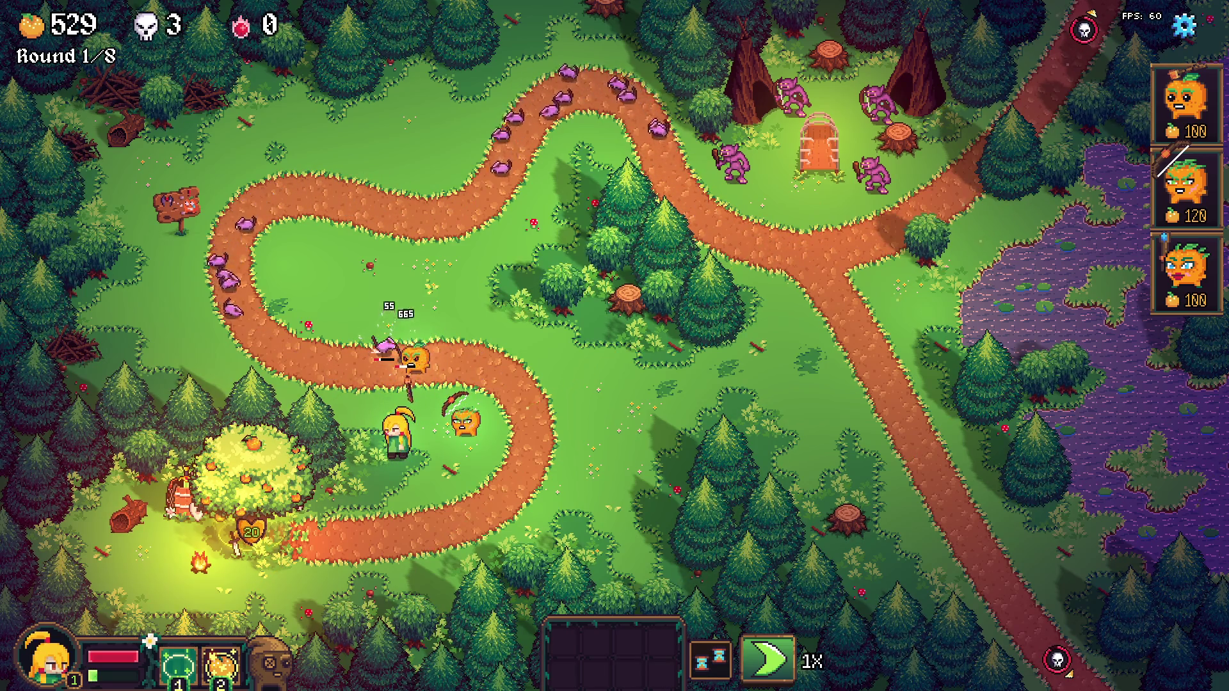
pyautogui.click(251, 471)
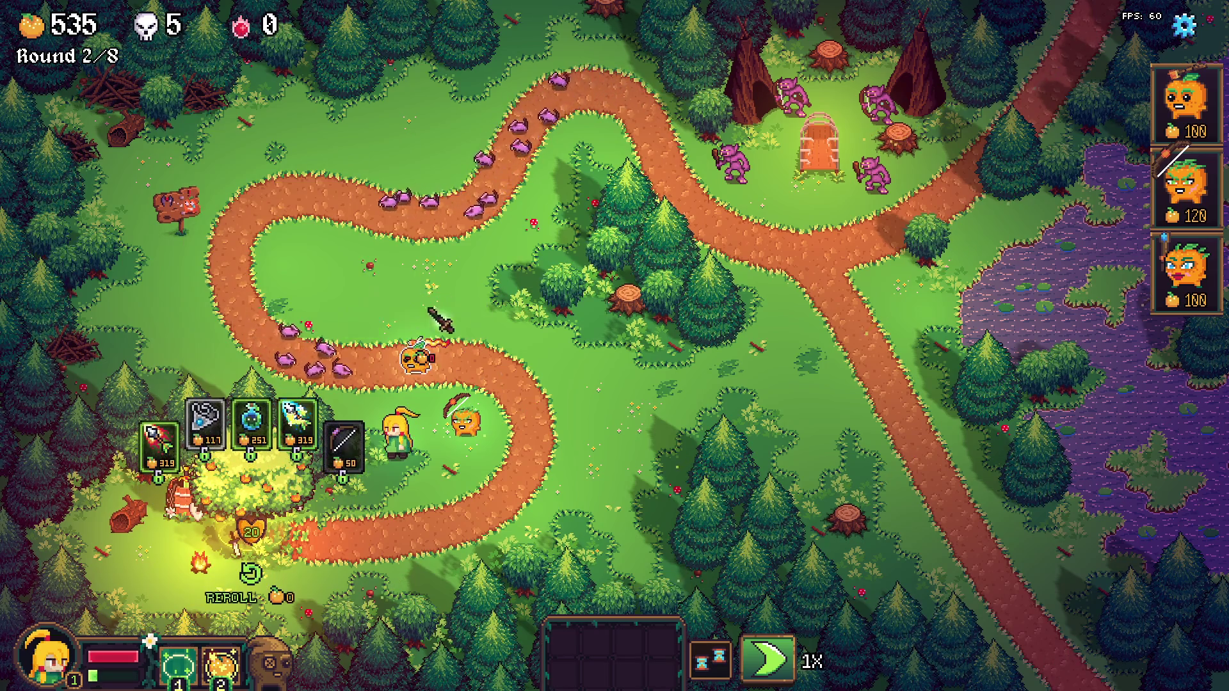
# Step: Buy the dark bow, pause on the options screen, then select the 16_25 and 16_31 recordings on Recordings (E:)
pyautogui.click(343, 460)
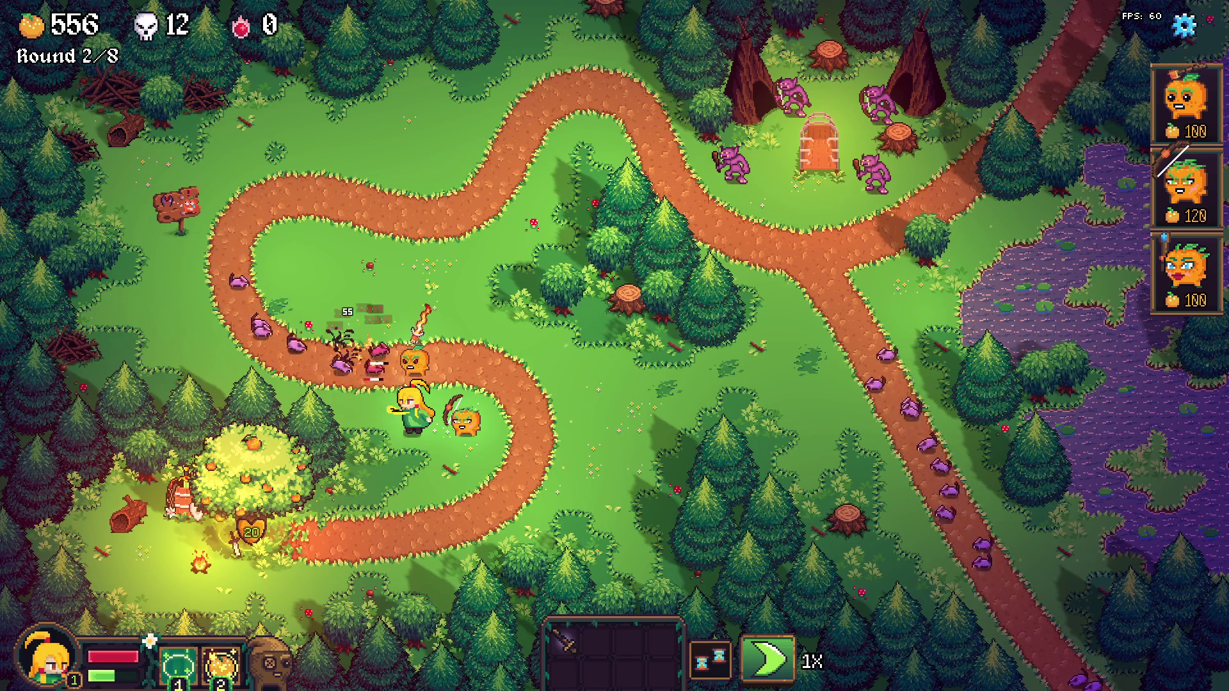
pyautogui.press('Escape')
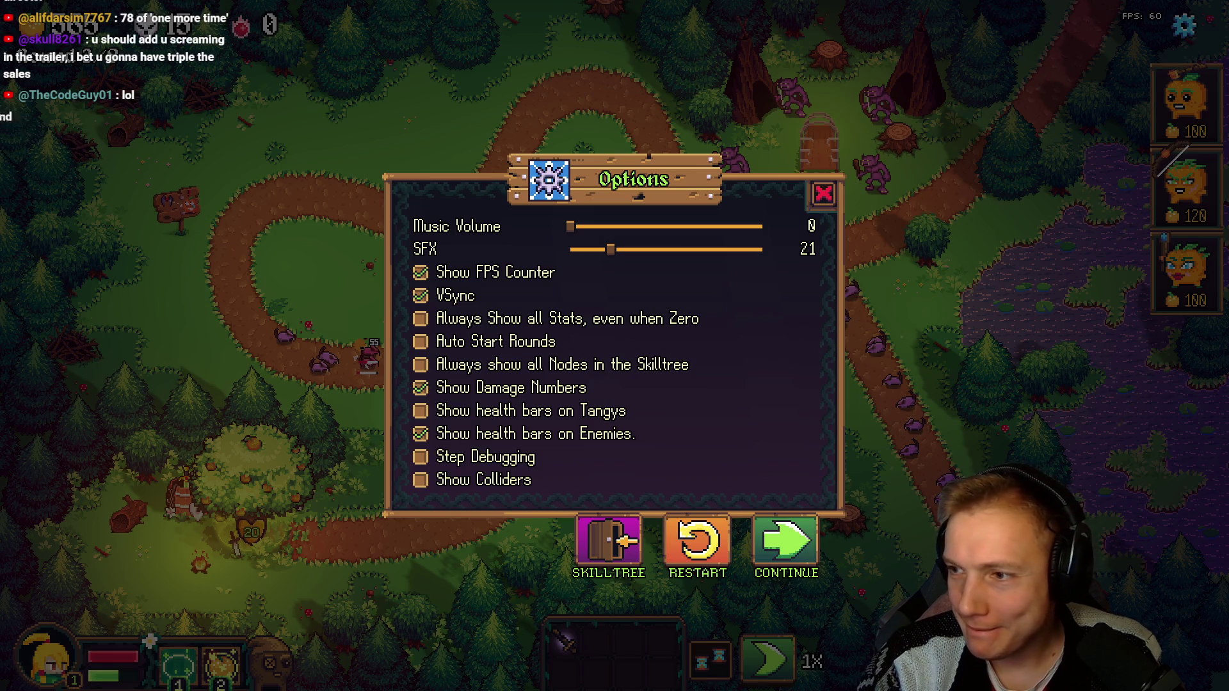
pyautogui.hotkey('alt', 'Tab')
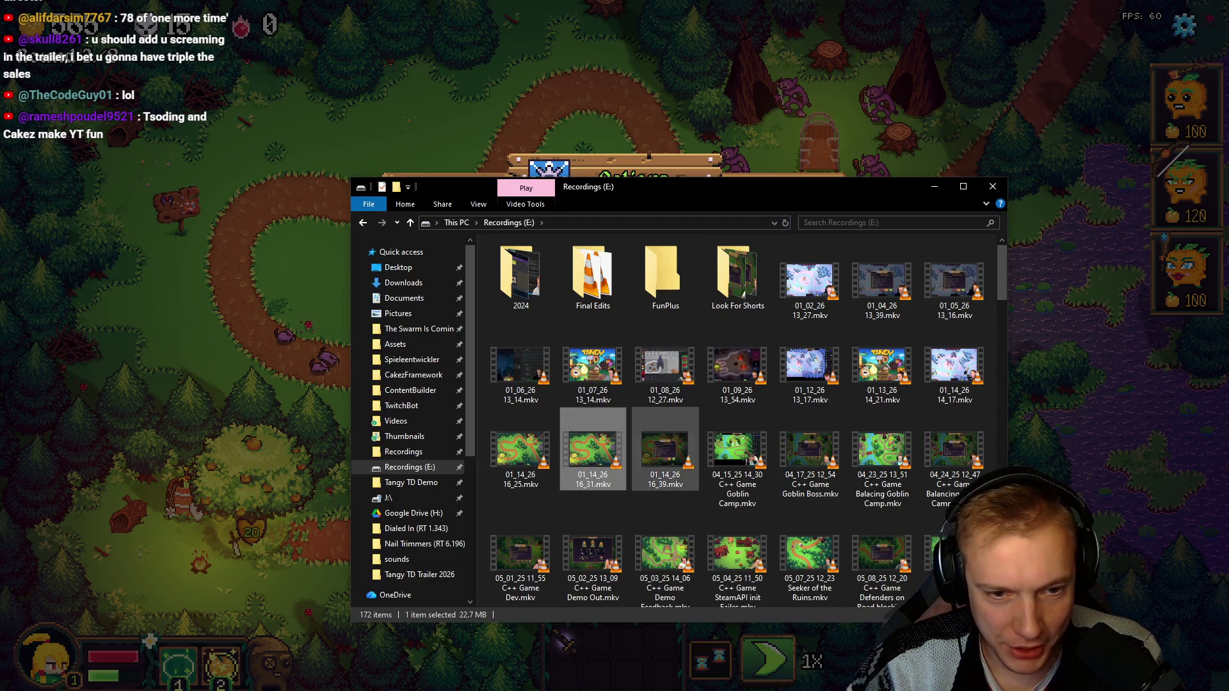
pyautogui.hotkey('shift', 'Left')
# Step: Delete the two recordings and move 01_14_26 16_39 into Tangy TD Trailer 2026 as Part 1_5.mkv
pyautogui.press('Delete')
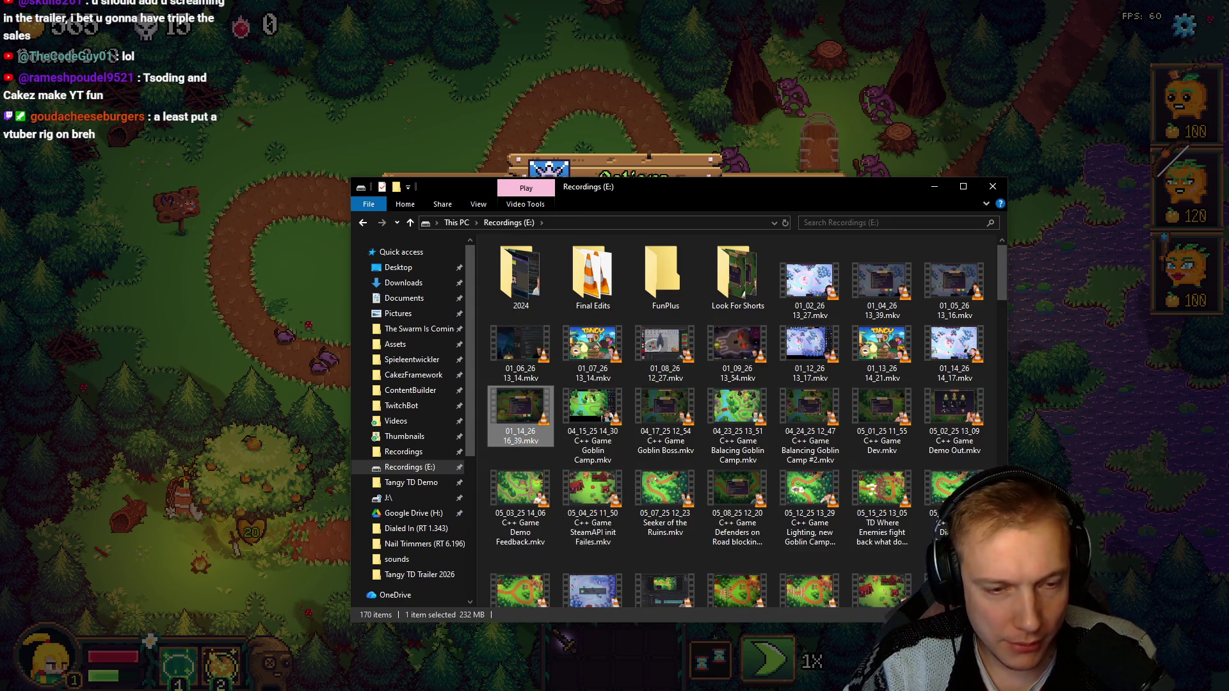
pyautogui.hotkey('alt', 'Tab')
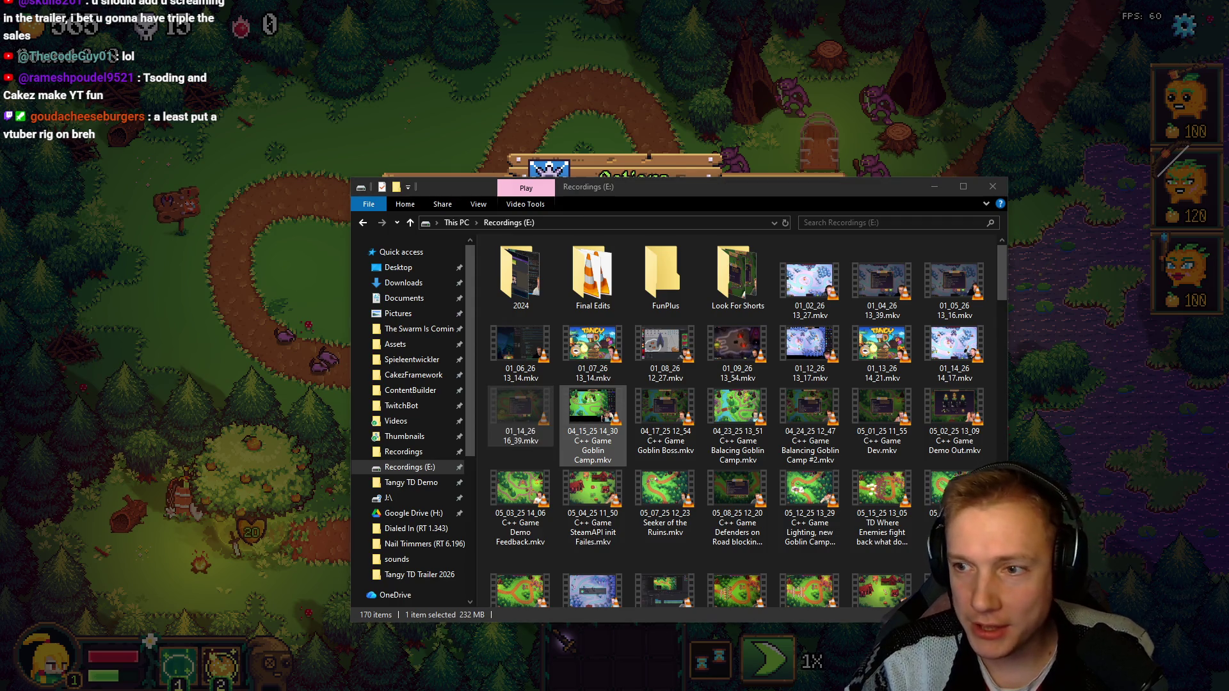
pyautogui.hotkey('alt', 'Tab')
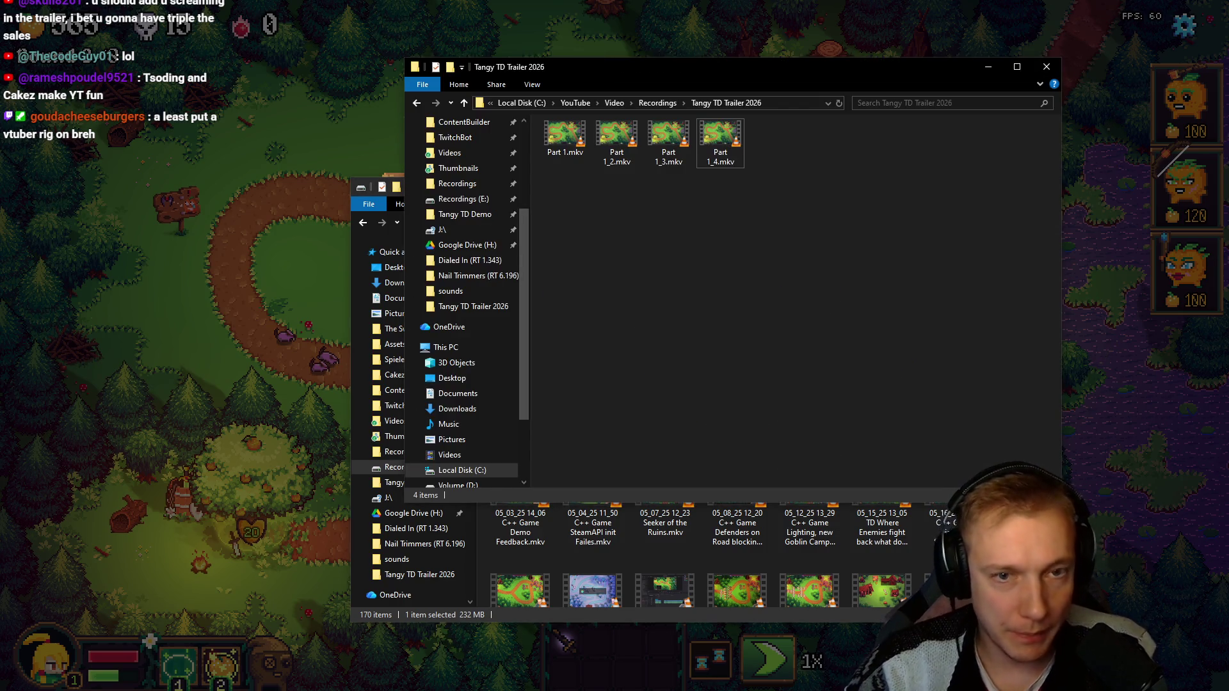
pyautogui.hotkey('ctrl', 'v')
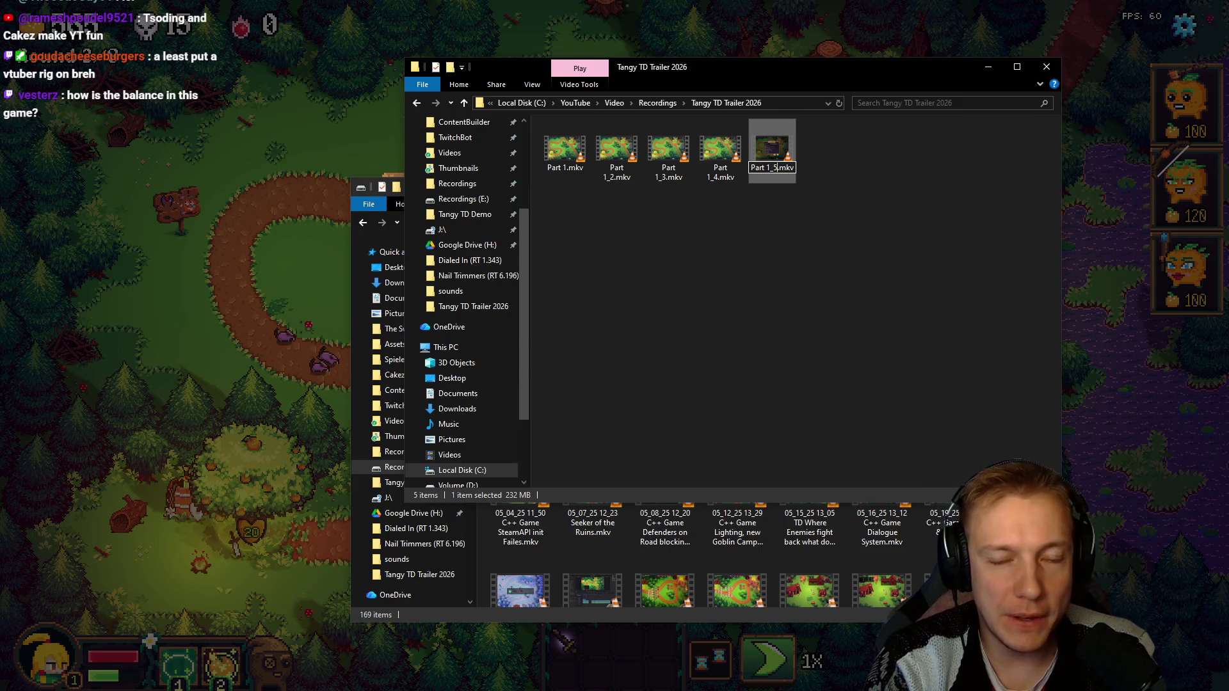
pyautogui.write('5')
pyautogui.press('Return')
# Step: Return to DaVinci Resolve and set the insert point after the intros for Part 1_5.mkv
pyautogui.hotkey('alt', 'Tab')
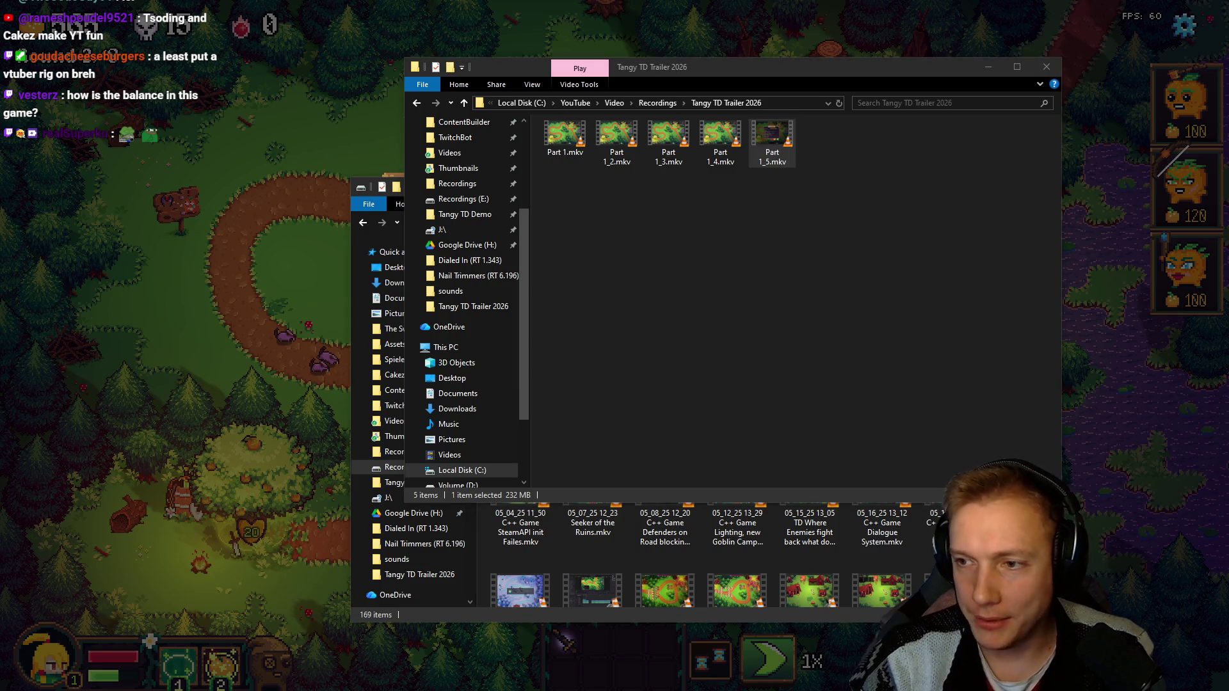
pyautogui.scroll(-2, 816, 566)
pyautogui.scroll(-2, 817, 566)
pyautogui.scroll(-2, 816, 567)
pyautogui.hscroll(5, 816, 566)
pyautogui.hscroll(5, 816, 567)
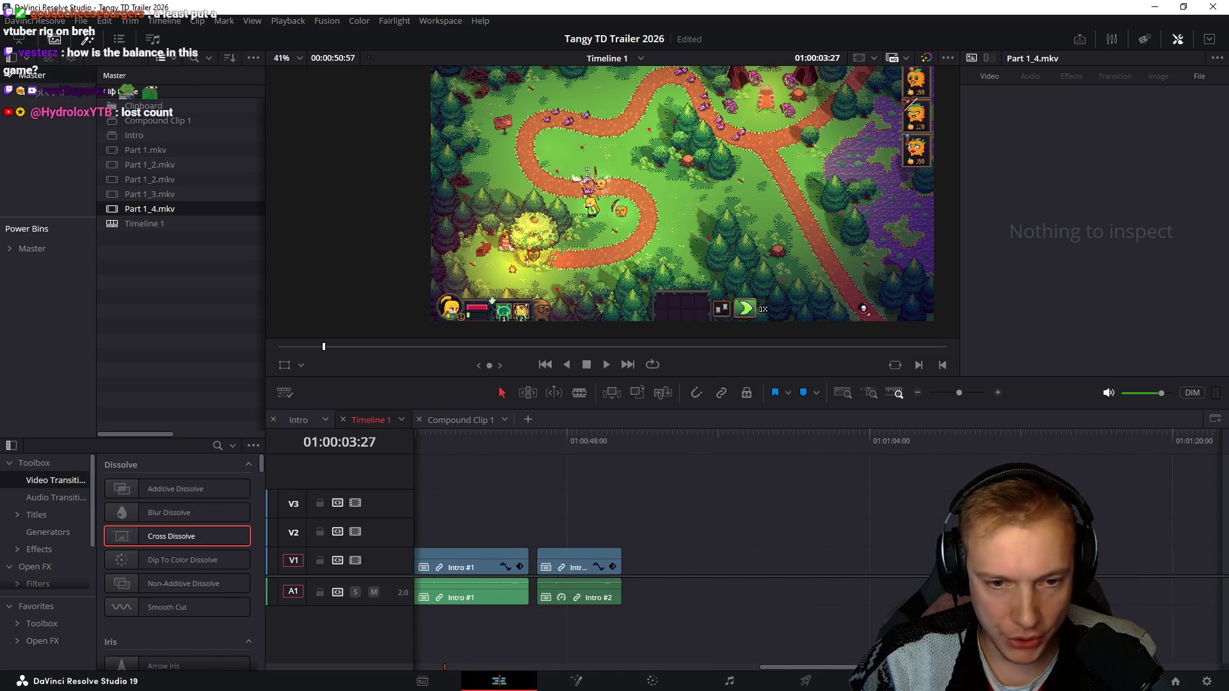
pyautogui.click(686, 441)
pyautogui.hotkey('alt', 'Tab')
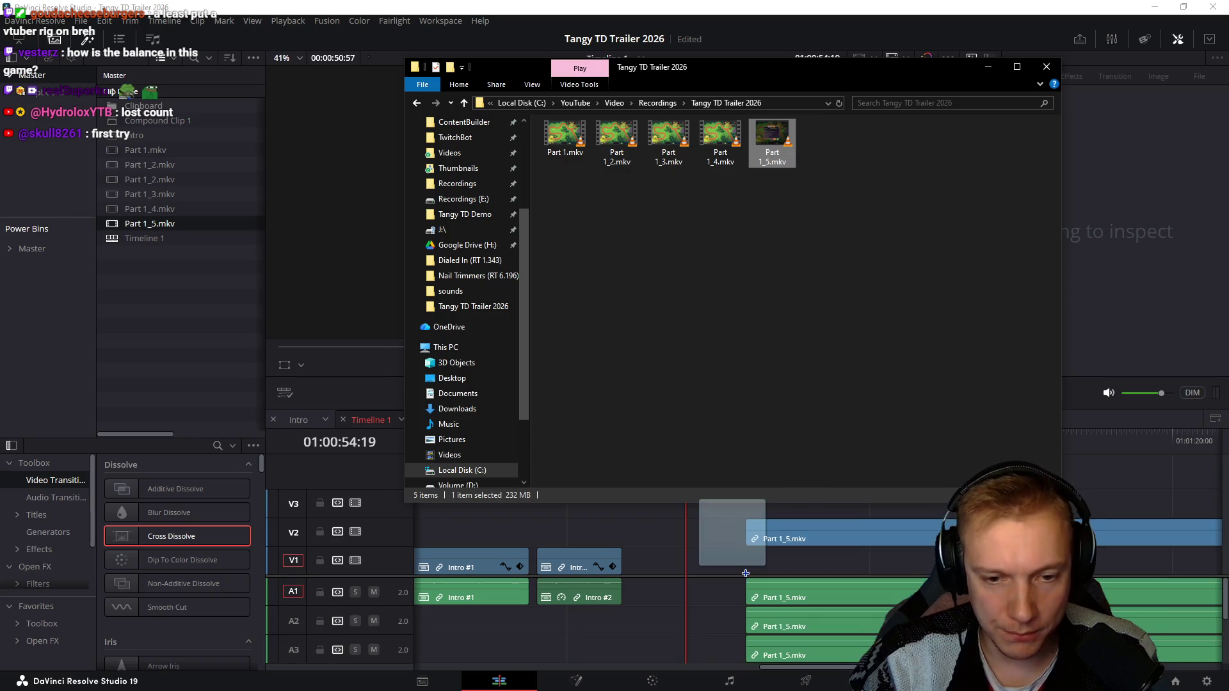
# Step: Drop Part_1_5.mkv onto the timeline after the Intro clips and delete its extra A2/A3 audio clips
pyautogui.moveTo(817, 342); pyautogui.dragTo(706, 571)
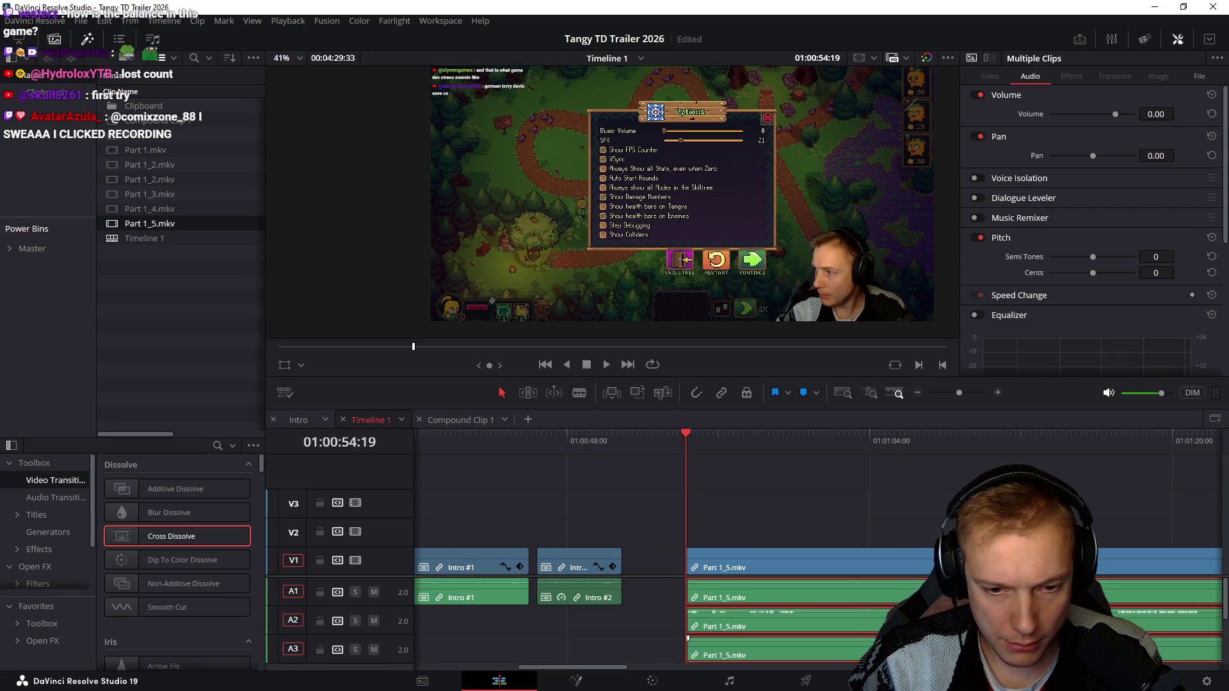
pyautogui.press('Delete')
pyautogui.hotkey('ctrl', 'z')
pyautogui.press('Delete')
pyautogui.hscroll(4, 816, 576)
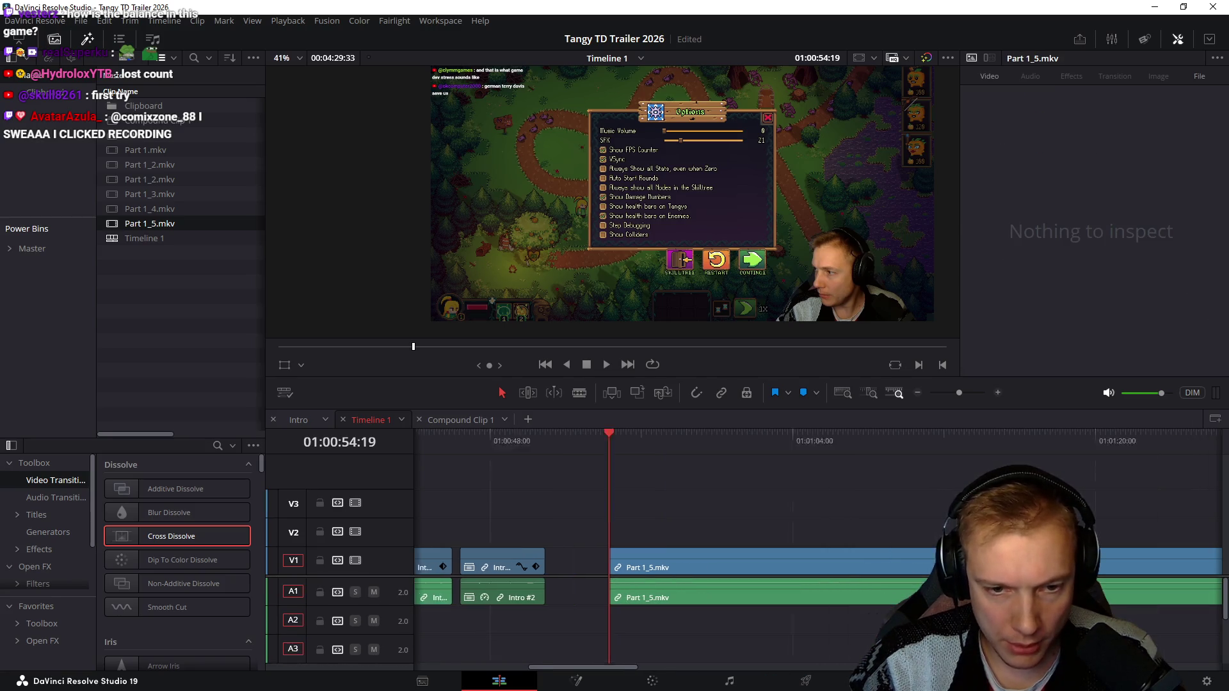
# Step: Skim through the Part 1_5 gameplay on the ruler, save the project, and select both Part 1_5 clips
pyautogui.click(1021, 436)
pyautogui.hscroll(4, 816, 576)
pyautogui.click(1120, 436)
pyautogui.hscroll(5, 816, 577)
pyautogui.click(1048, 440)
pyautogui.click(762, 437)
pyautogui.hscroll(4, 816, 576)
pyautogui.click(919, 437)
pyautogui.hscroll(5, 816, 576)
pyautogui.click(477, 436)
pyautogui.click(1033, 437)
pyautogui.hscroll(5, 816, 576)
pyautogui.click(1014, 439)
pyautogui.hscroll(5, 816, 576)
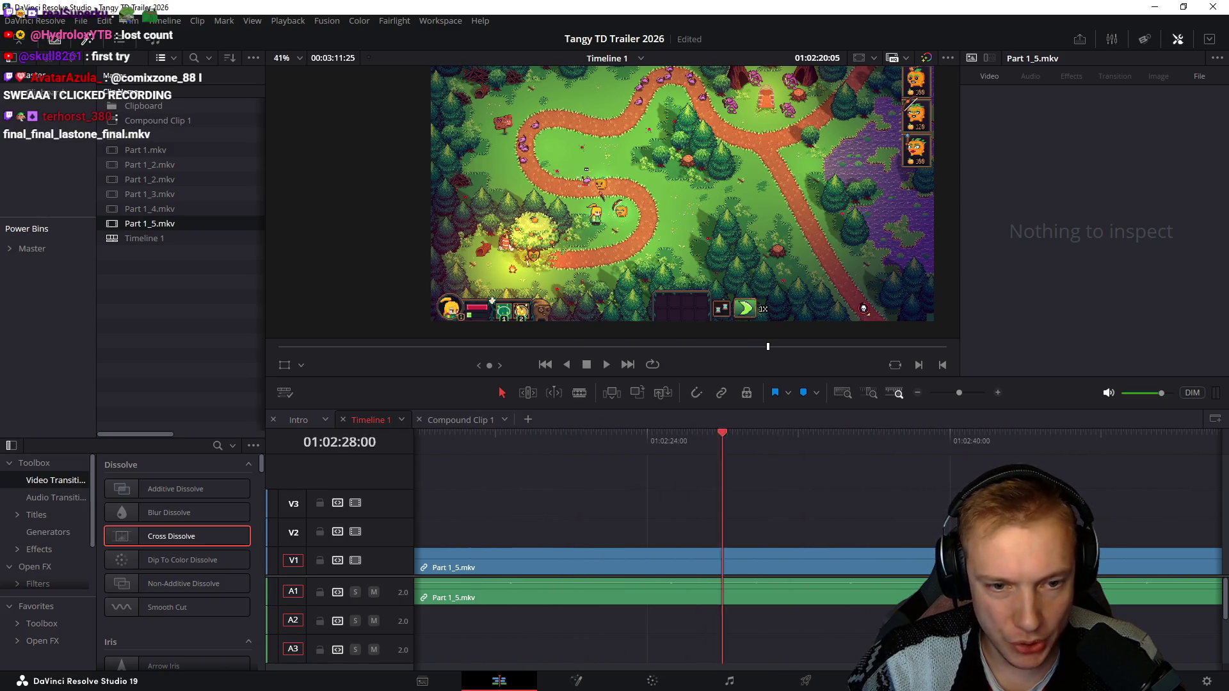
pyautogui.click(987, 437)
pyautogui.hscroll(5, 816, 577)
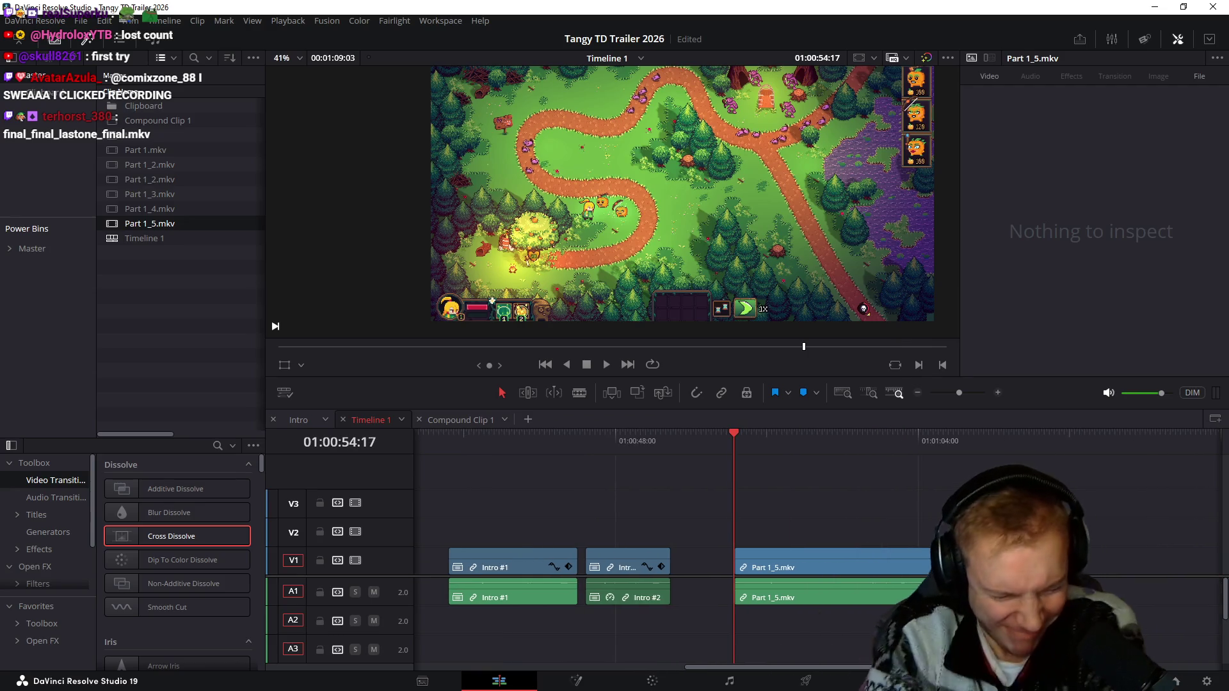
pyautogui.hotkey('ctrl', 's')
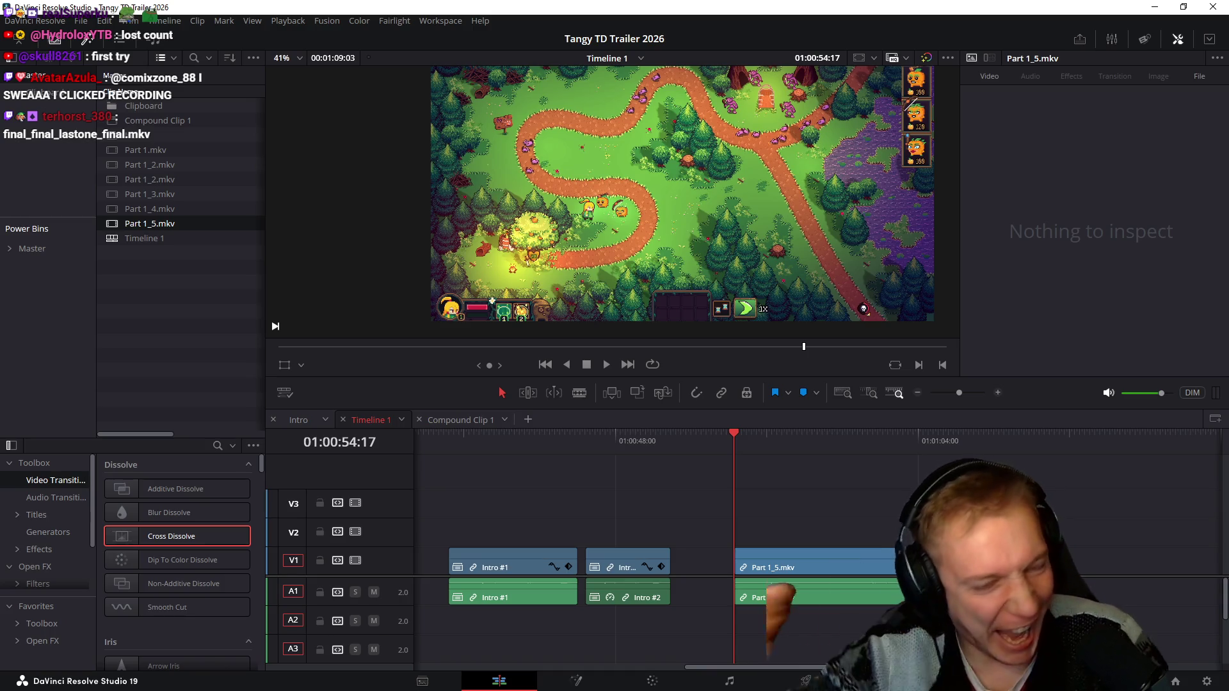
pyautogui.moveTo(896, 473); pyautogui.dragTo(737, 582)
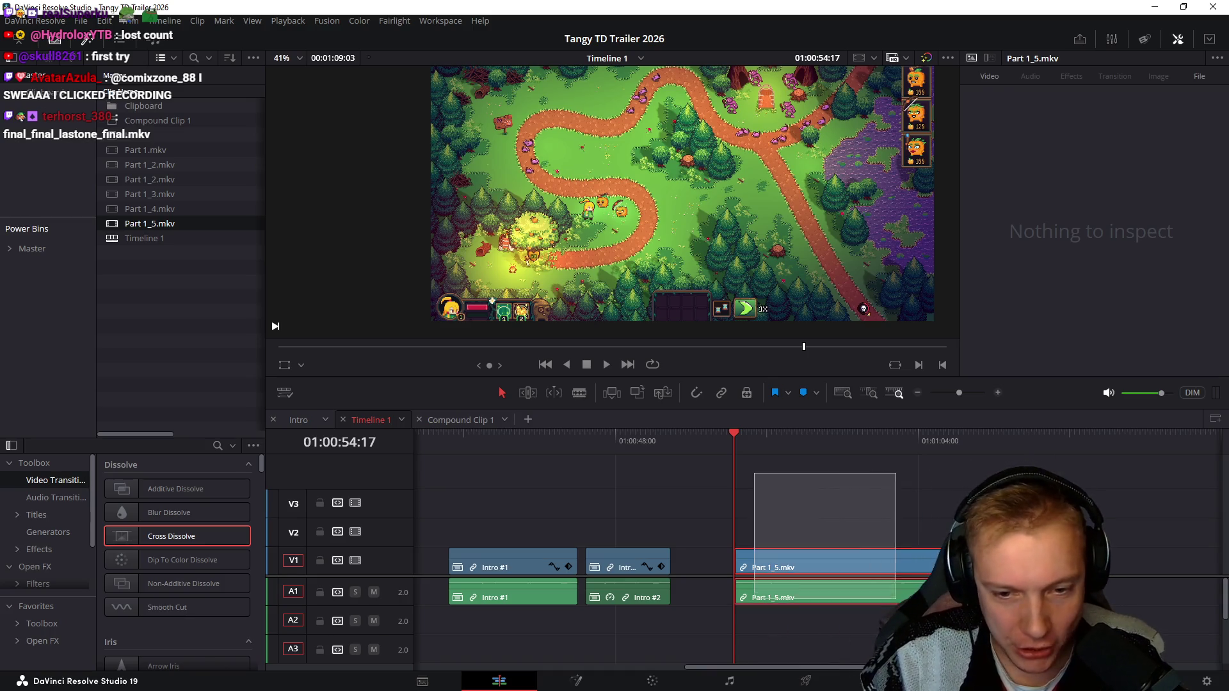
# Step: Remove the Part 1_5 clips from after the Intro, save, and play the timeline from its start
pyautogui.press('Delete')
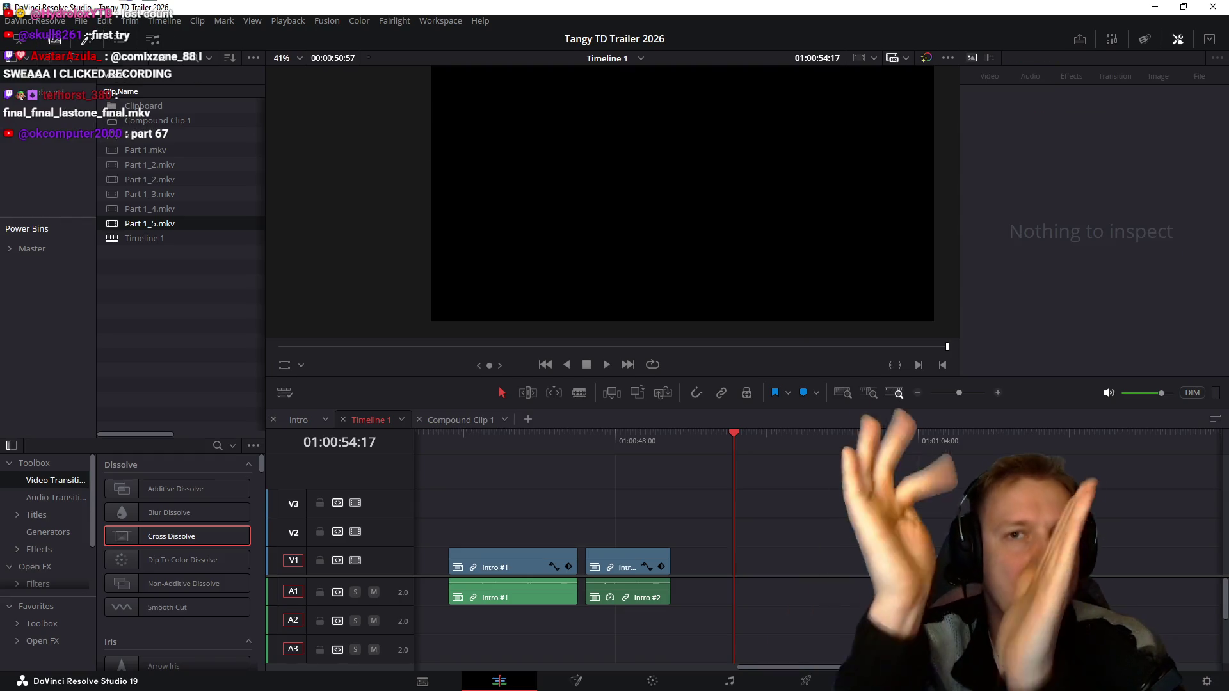
pyautogui.hotkey('ctrl', 's')
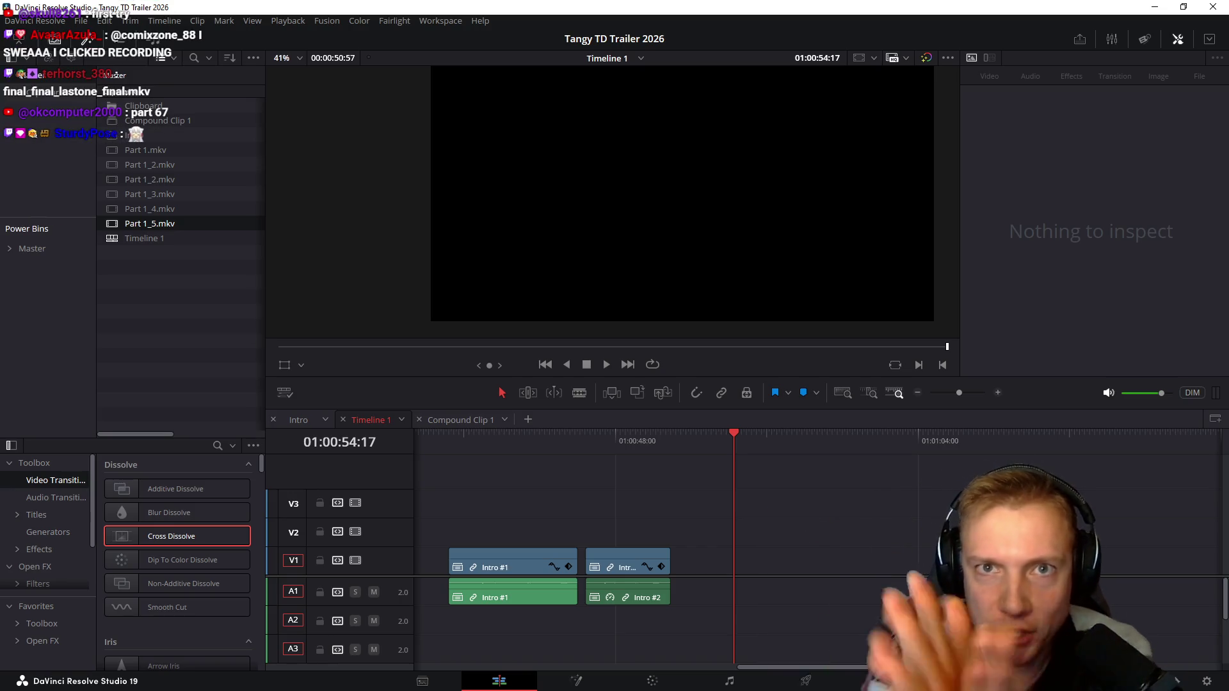
pyautogui.hscroll(-10, 583, 538)
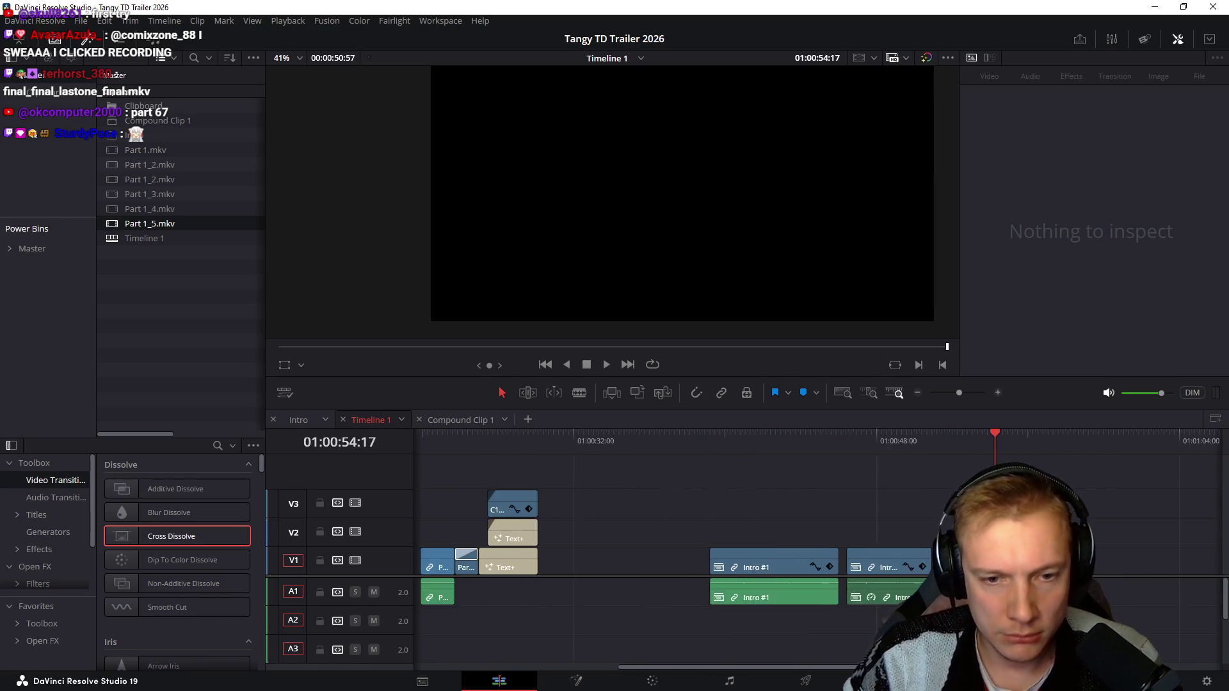
pyautogui.moveTo(615, 501); pyautogui.dragTo(480, 605)
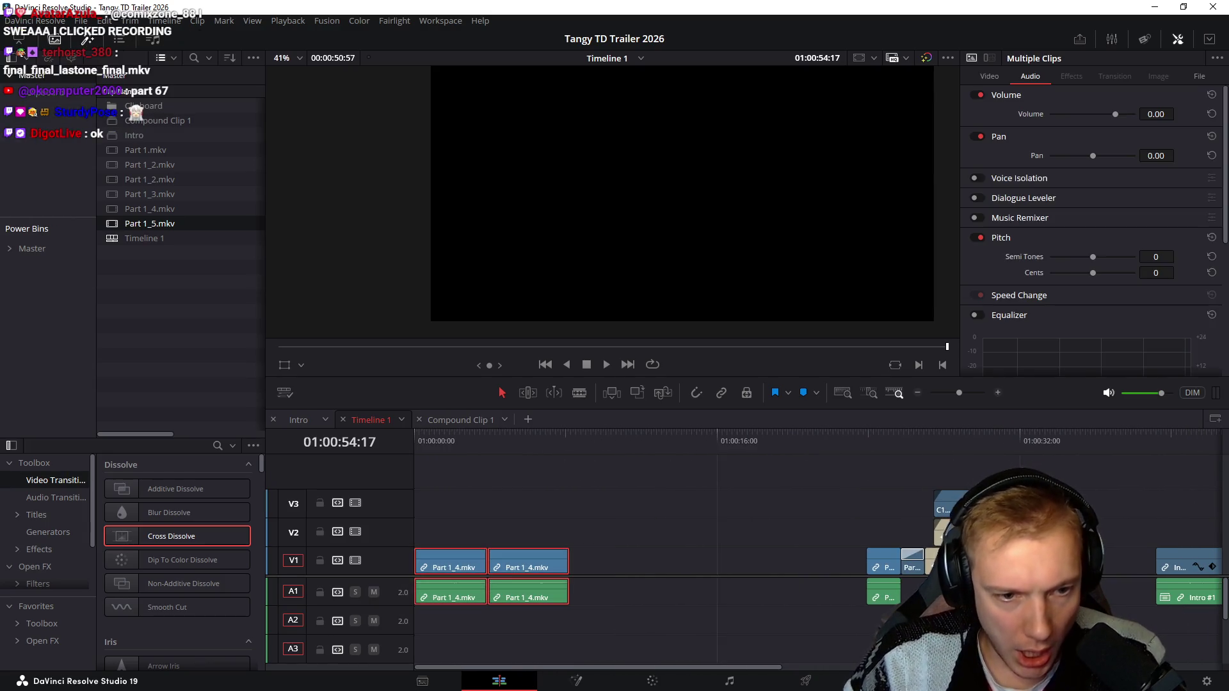
pyautogui.press('Home')
pyautogui.press('space')
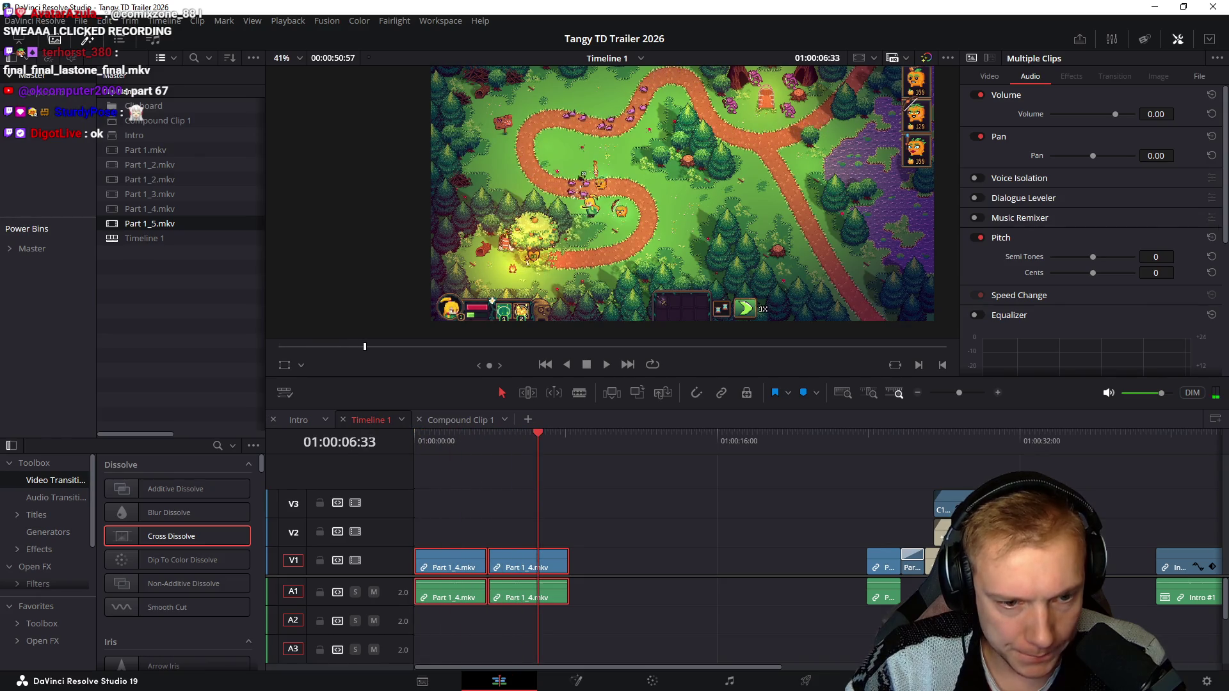
# Step: Move the two Part 1_4 clips to the timeline's end and paste Part 1_5 at the start, zoomed in
pyautogui.moveTo(609, 506)
pyautogui.mouseDown()
pyautogui.moveTo(403, 617)
pyautogui.moveTo(410, 631)
pyautogui.mouseUp()
pyautogui.hscroll(5, 452, 576)
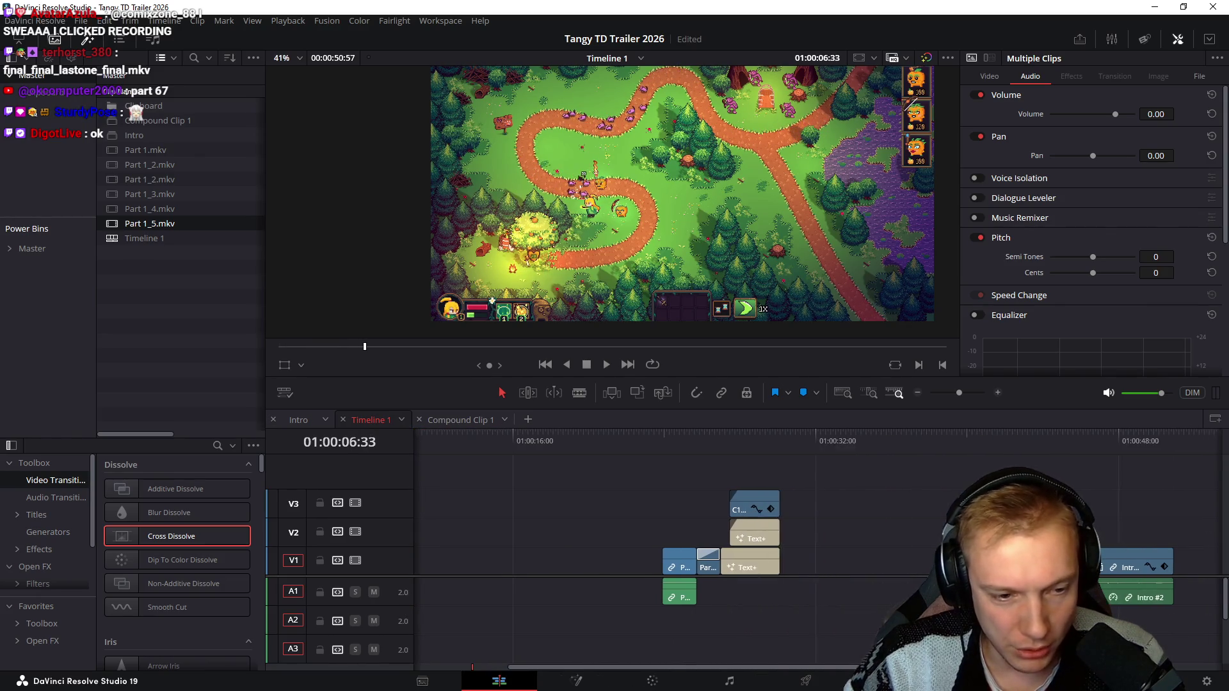
pyautogui.hscroll(-4, 449, 550)
pyautogui.scroll(-3, 480, 566)
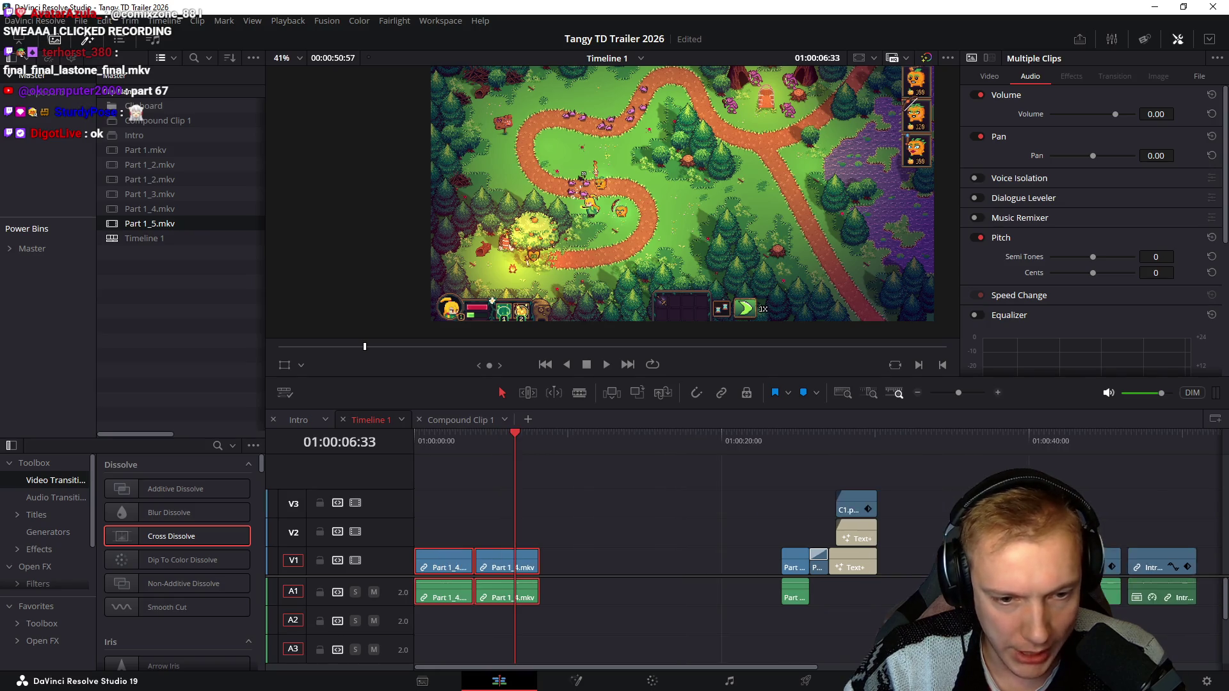
pyautogui.moveTo(500, 567); pyautogui.dragTo(1193, 567)
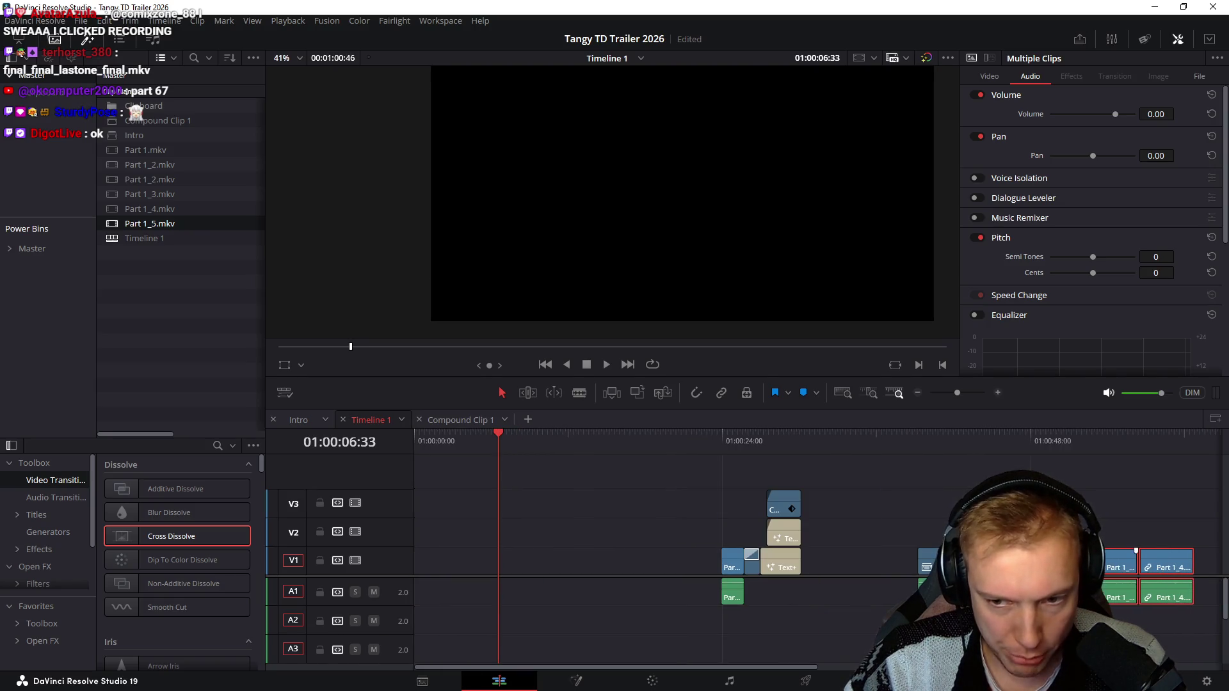
pyautogui.press('Home')
pyautogui.press('F10')
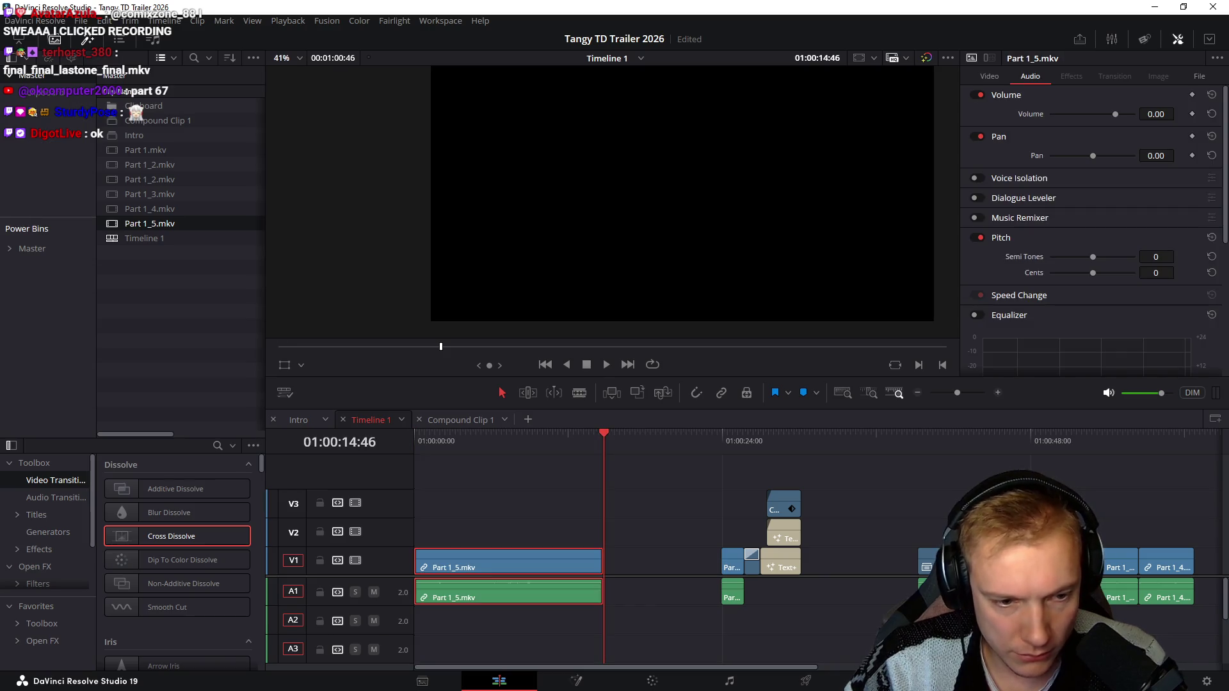
pyautogui.press('Home')
pyautogui.hotkey('ctrl', '=')
pyautogui.hotkey('ctrl', '=')
pyautogui.hotkey('ctrl', '=')
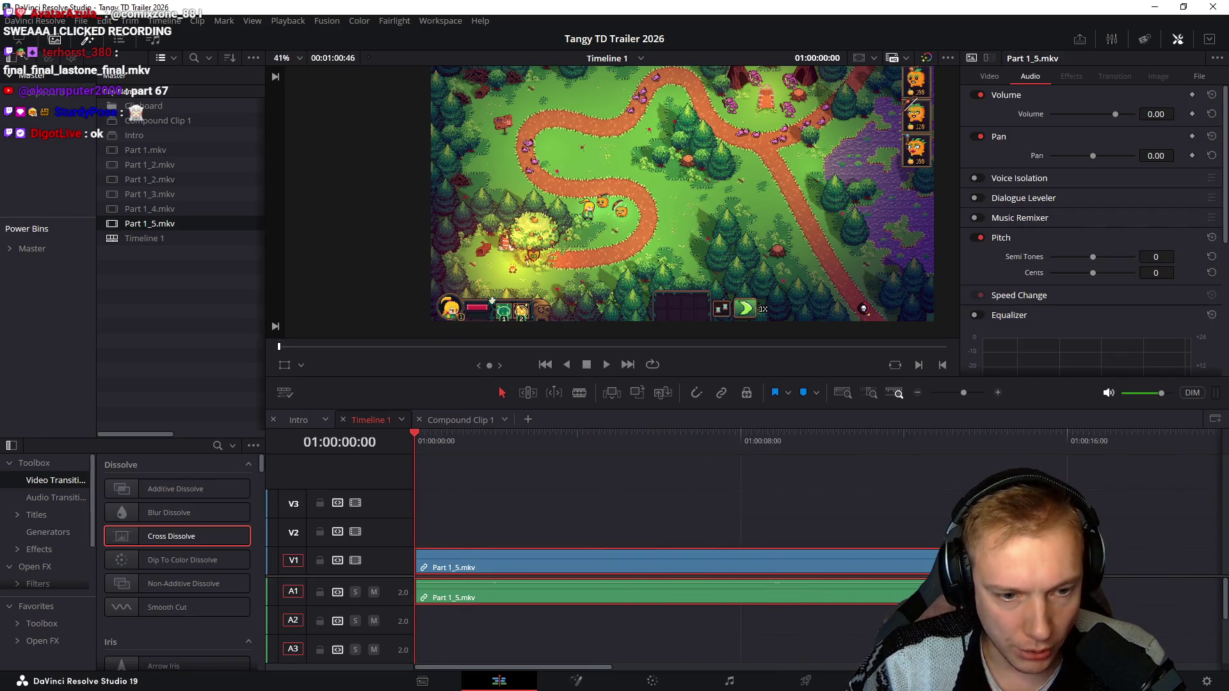
pyautogui.scroll(2, 611, 198)
pyautogui.scroll(2, 611, 198)
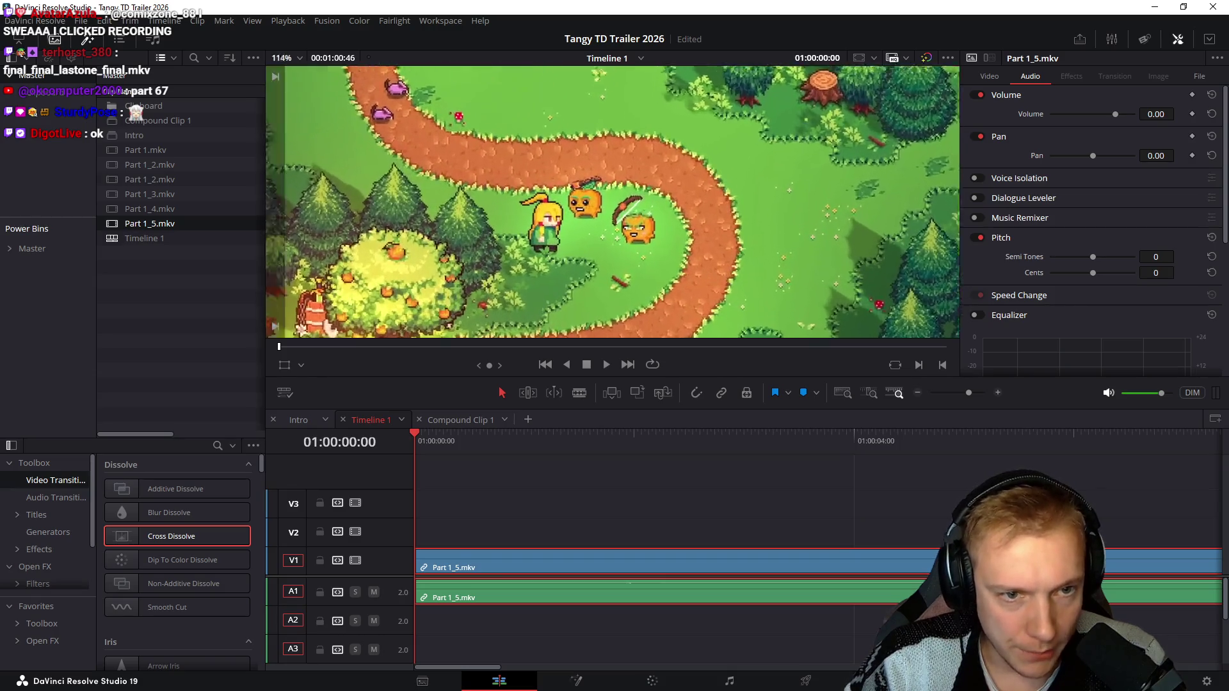
pyautogui.scroll(2, 611, 198)
# Step: Play Part 1_5's opening, clear the selection and replay it from the timeline start
pyautogui.press('space')
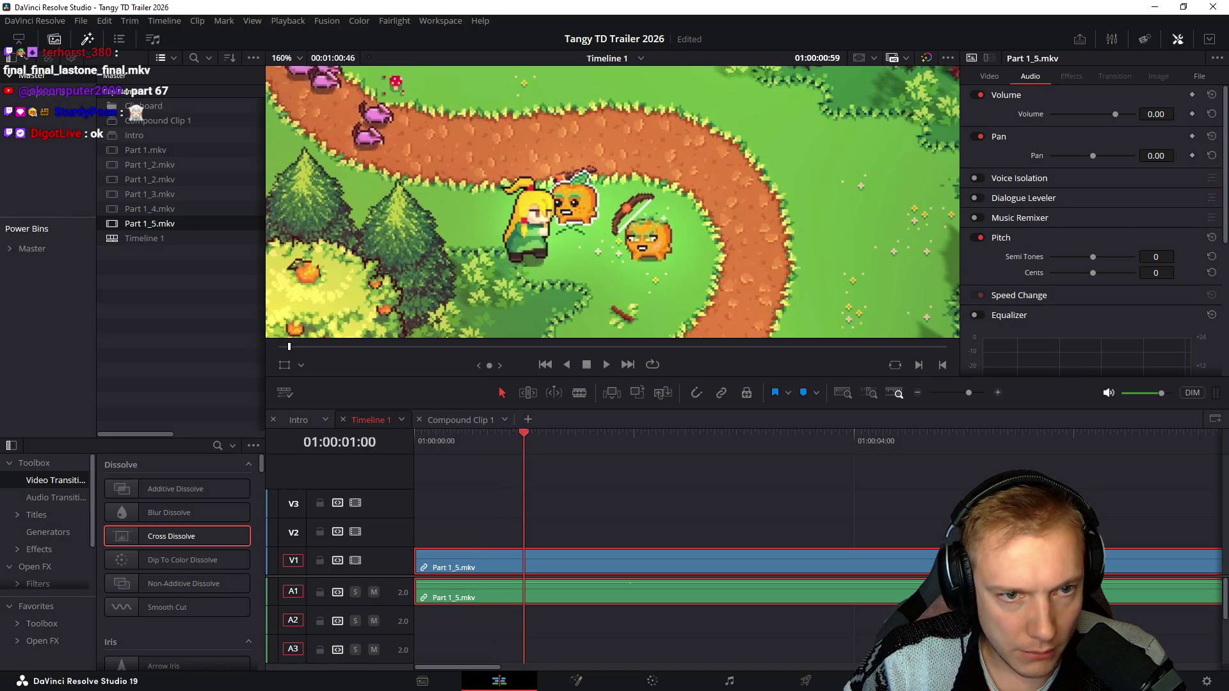
pyautogui.press('Left')
pyautogui.press('Left')
pyautogui.press('Left')
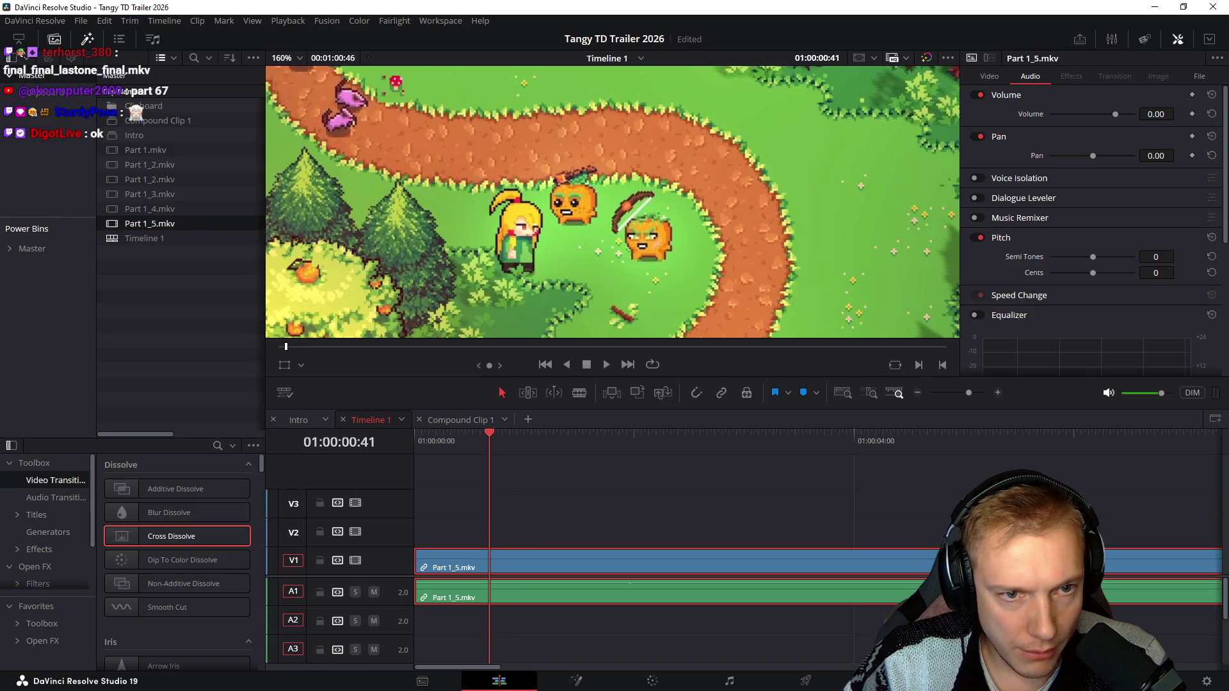
pyautogui.hotkey('ctrl', 'shift', 'a')
pyautogui.press('Home')
pyautogui.press('space')
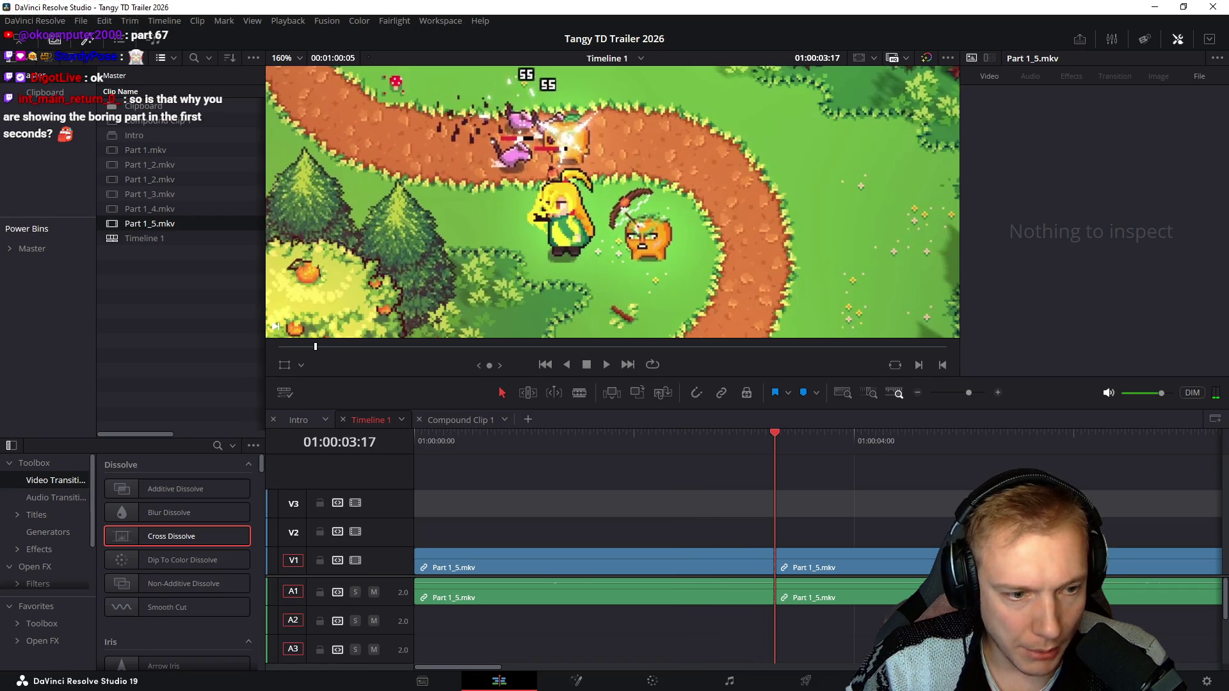
# Step: Stop about three seconds in and step the playhead to just before the item cards appear
pyautogui.press('space')
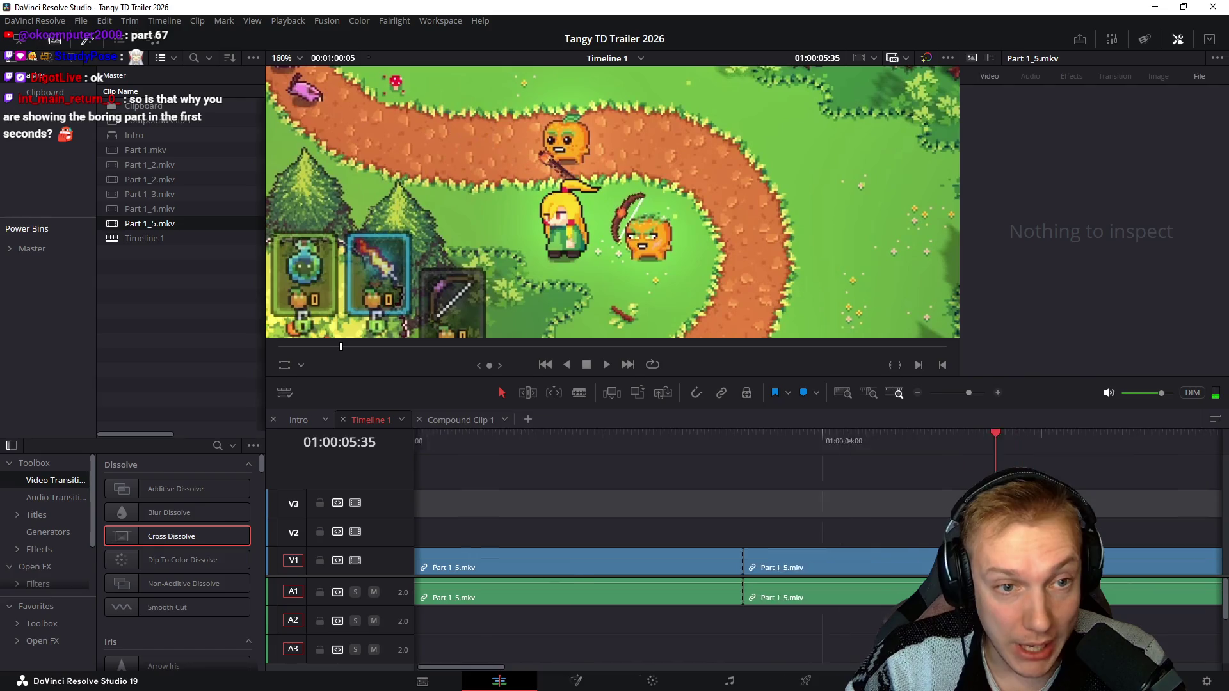
pyautogui.press('Left')
pyautogui.press('Left')
pyautogui.press('Left')
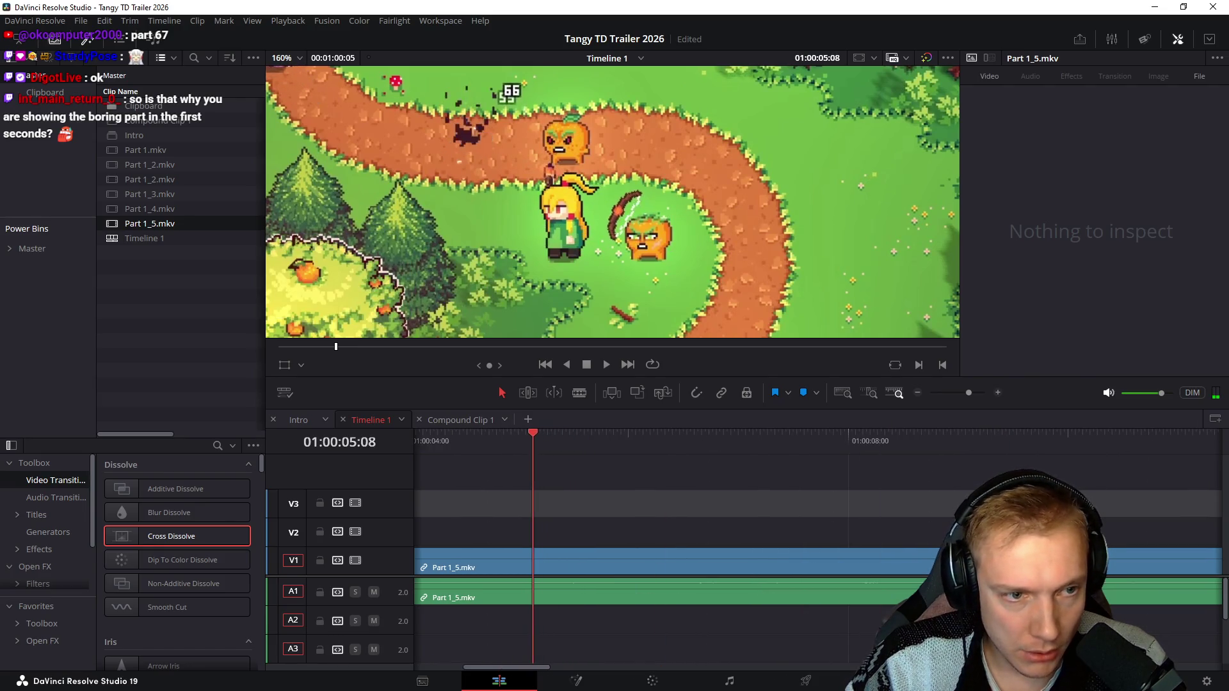
pyautogui.press('Right')
pyautogui.press('Right')
pyautogui.press('Right')
pyautogui.press('Left')
pyautogui.press('Left')
pyautogui.press('Left')
pyautogui.press('Left')
pyautogui.press('Left')
pyautogui.press('Left')
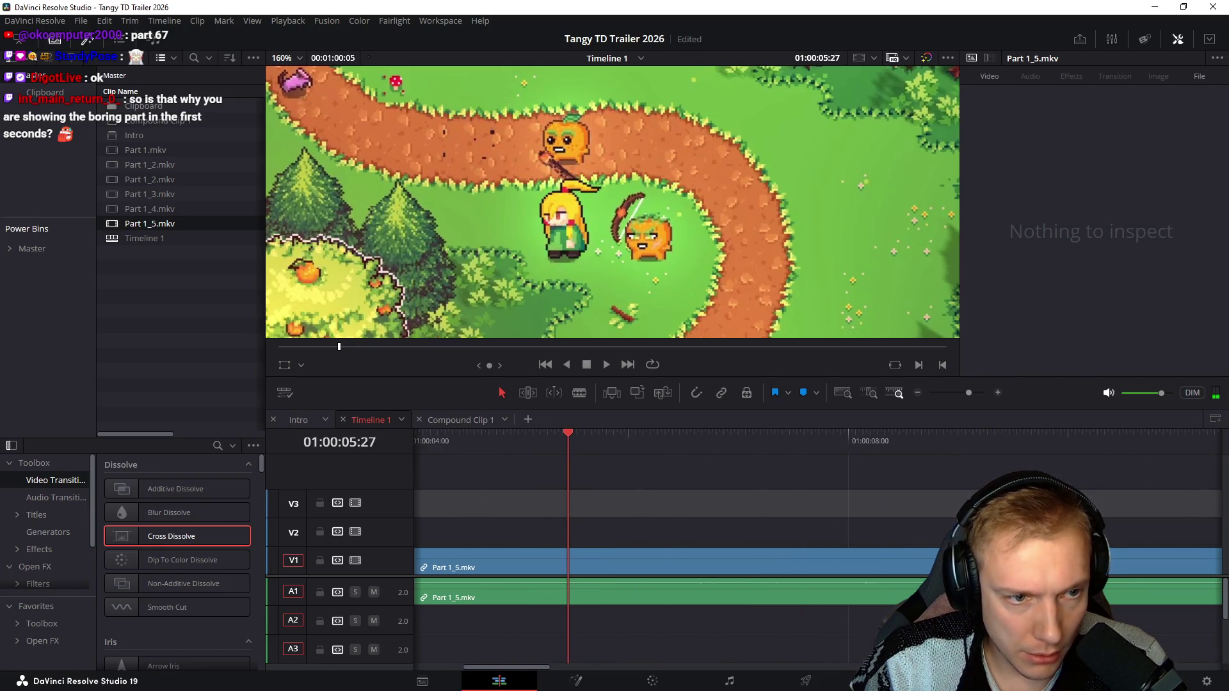
pyautogui.press('Left')
pyautogui.press('Left')
pyautogui.scroll(-3, 612, 201)
pyautogui.scroll(-3, 612, 202)
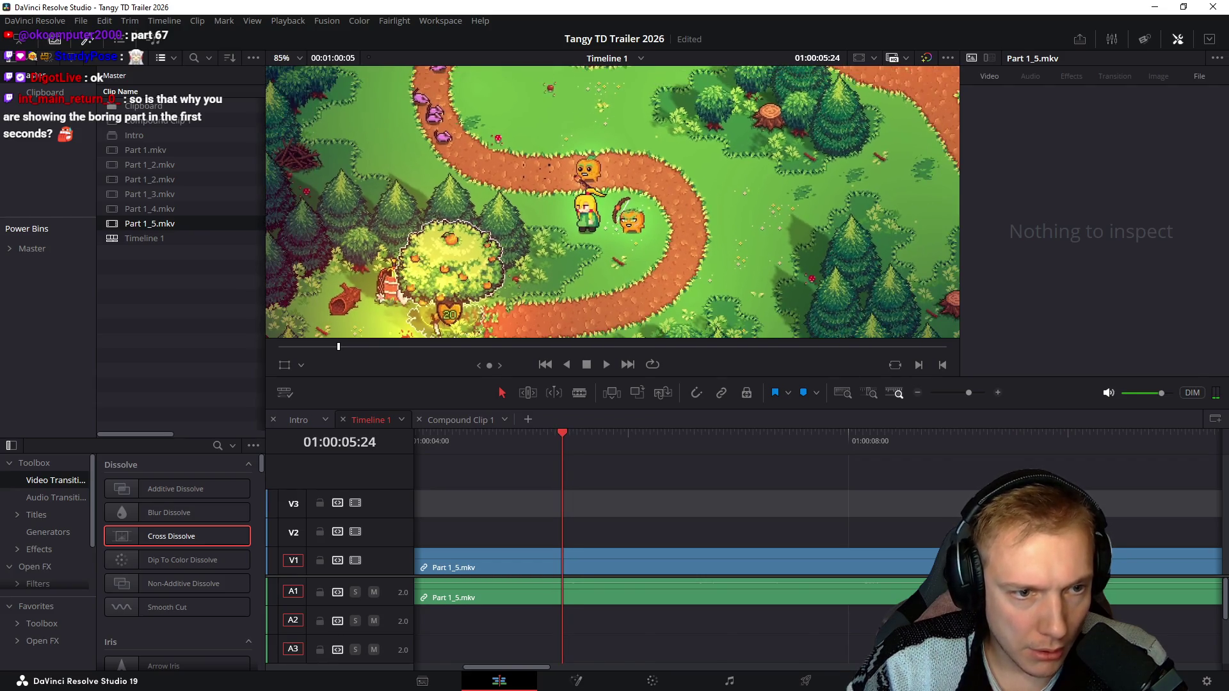
pyautogui.hscroll(-3, 817, 538)
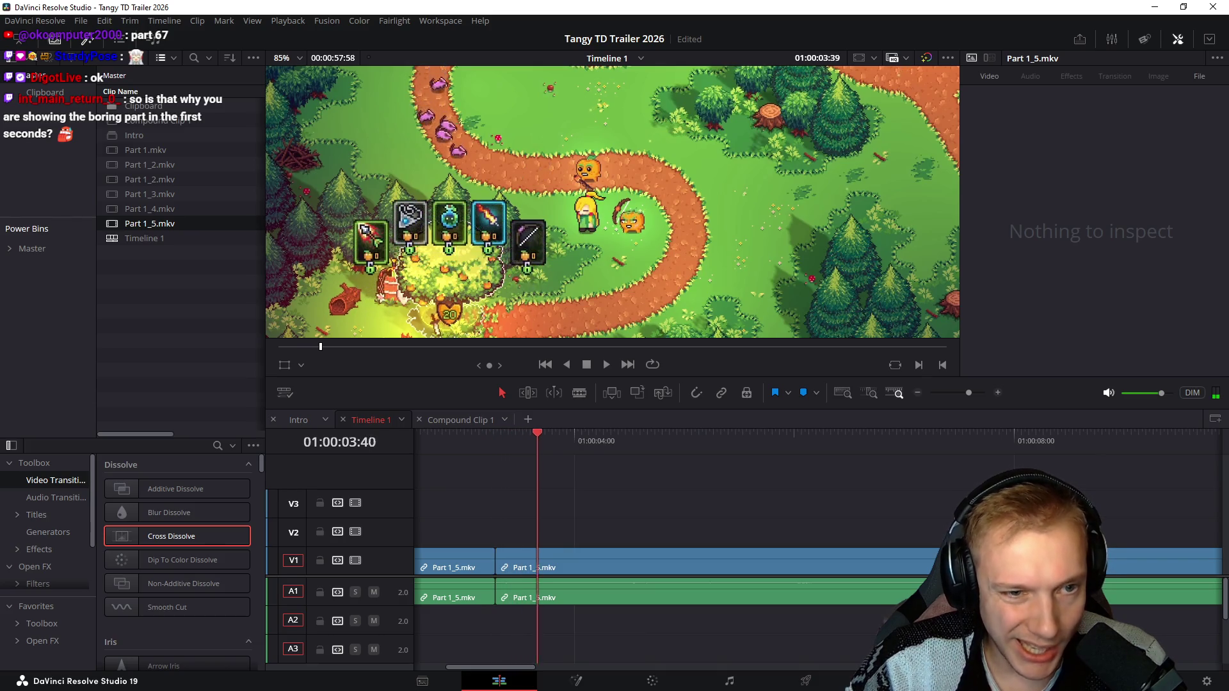
# Step: Replay the section around the cut and step the playhead frame by frame to about 01:00:03:51
pyautogui.hotkey('shift', 'Left')
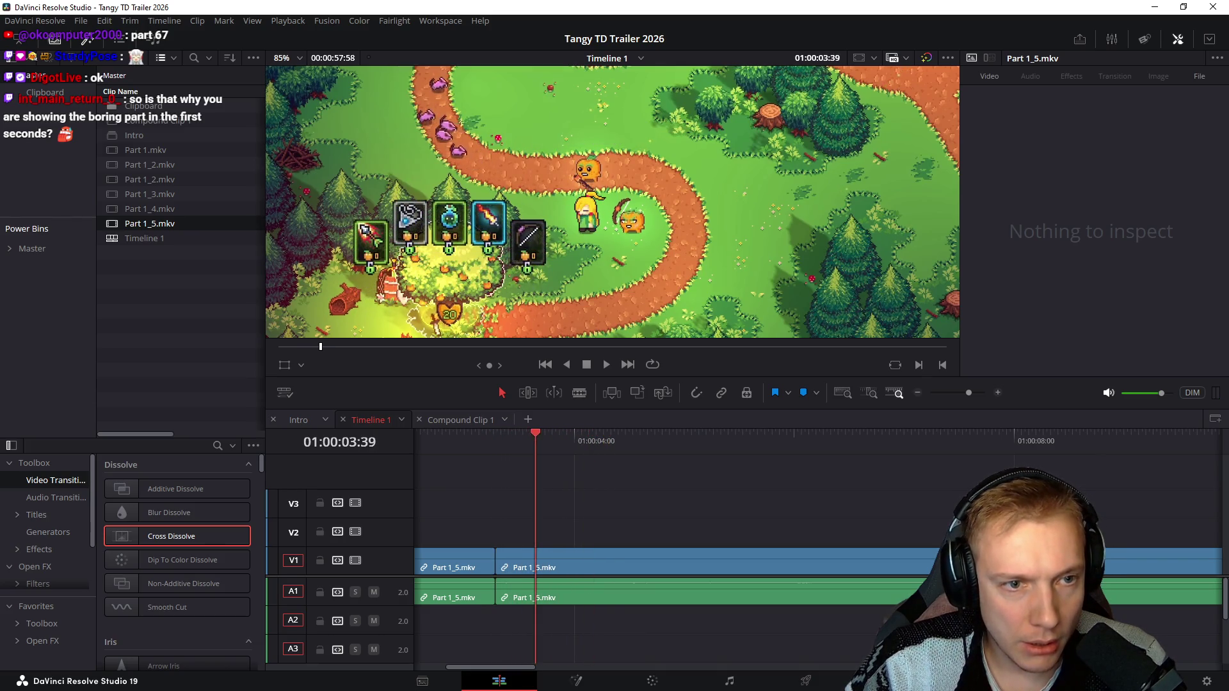
pyautogui.hotkey('shift', 'Left')
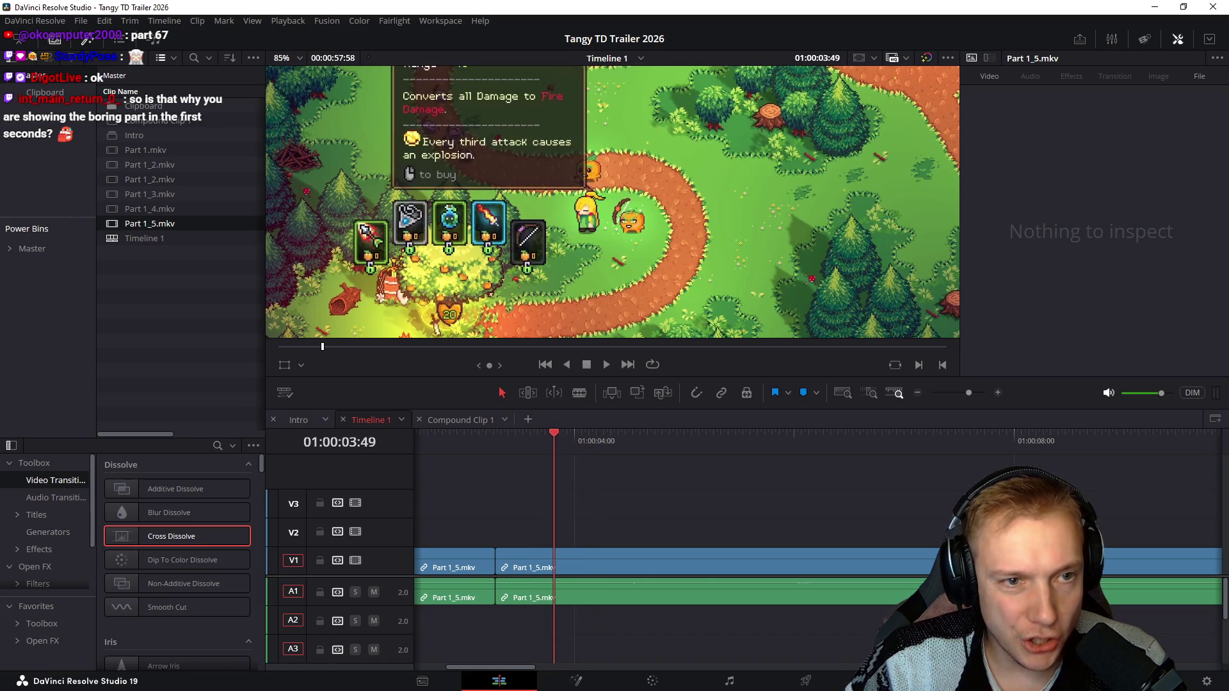
pyautogui.hotkey('shift', 'Left')
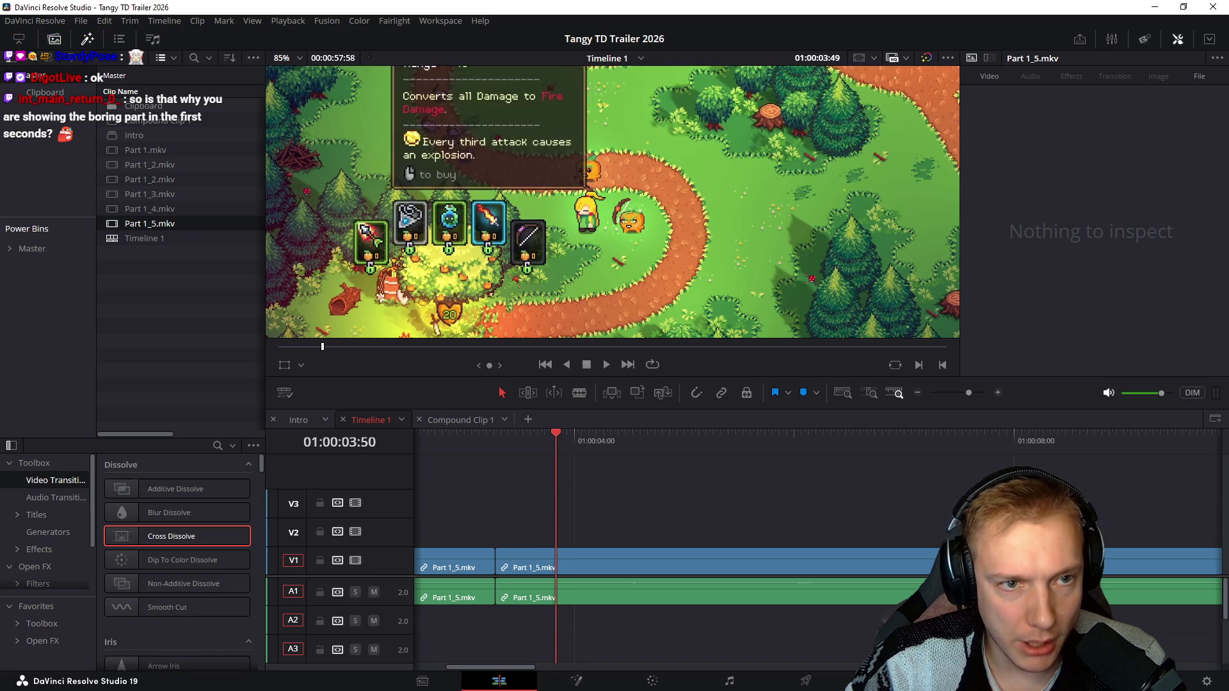
pyautogui.press('Left')
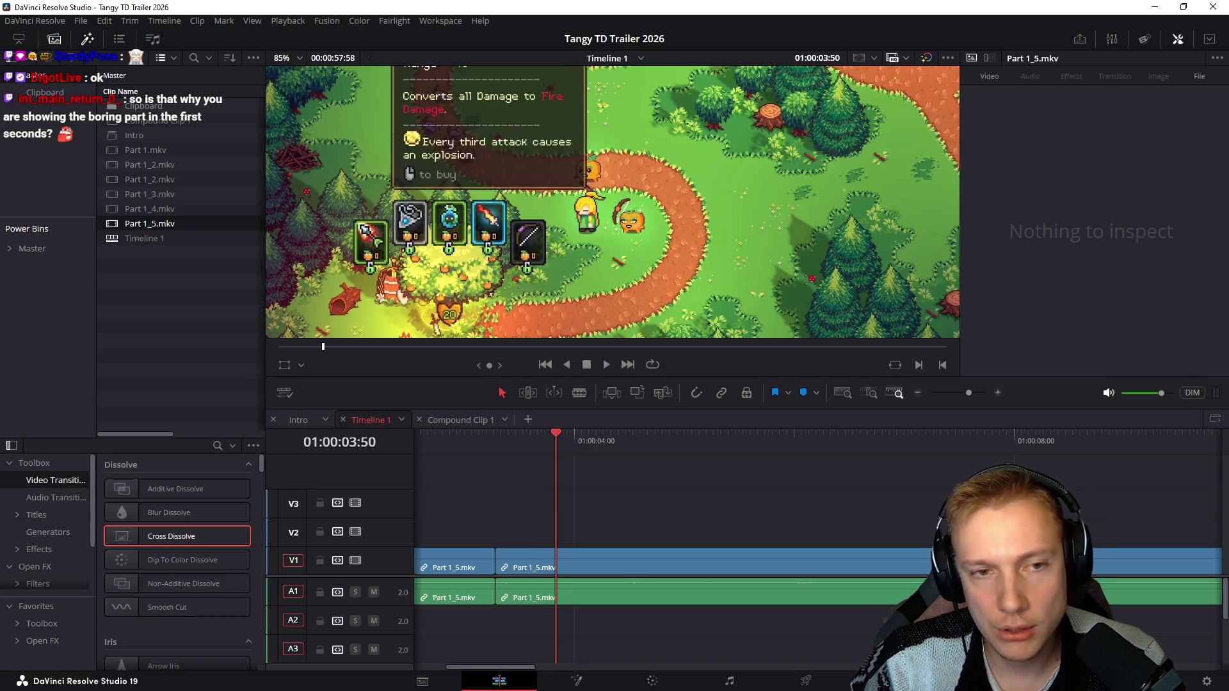
pyautogui.press('Left')
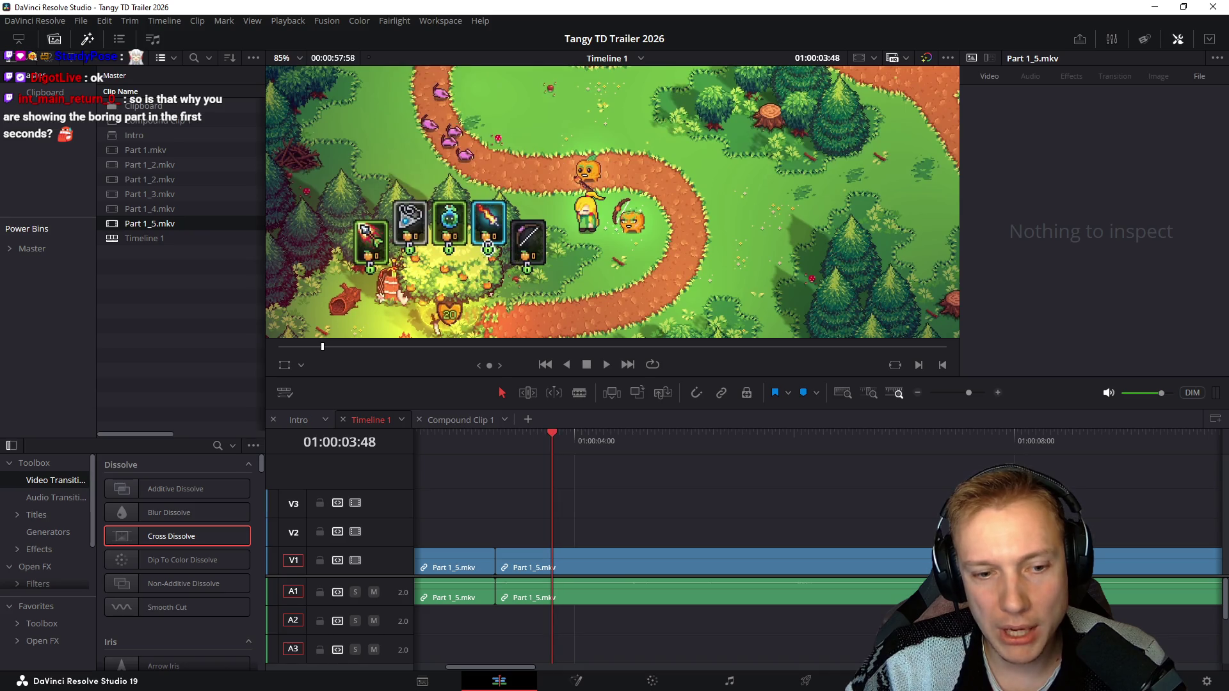
pyautogui.press('Right')
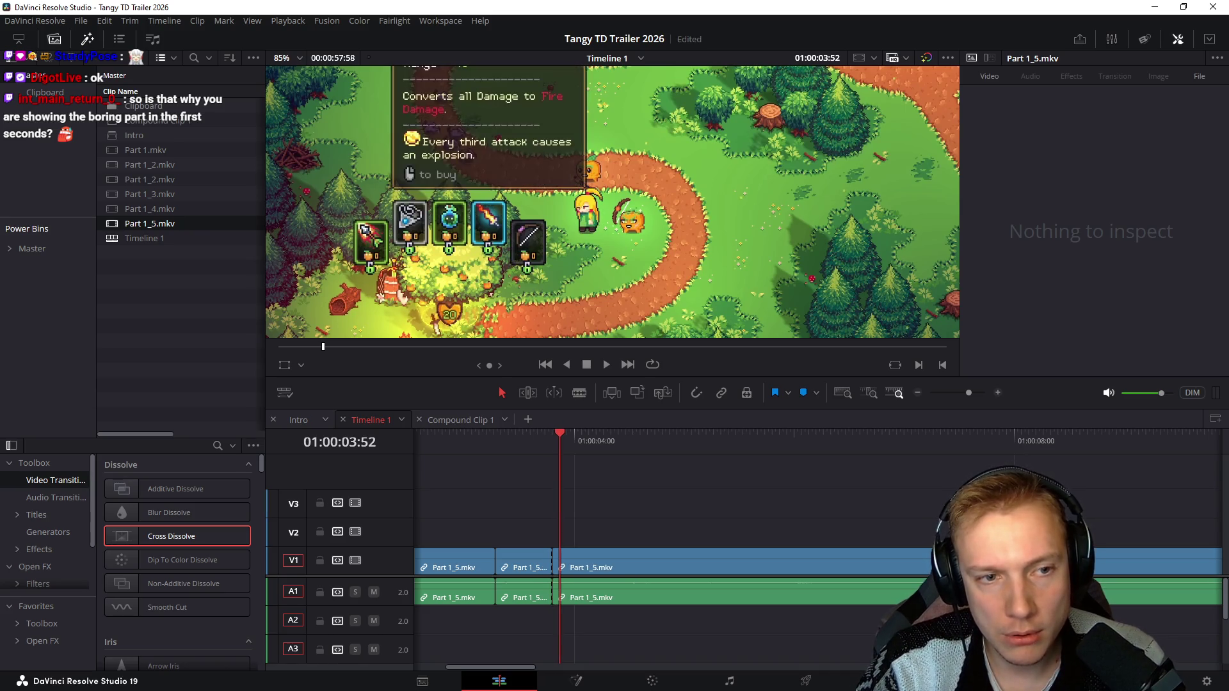
pyautogui.press('Right')
pyautogui.press('Left')
pyautogui.press('Left')
pyautogui.press('Left')
pyautogui.press('Up')
pyautogui.press('Down')
# Step: Play on from there, then delete the unwanted Part 1_5 clip after about 01:00:06:59
pyautogui.press('space')
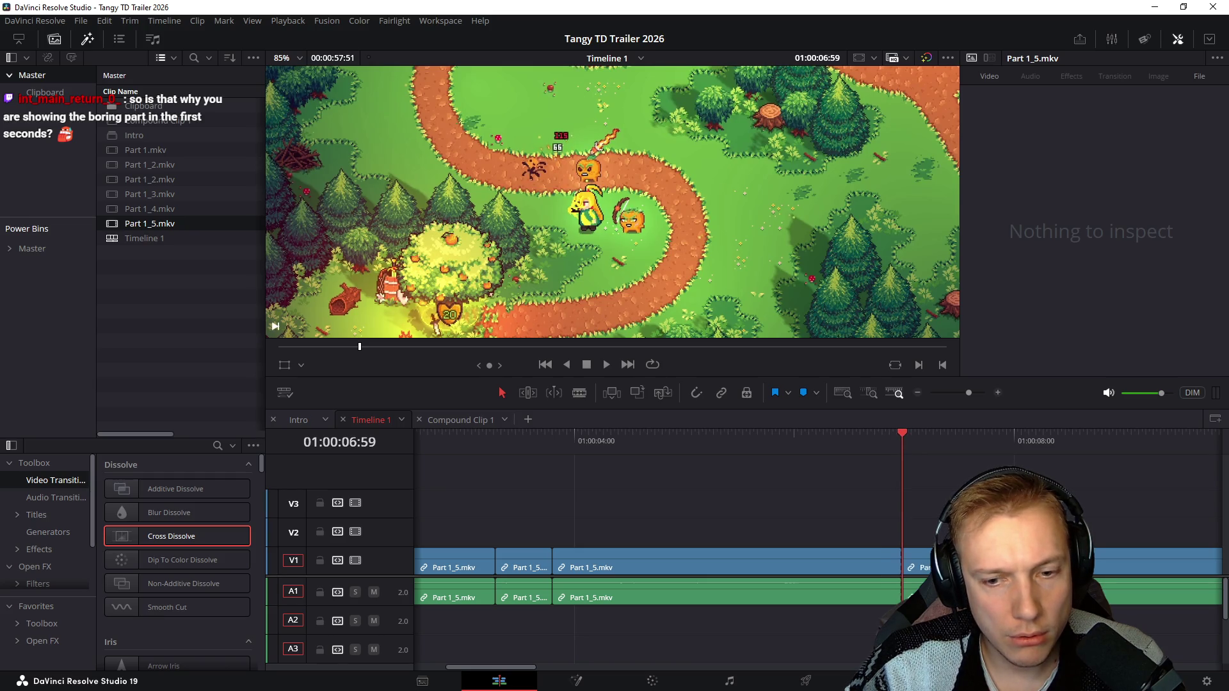
pyautogui.scroll(-3, 817, 576)
pyautogui.scroll(3, 816, 577)
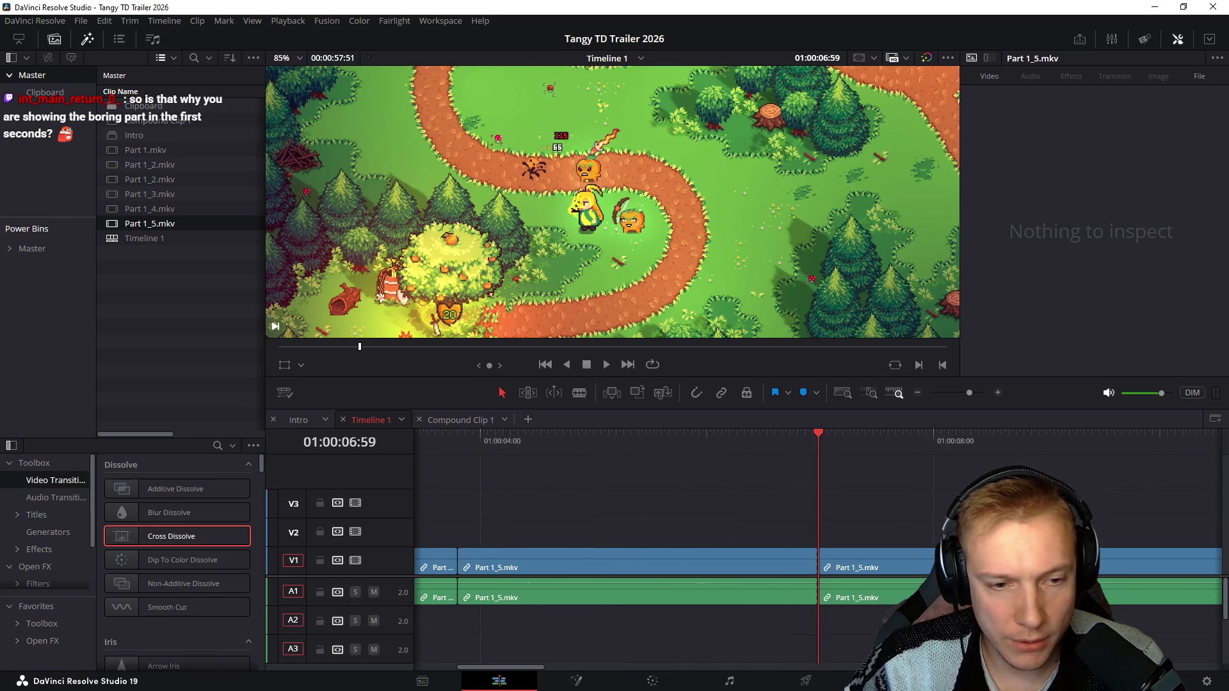
pyautogui.click(868, 566)
pyautogui.press('Delete')
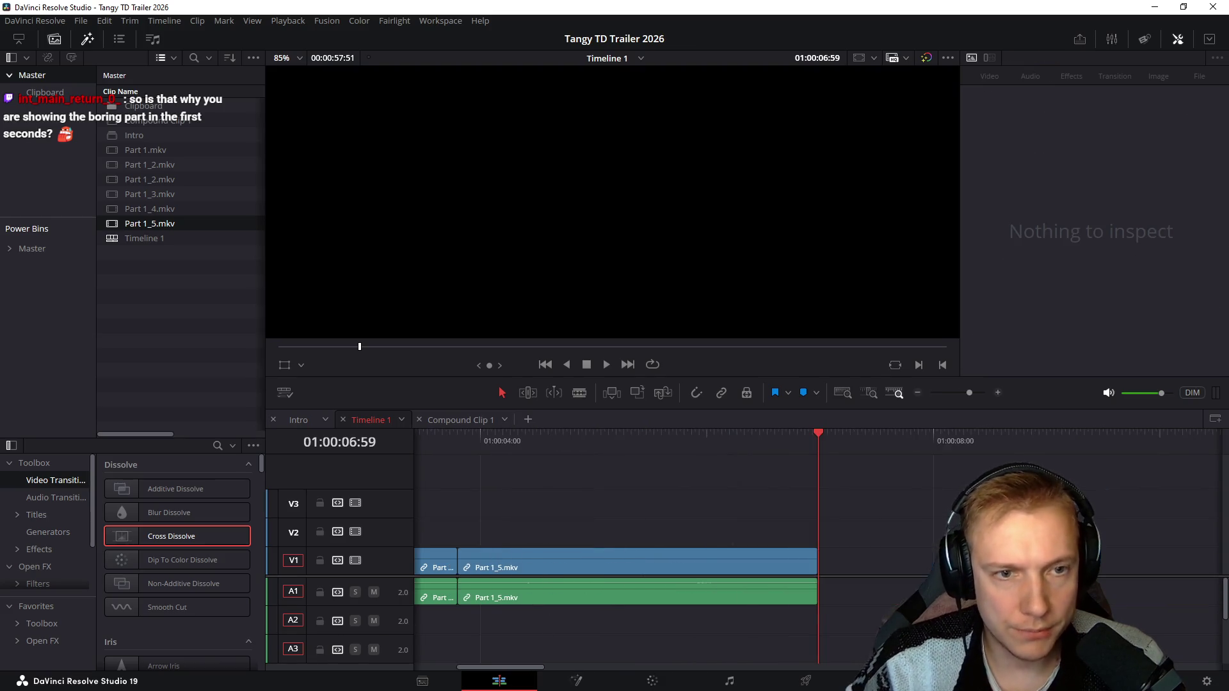
pyautogui.hscroll(-3, 816, 576)
# Step: Replay from the start, scrub to about 01:00:01:32 and ripple-trim off the rest of the first clip
pyautogui.press('Home')
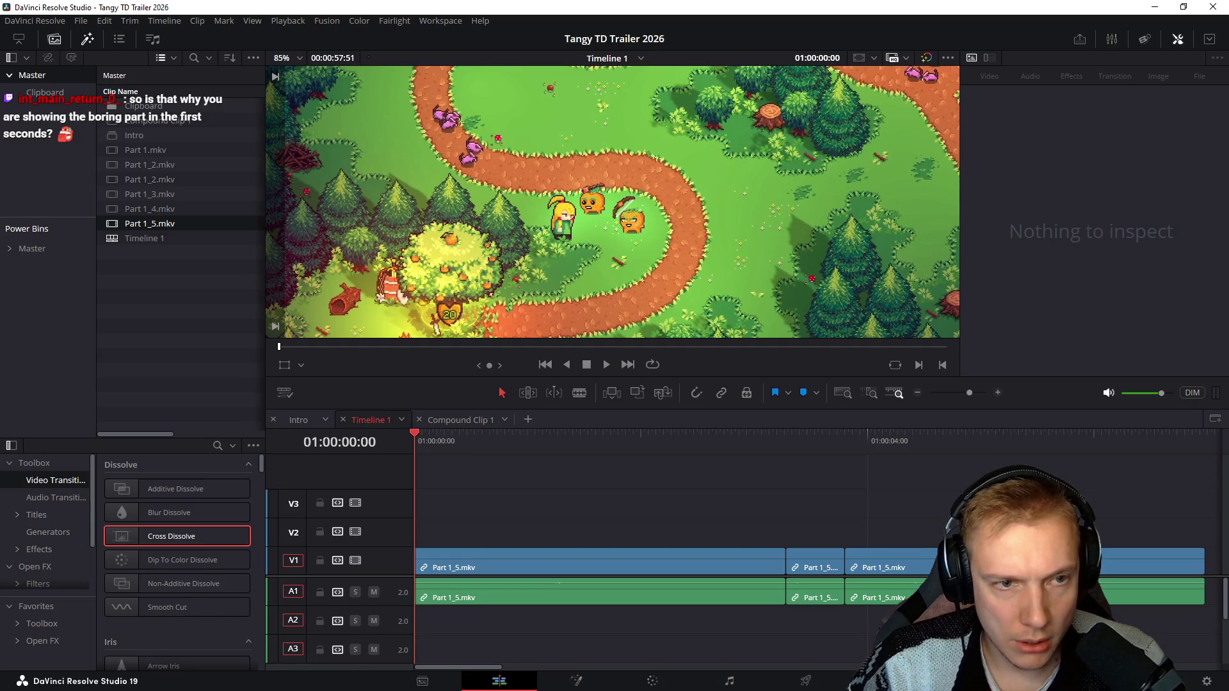
pyautogui.press('space')
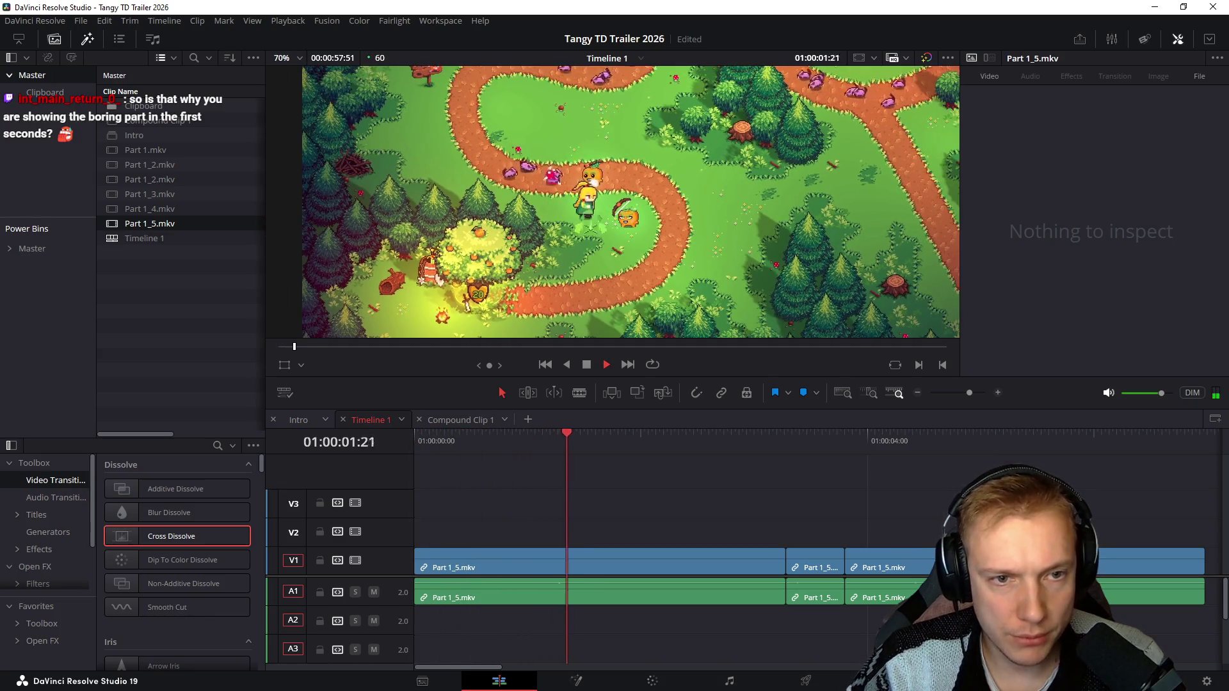
pyautogui.press('Home')
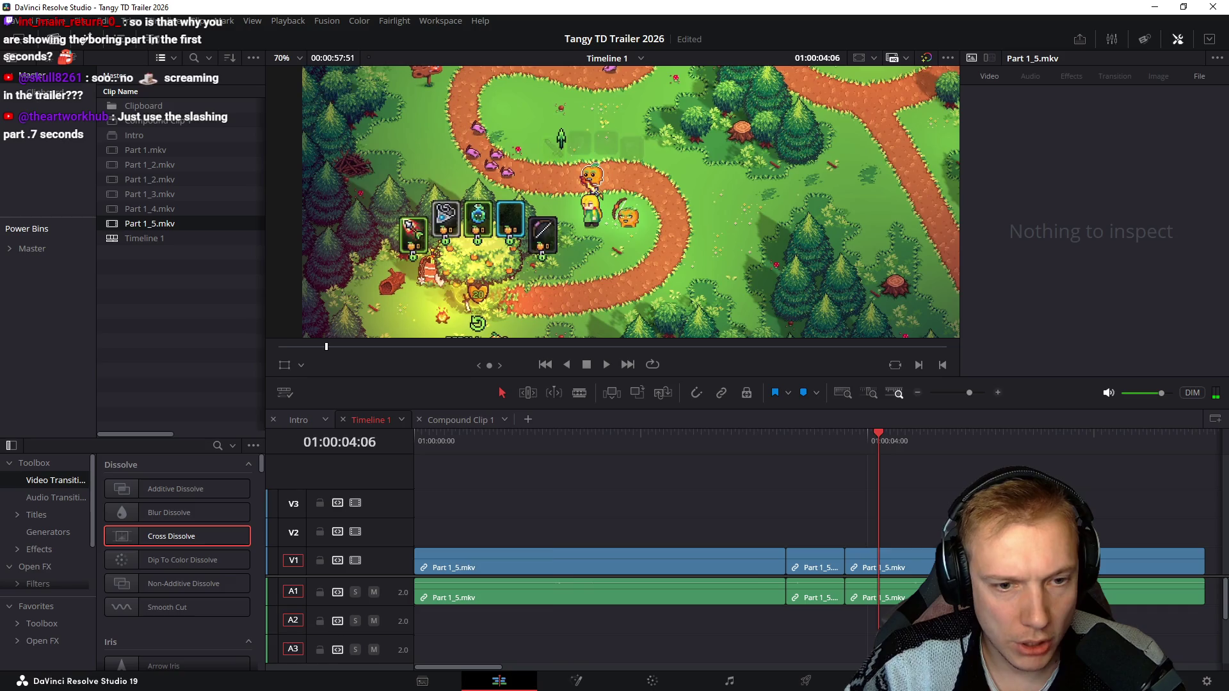
pyautogui.moveTo(874, 441); pyautogui.dragTo(588, 440)
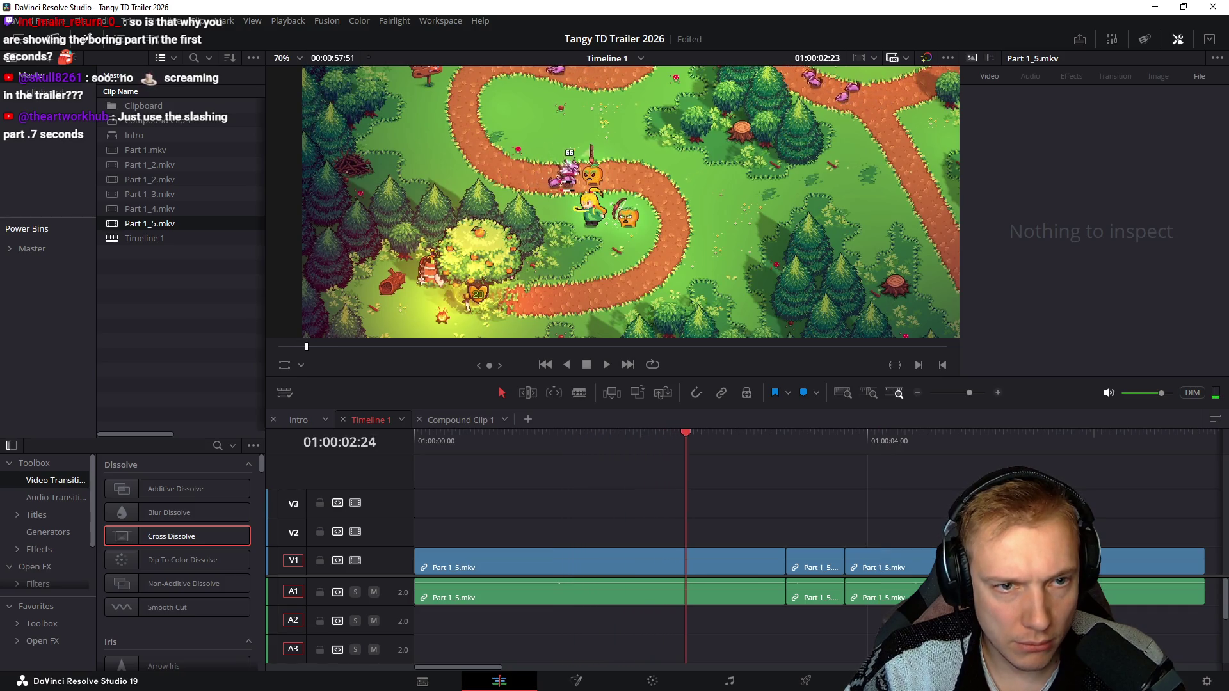
pyautogui.hotkey('ctrl', 'shift', ']')
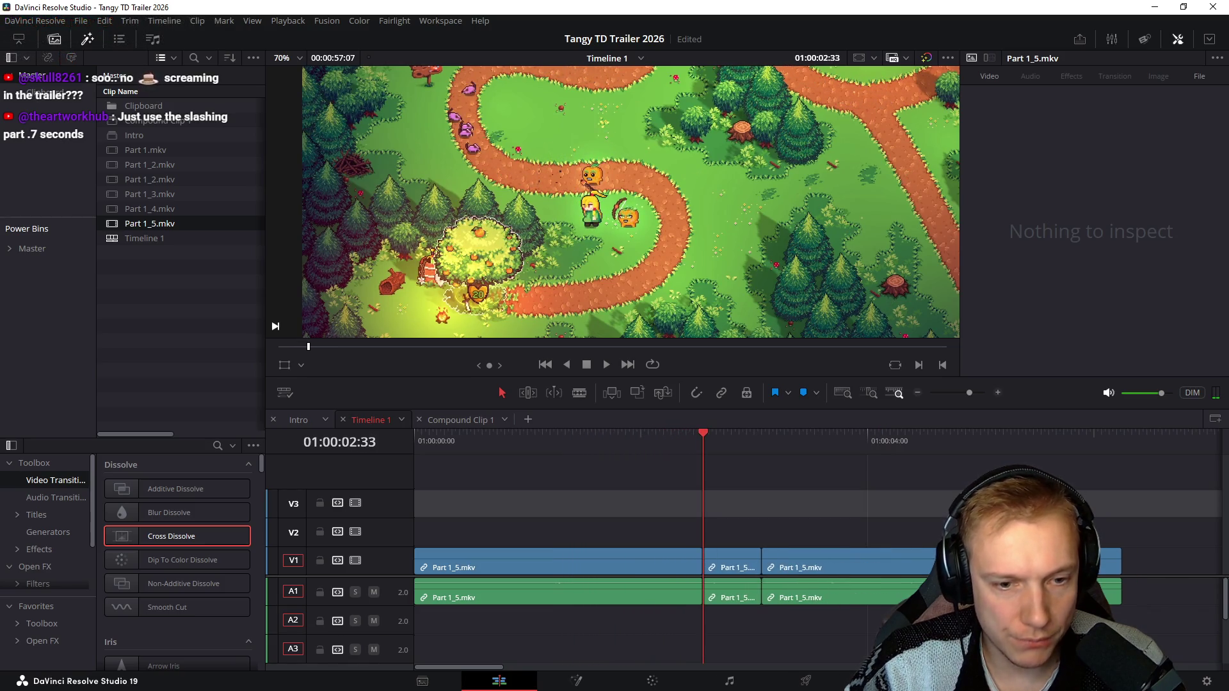
# Step: Replay the edit from the start and jump back repeatedly to review the new cut
pyautogui.press('Home')
pyautogui.press('space')
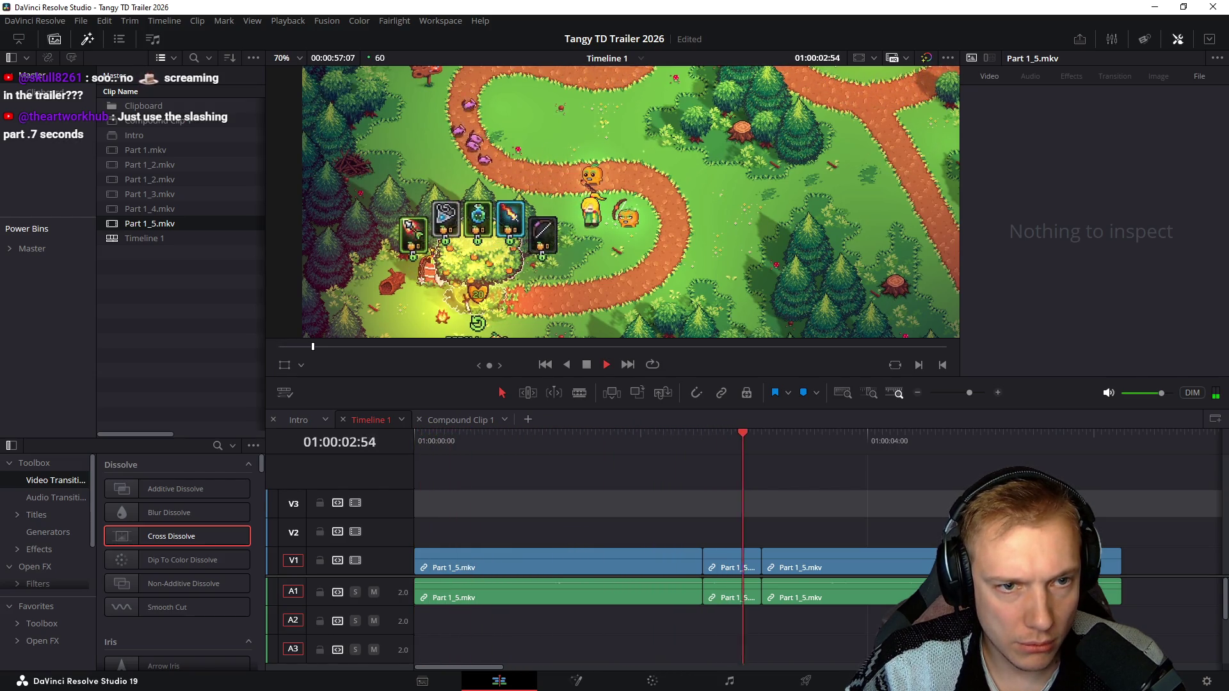
pyautogui.press('space')
pyautogui.hotkey('shift', 'Left')
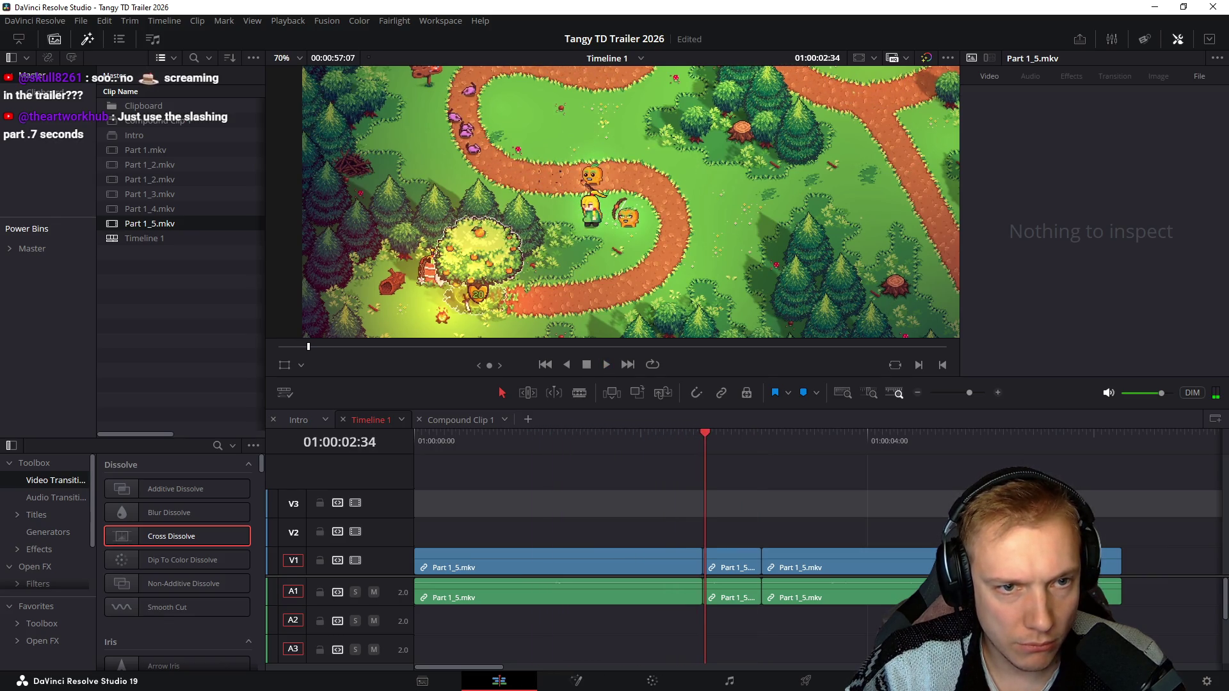
pyautogui.hotkey('shift', 'Left')
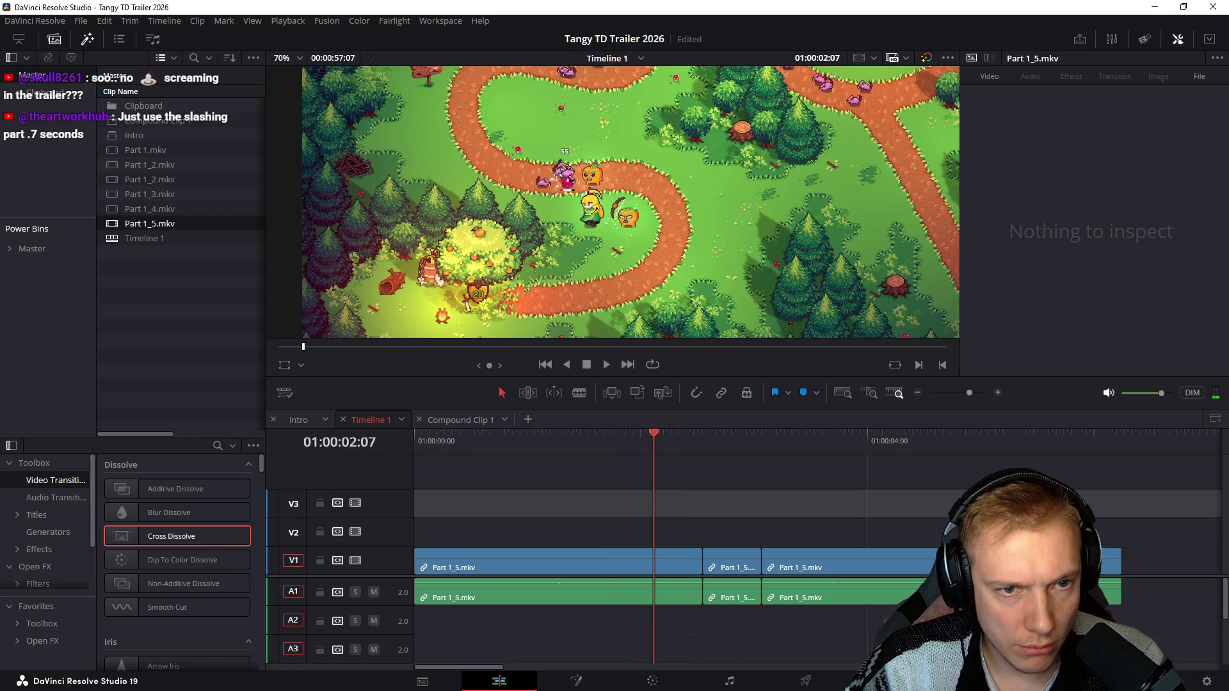
pyautogui.hotkey('shift', 'Left')
pyautogui.hotkey('shift', 'Left')
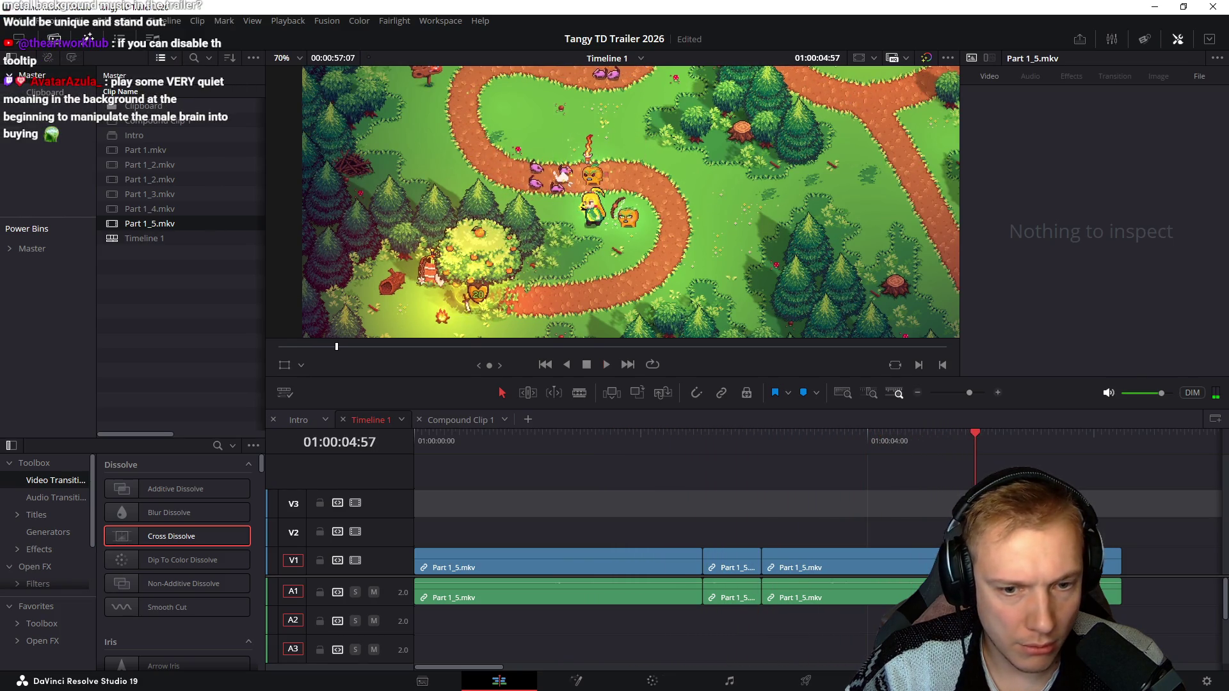
# Step: Play forward, step frame by frame around the cut and replay the section to check it
pyautogui.press('space')
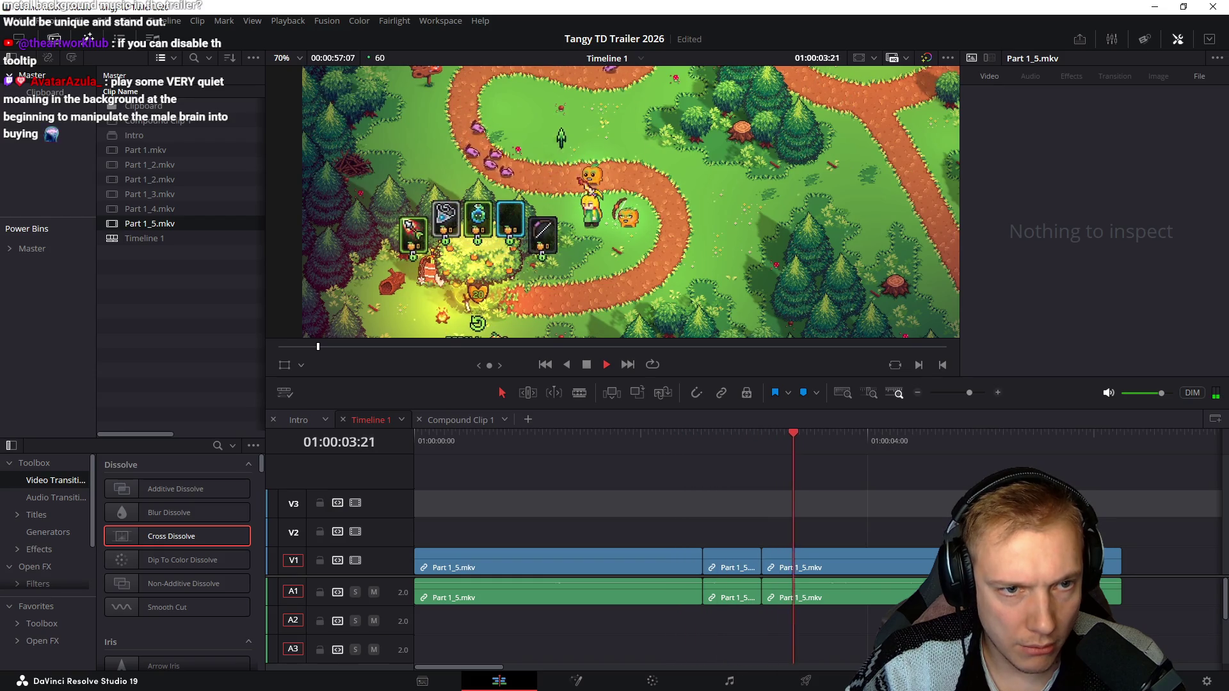
pyautogui.hotkey('shift', 'Left')
pyautogui.press('Right')
pyautogui.press('Right')
pyautogui.press('Right')
pyautogui.press('Right')
pyautogui.press('Right')
pyautogui.press('Right')
pyautogui.press('Right')
pyautogui.press('Right')
pyautogui.press('Right')
pyautogui.press('Right')
pyautogui.press('Right')
pyautogui.press('Right')
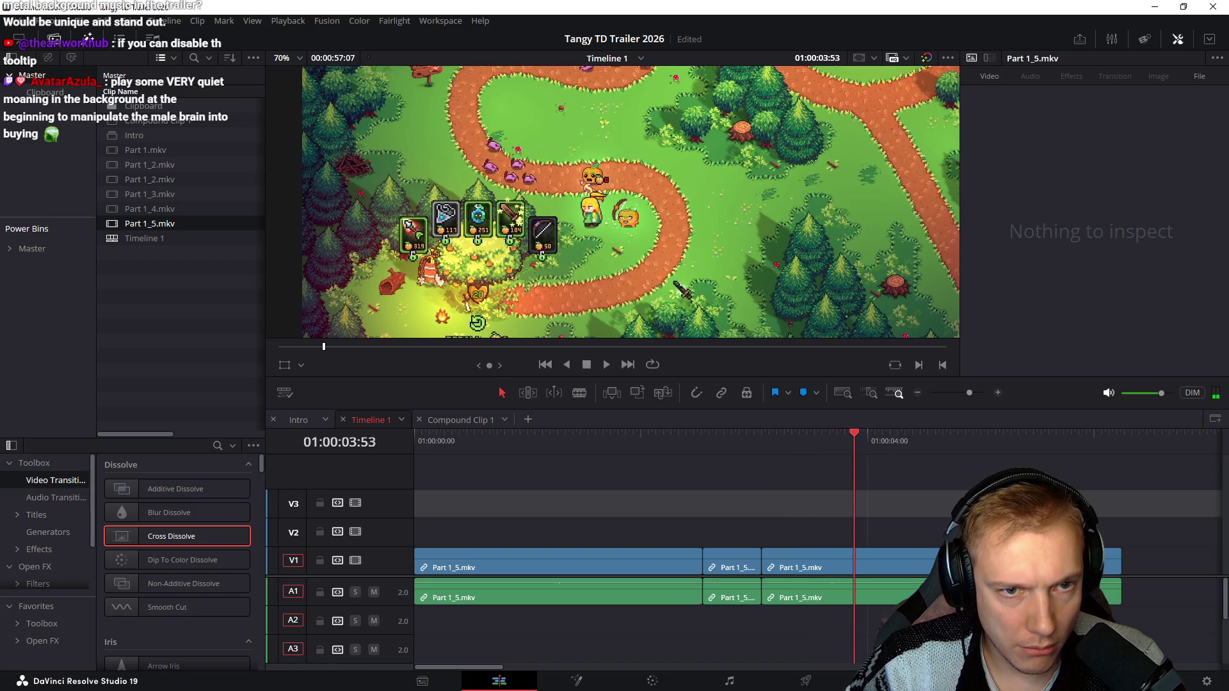
pyautogui.press('Right')
pyautogui.press('Right')
pyautogui.press('Right')
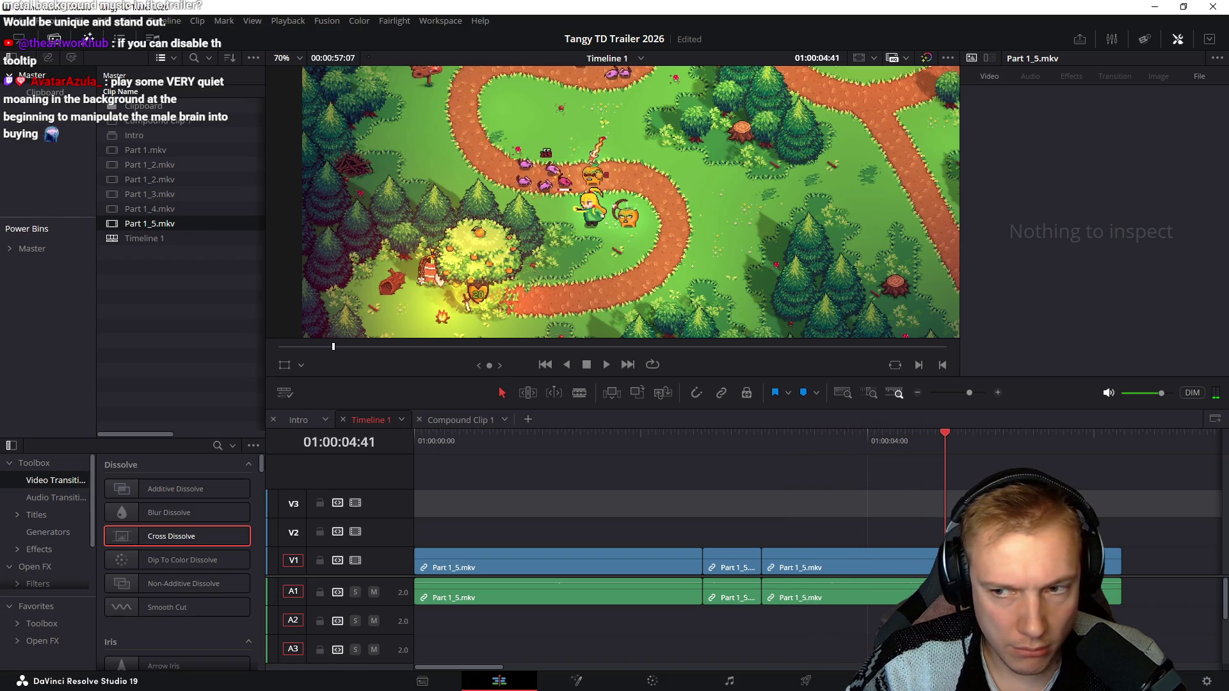
pyautogui.press('Right')
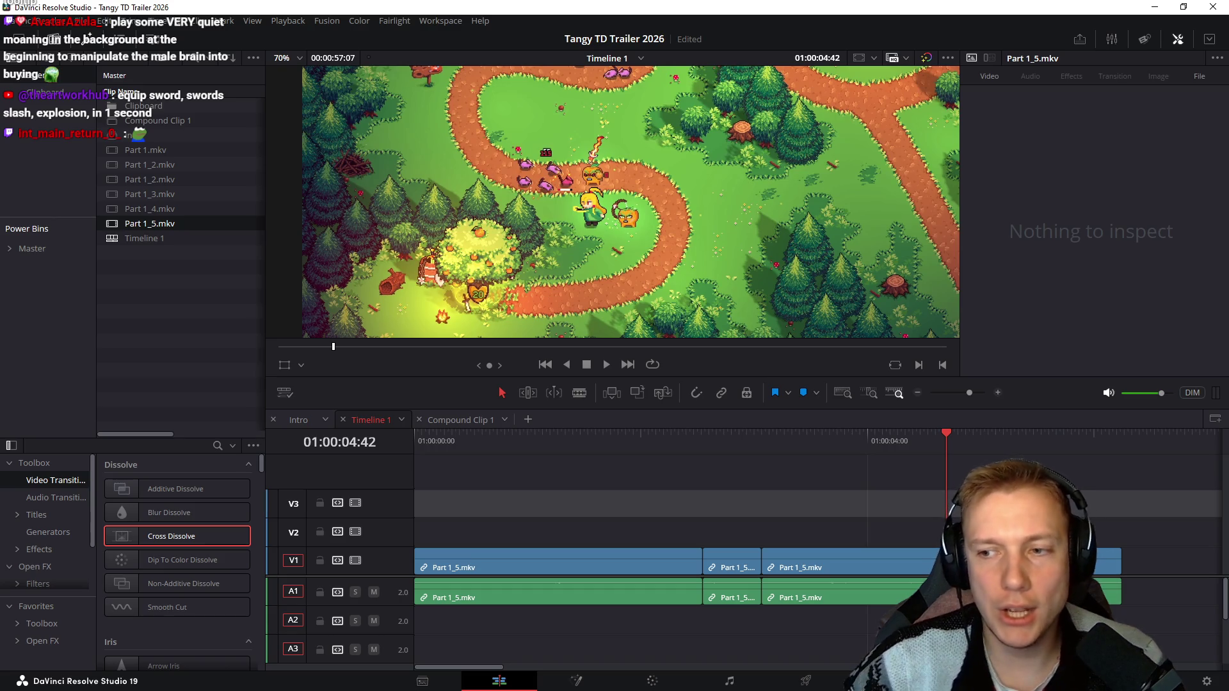
pyautogui.press('/')
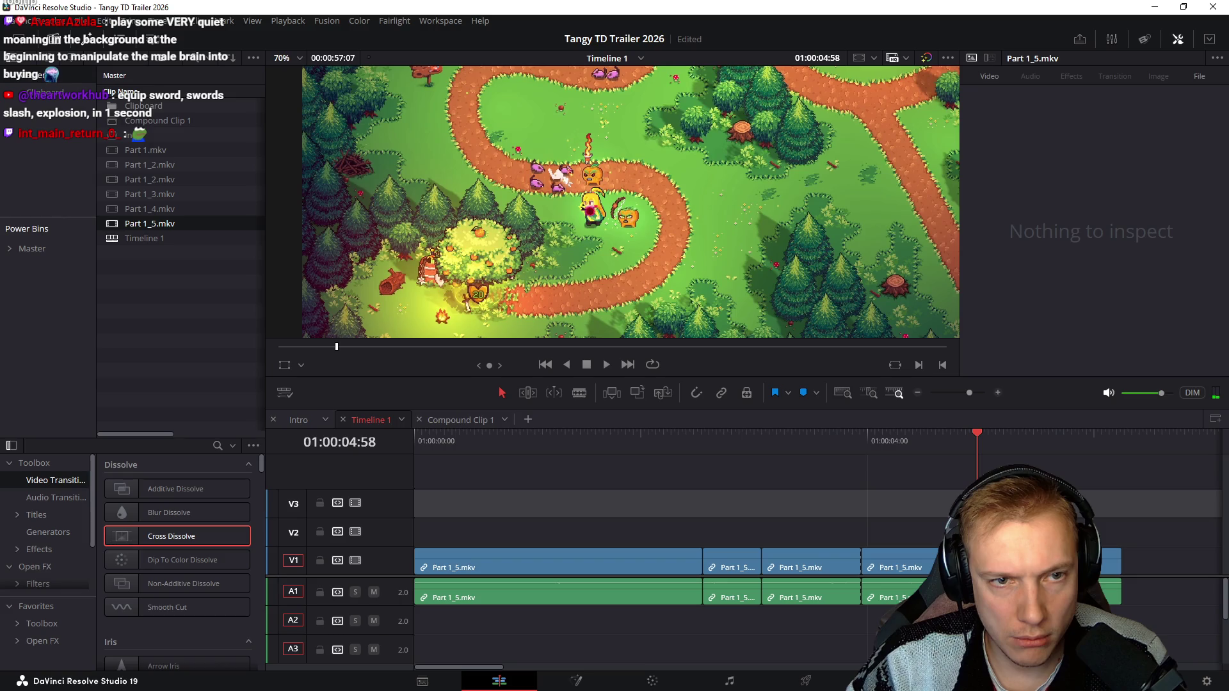
pyautogui.press('space')
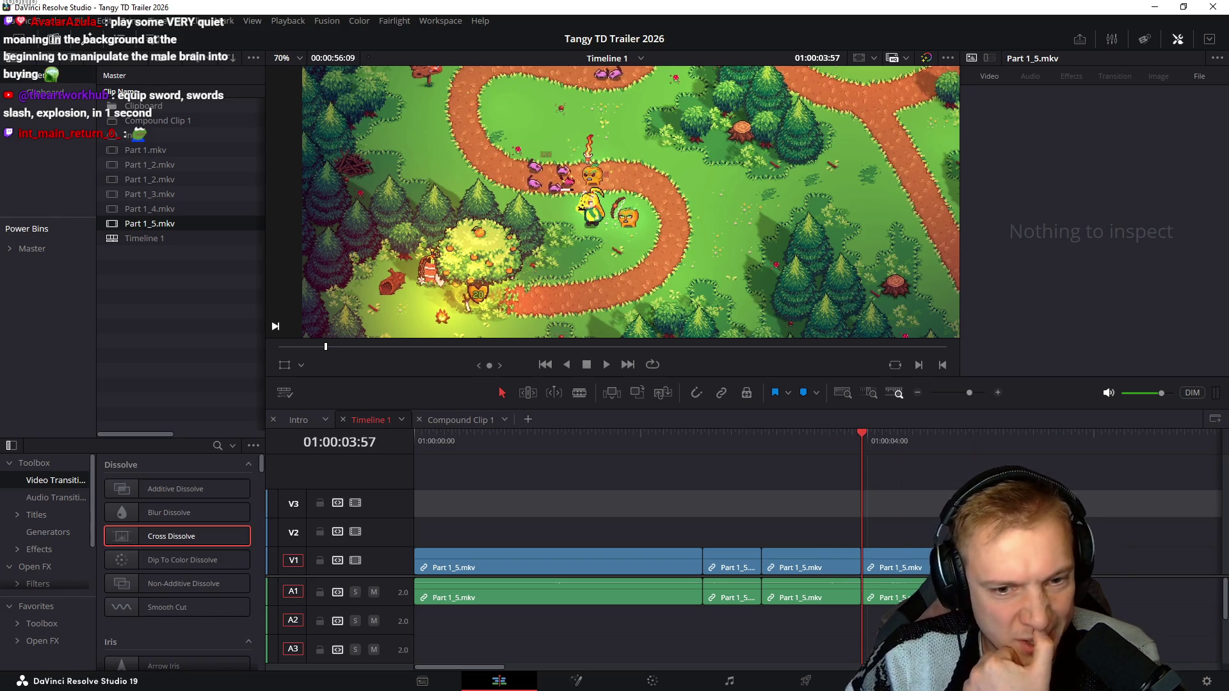
# Step: Scrub through the cuts, review playback from around 01:00:03:04, then return to the timeline start
pyautogui.moveTo(609, 441)
pyautogui.mouseDown()
pyautogui.moveTo(915, 440)
pyautogui.moveTo(832, 440)
pyautogui.moveTo(893, 439)
pyautogui.moveTo(880, 440)
pyautogui.mouseUp()
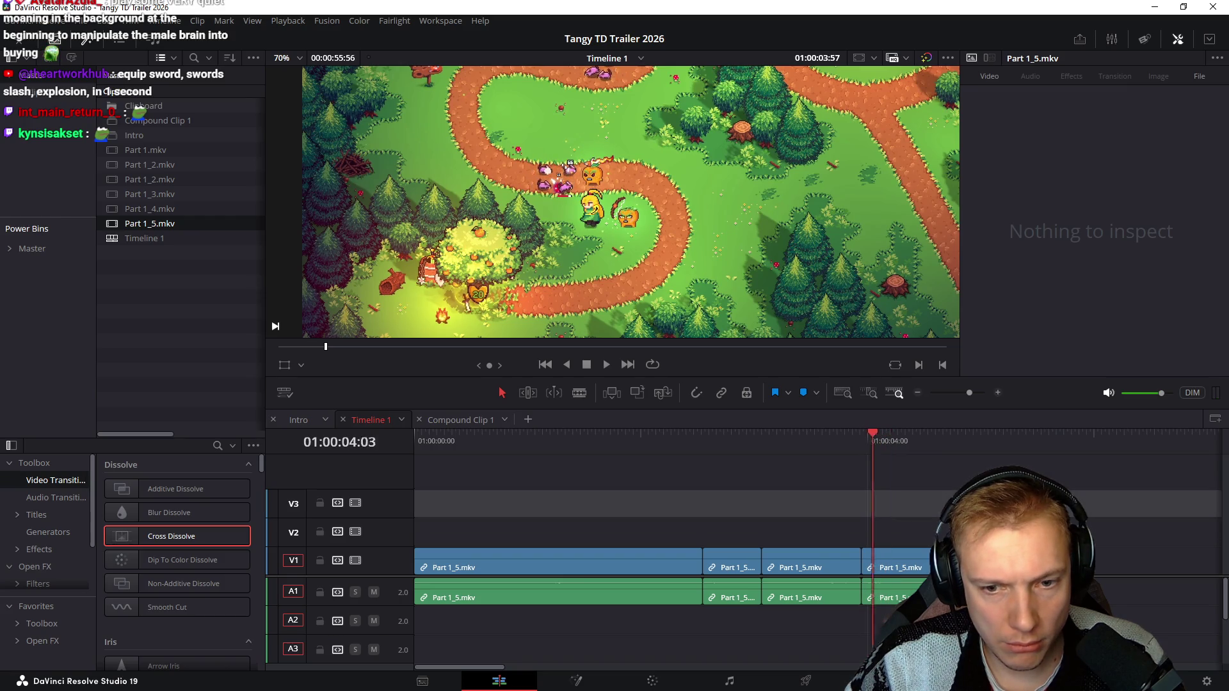
pyautogui.click(759, 440)
pyautogui.press('space')
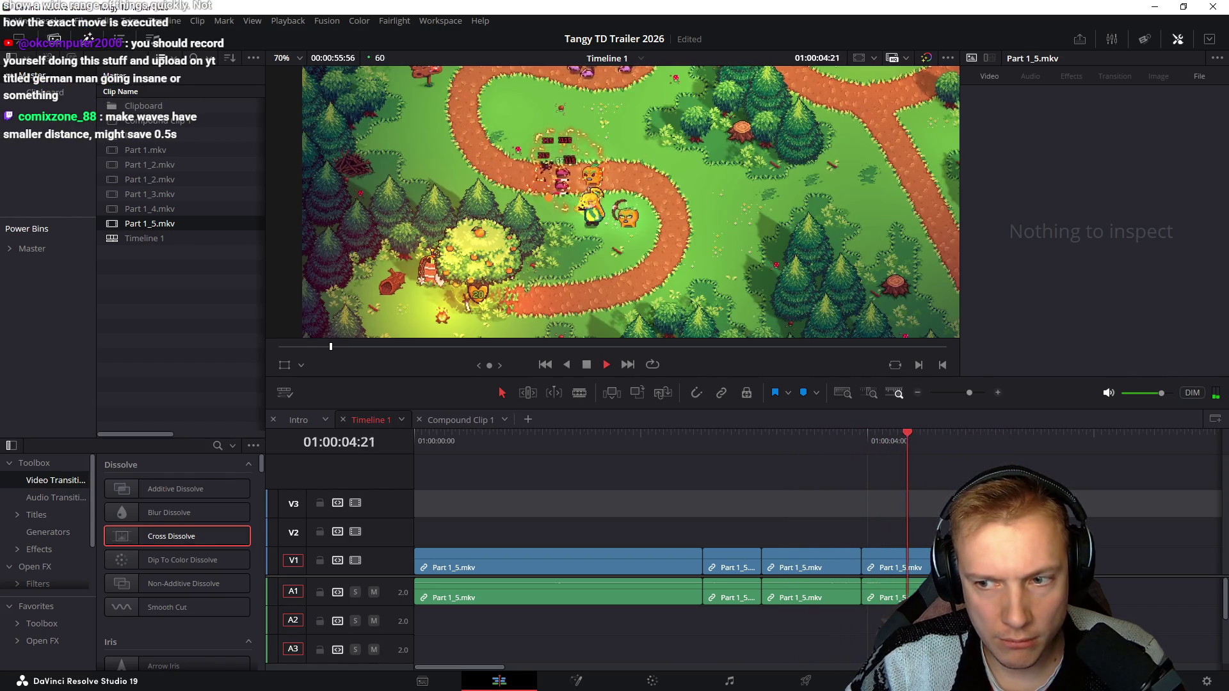
pyautogui.press('space')
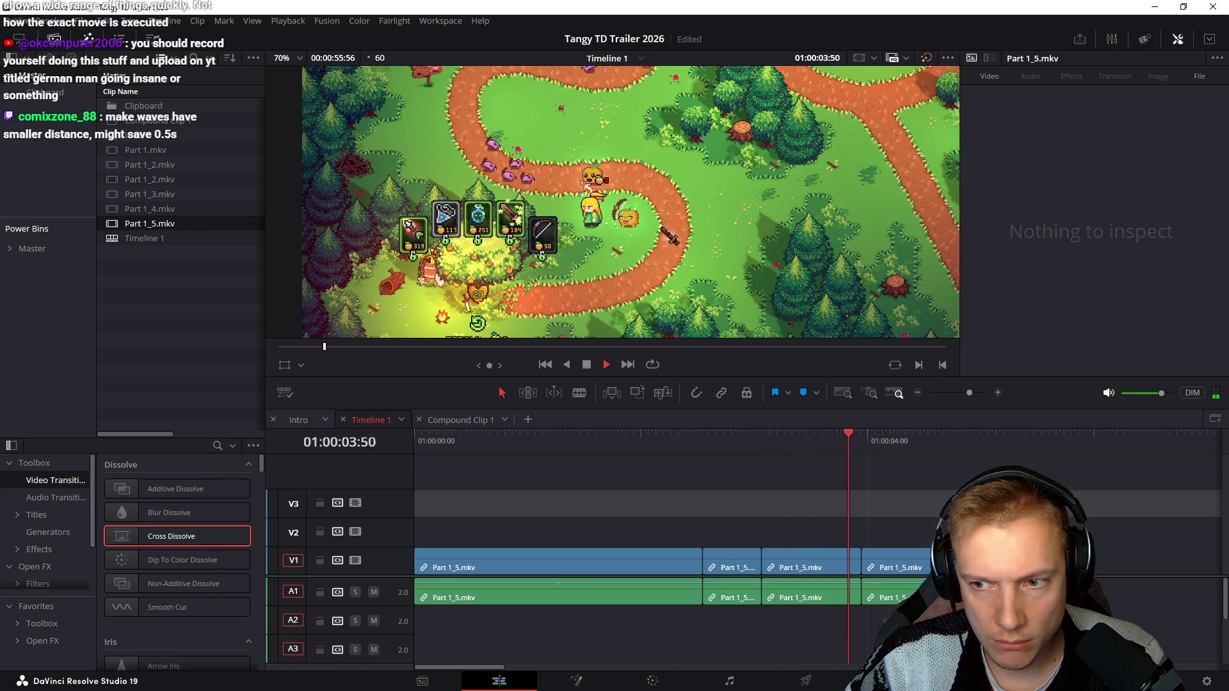
pyautogui.press('space')
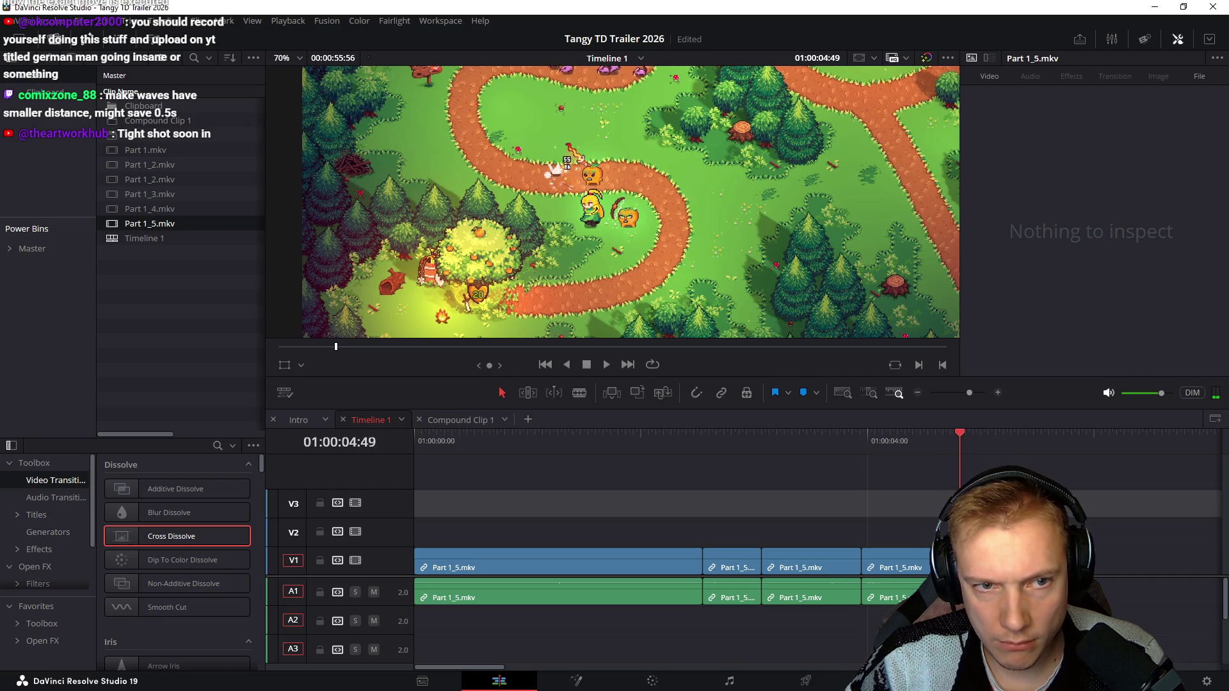
pyautogui.press('Home')
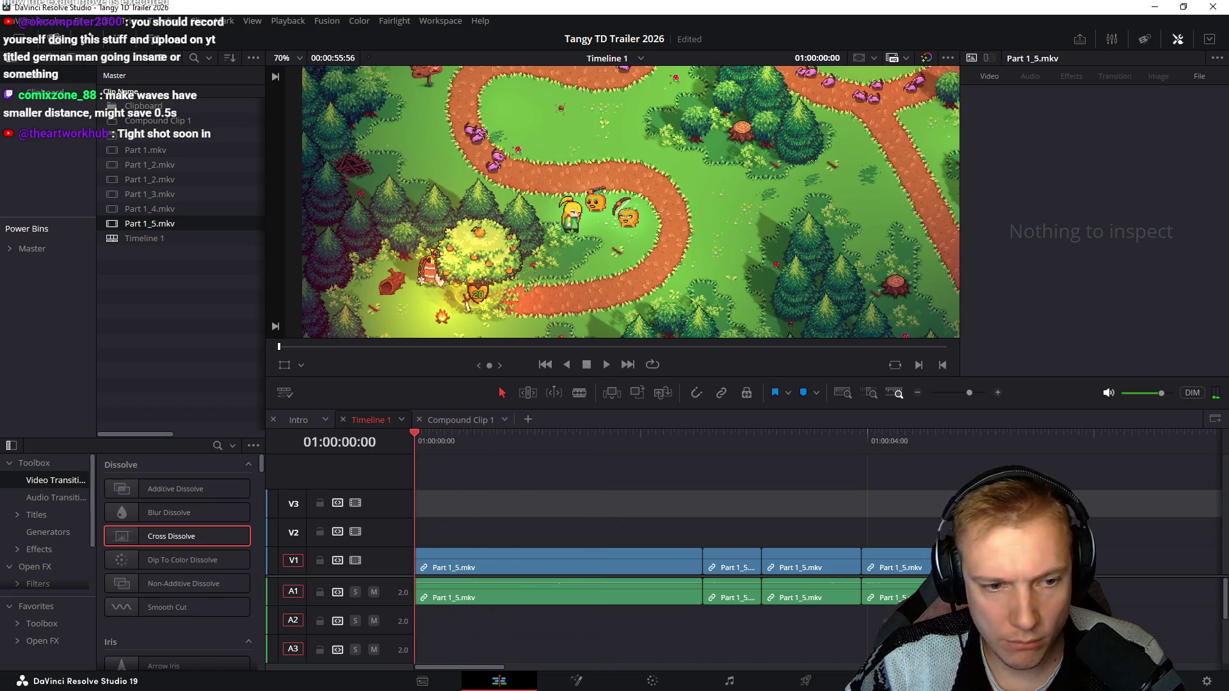
# Step: Step a few frames in and ripple-trim the opening frames off the first Part 1_5 clip, playing to check
pyautogui.press('Right')
pyautogui.press('Right')
pyautogui.press('Right')
pyautogui.press('Right')
pyautogui.press('Right')
pyautogui.press('Right')
pyautogui.press('Right')
pyautogui.press('Right')
pyautogui.press('Right')
pyautogui.press('Left')
pyautogui.press('Left')
pyautogui.press('Left')
pyautogui.press('Right')
pyautogui.press('Right')
pyautogui.press('Right')
pyautogui.press('Left')
pyautogui.press('Left')
pyautogui.press('Left')
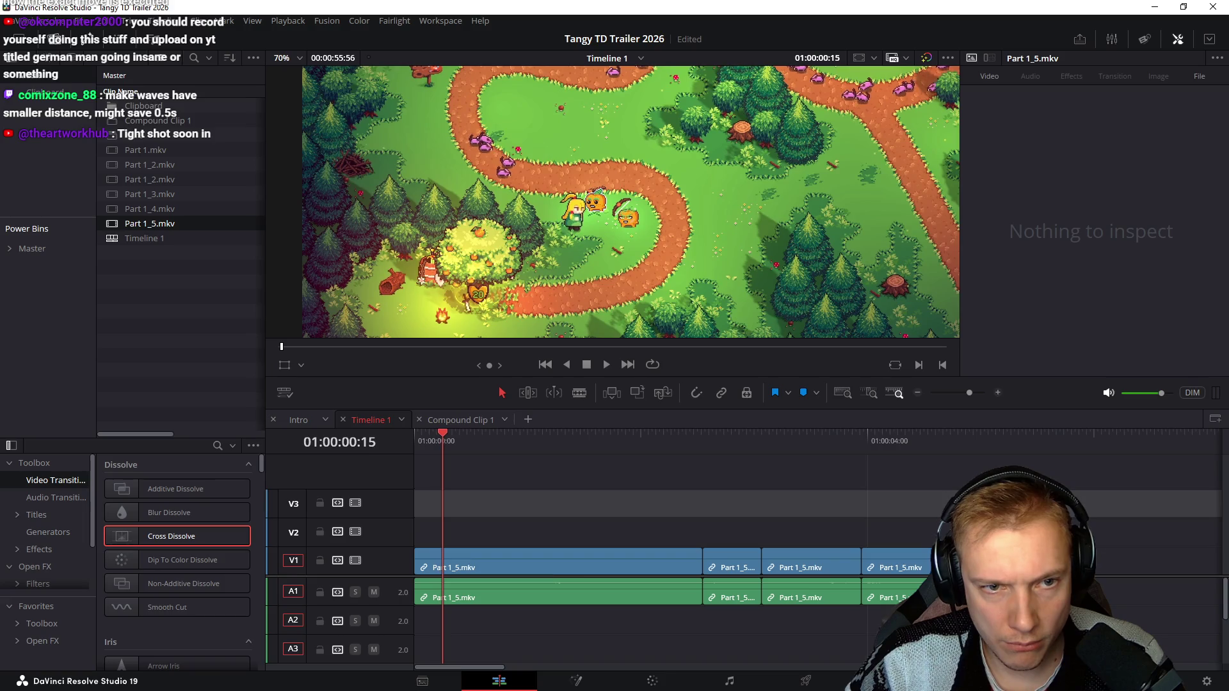
pyautogui.hotkey('shift', '[')
pyautogui.press('space')
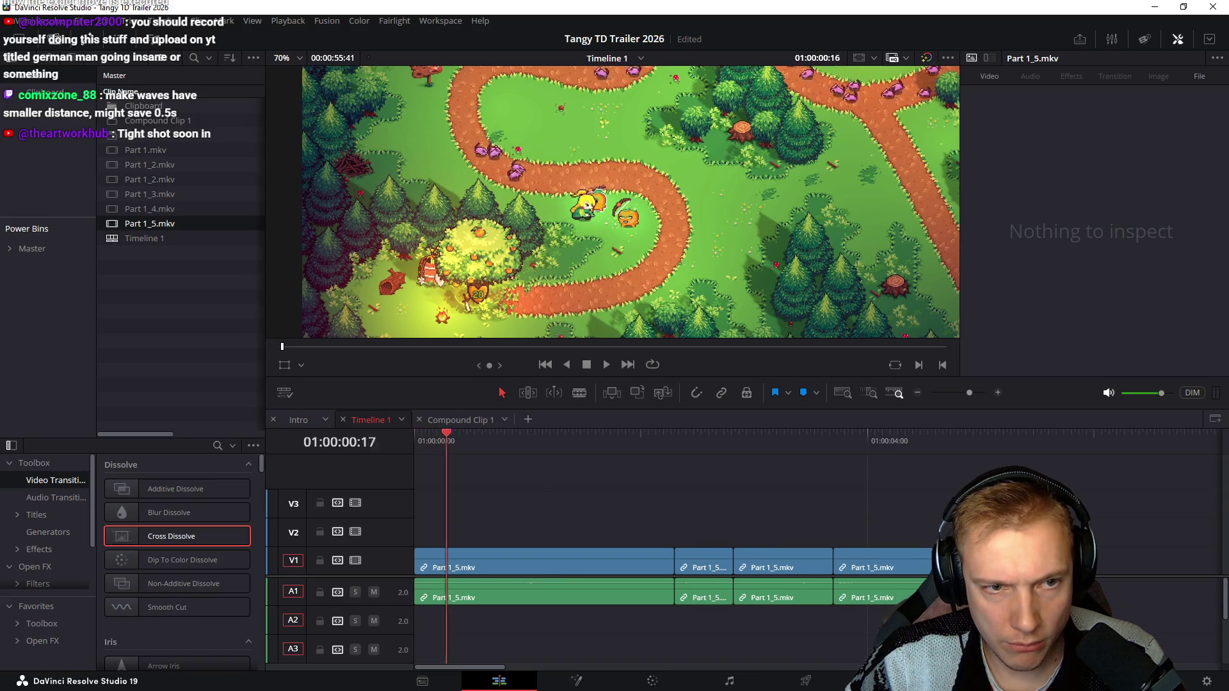
pyautogui.press('space')
pyautogui.press('Left')
pyautogui.press('Left')
pyautogui.press('Left')
pyautogui.press('Left')
pyautogui.press('Left')
pyautogui.press('Left')
# Step: Replay from the start, split at the playhead and ripple-trim the extra frames after the split
pyautogui.press('Home')
pyautogui.press('space')
pyautogui.press('space')
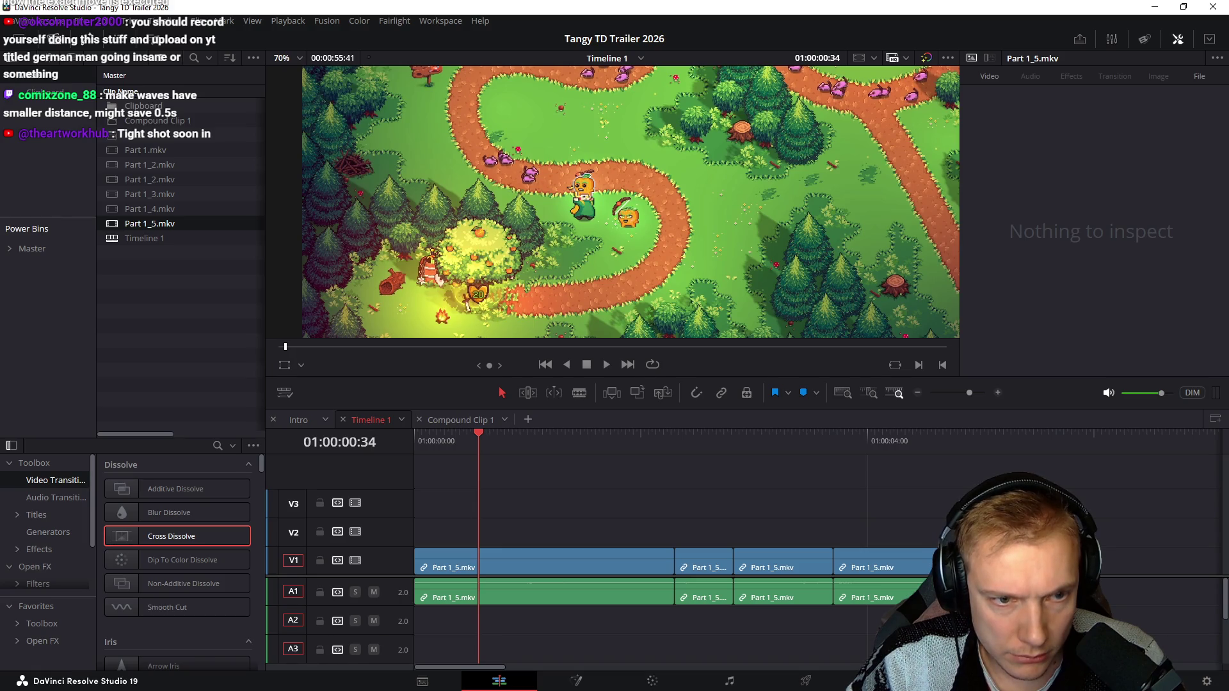
pyautogui.hotkey('ctrl', 'b')
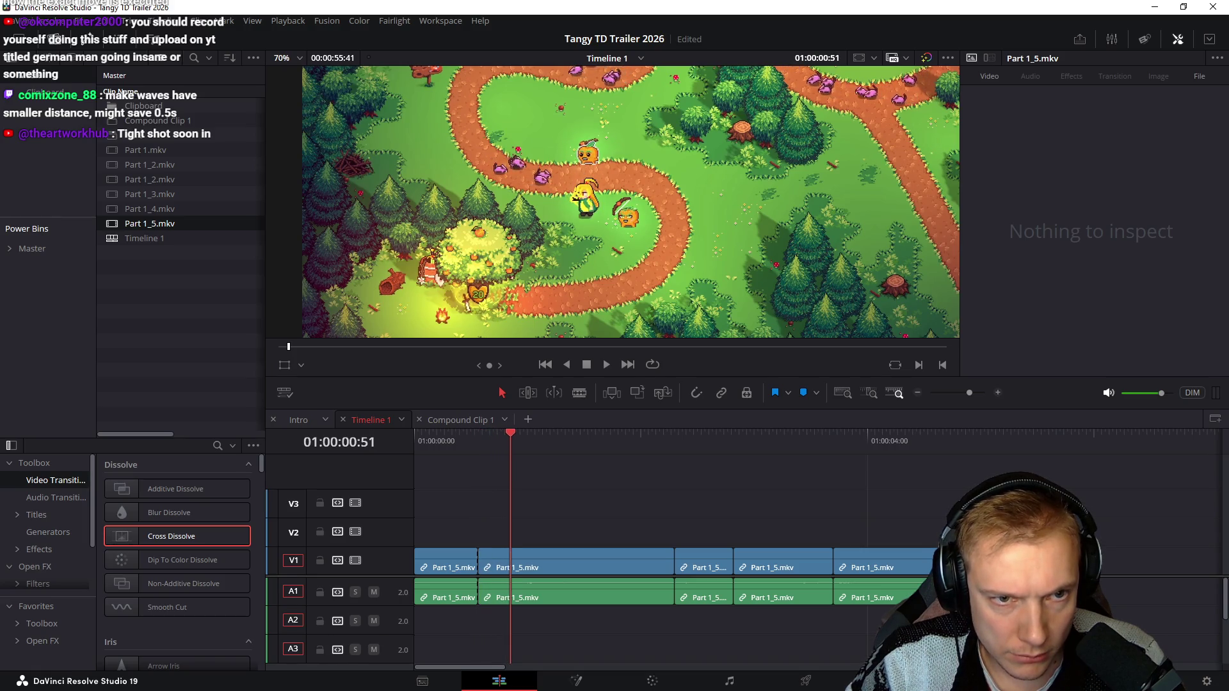
pyautogui.press('Left')
pyautogui.press('Left')
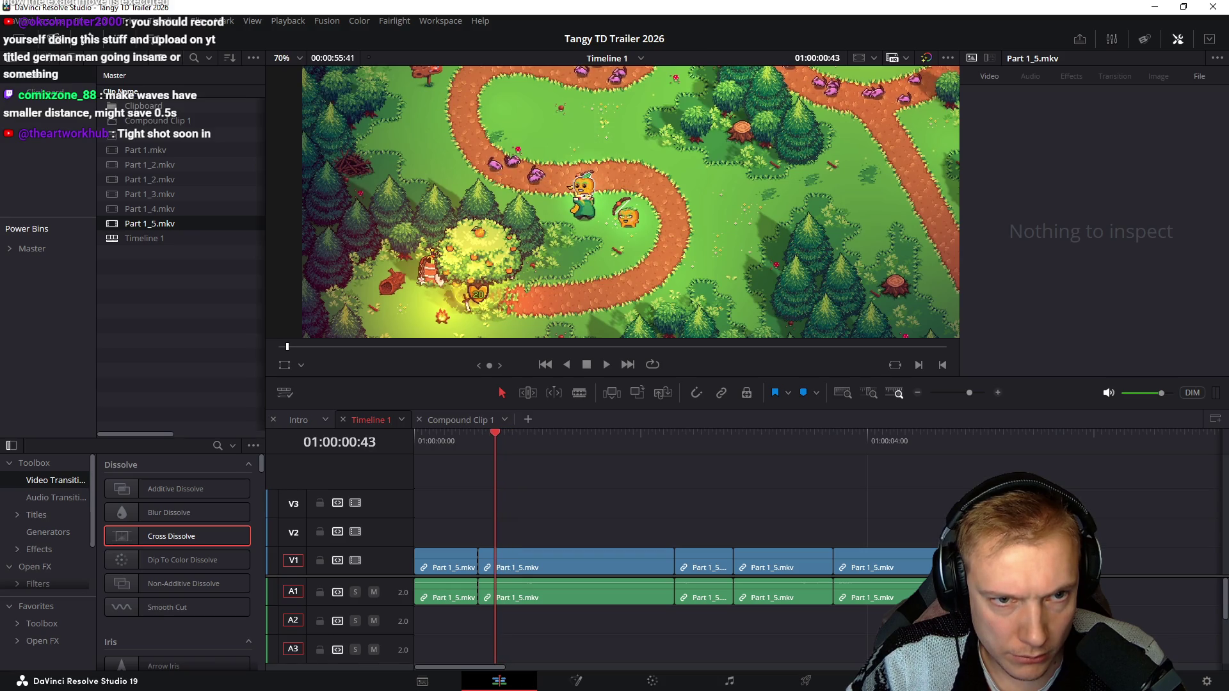
pyautogui.hotkey('ctrl', 'shift', '[')
pyautogui.press('Home')
pyautogui.press('space')
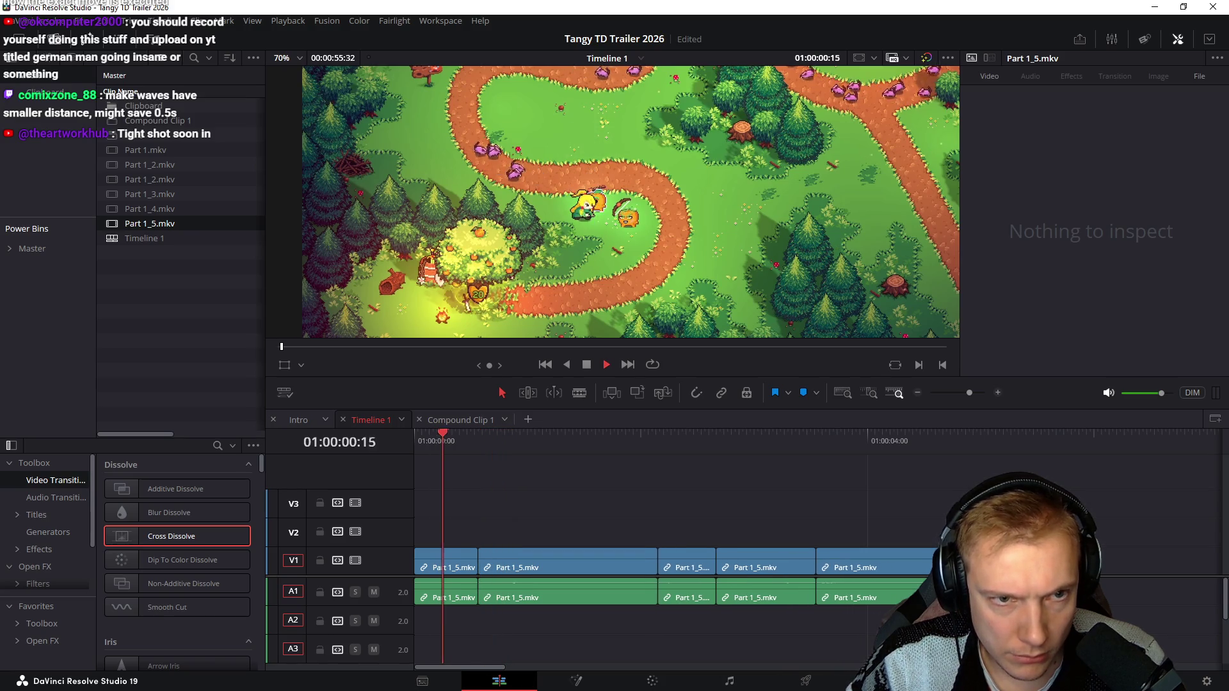
# Step: Recheck the cut from just before it and remove the footage after the playhead, closing the gap
pyautogui.press('Home')
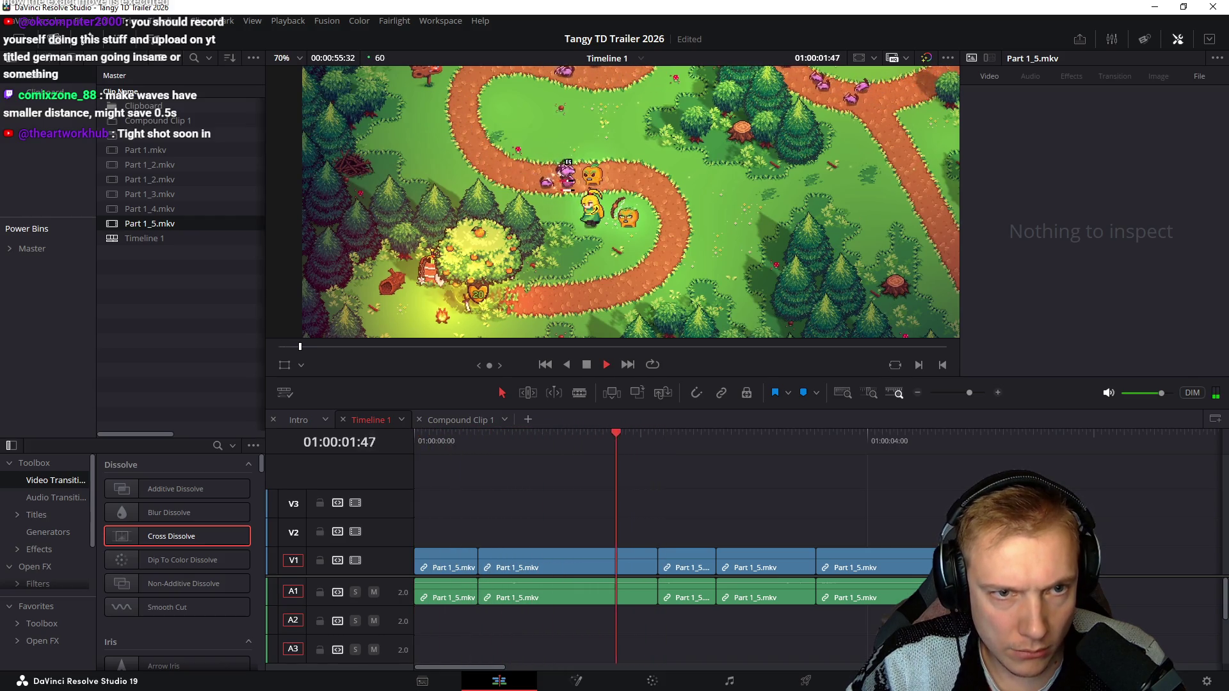
pyautogui.hotkey('shift', 'Left')
pyautogui.hotkey('shift', 'Left')
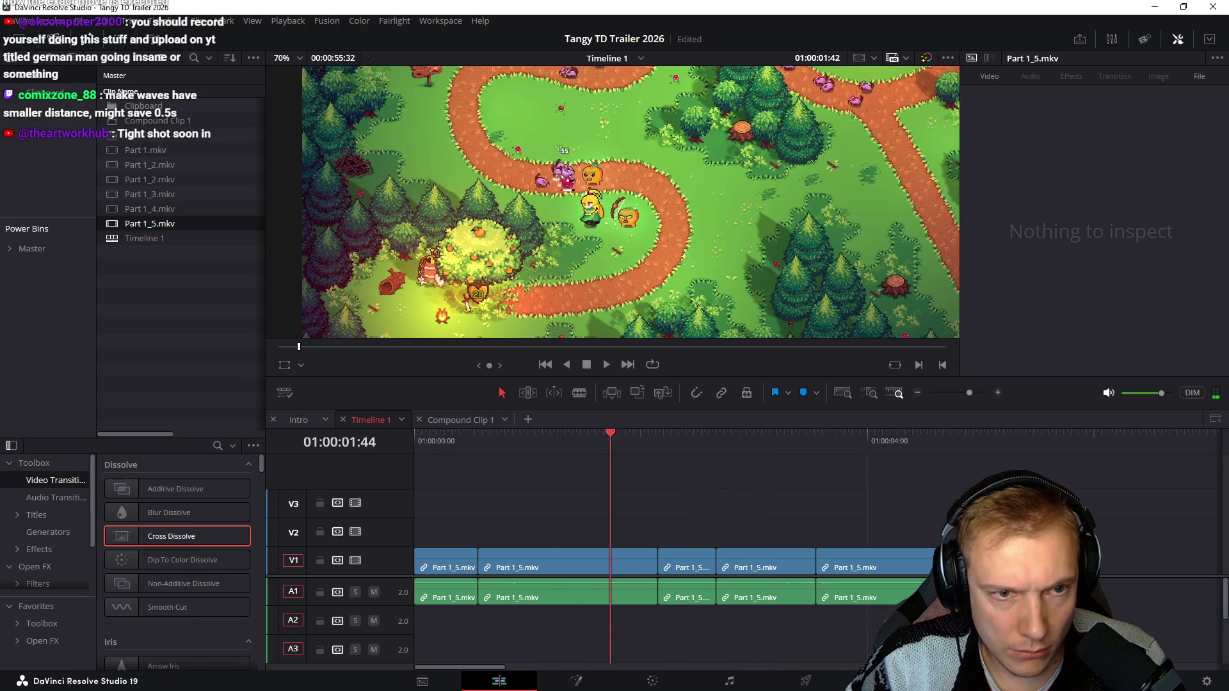
pyautogui.press('space')
pyautogui.hotkey('shift', 'Left')
pyautogui.press('space')
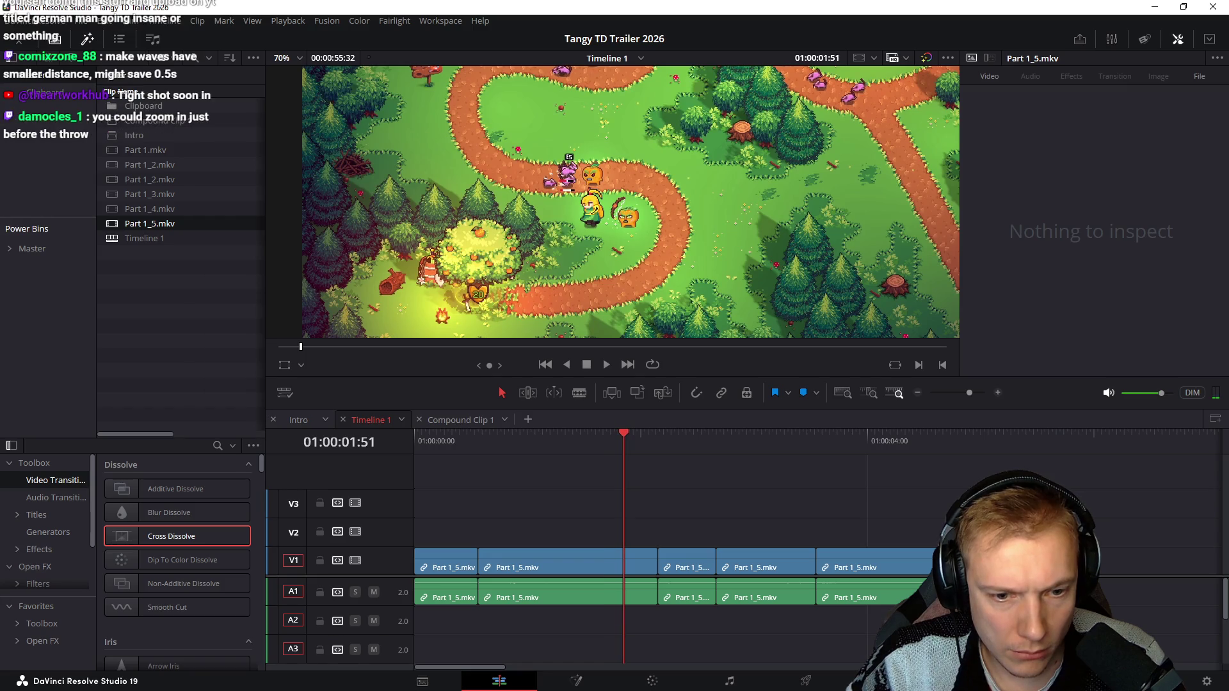
pyautogui.hotkey('shift', ']')
# Step: Save the project and play the trimmed sequence back from near the start
pyautogui.hotkey('ctrl', 's')
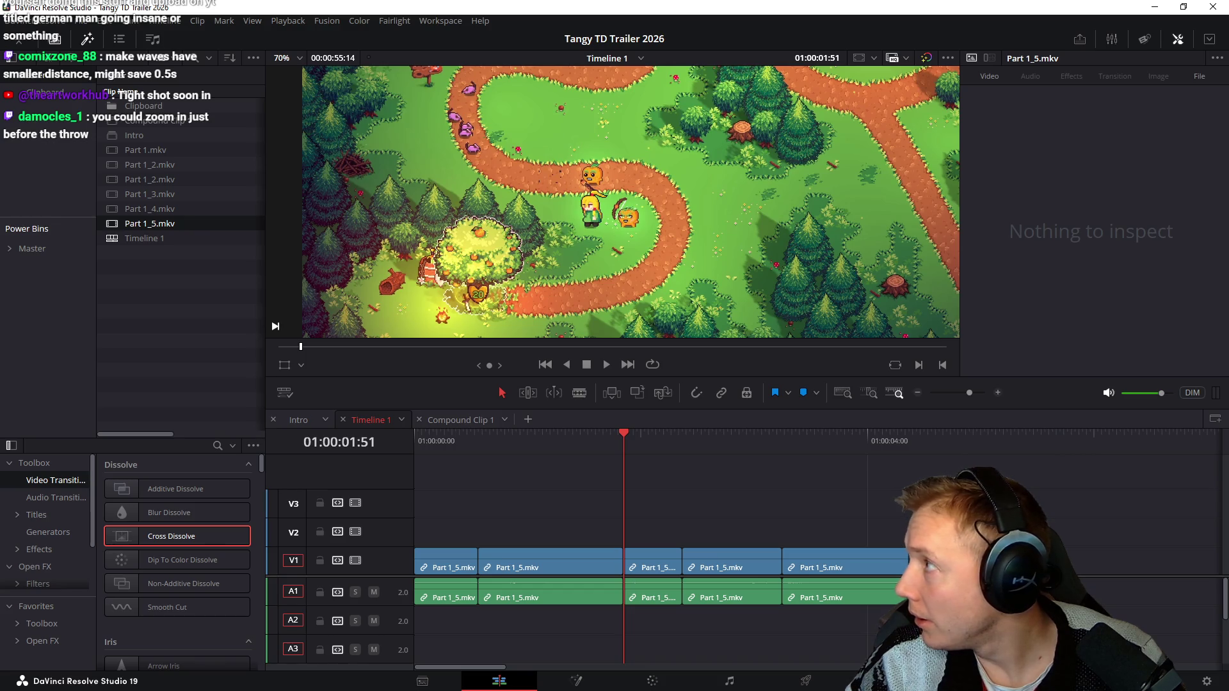
pyautogui.press('j')
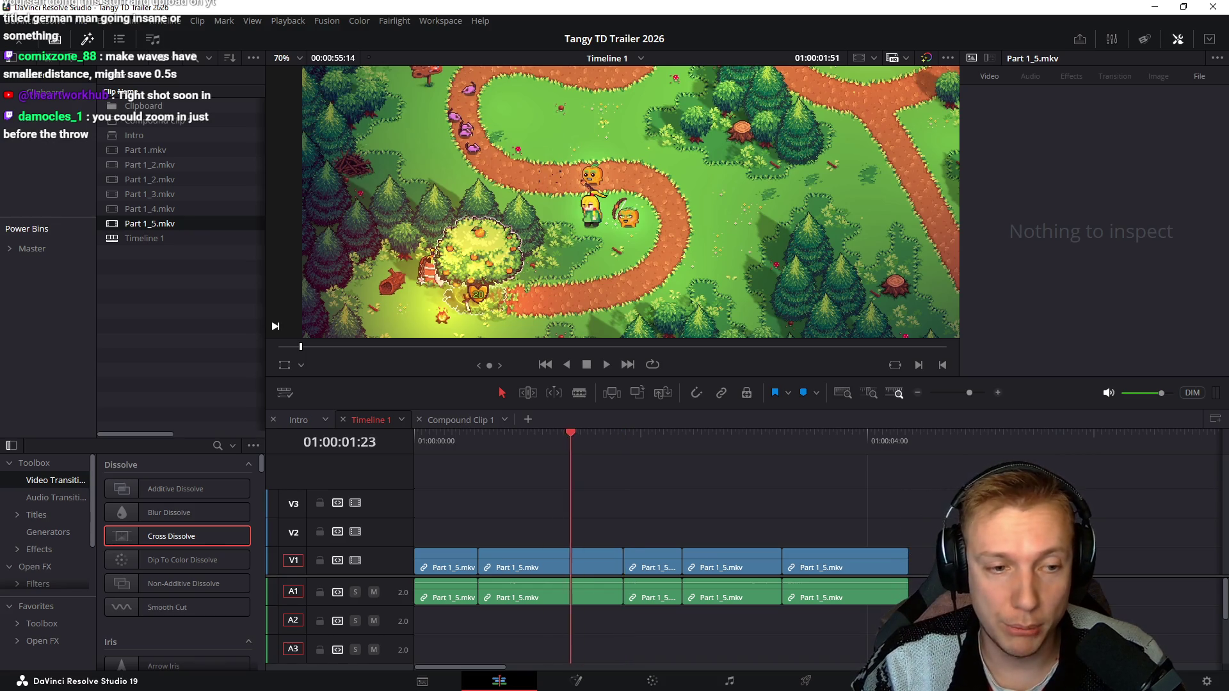
pyautogui.press('k')
pyautogui.press('space')
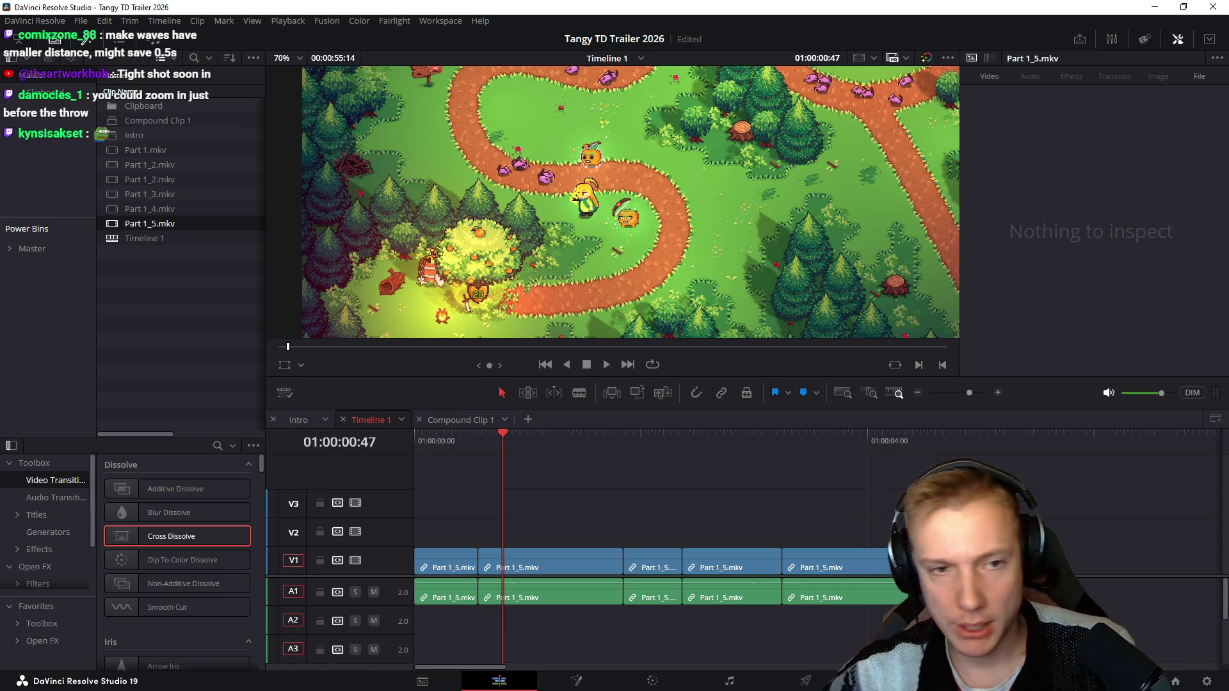
# Step: Scrub the ruler through to the end of the clips, return to the start and box-select all five Part 1_5 pieces
pyautogui.click(726, 440)
pyautogui.moveTo(727, 437); pyautogui.dragTo(908, 437)
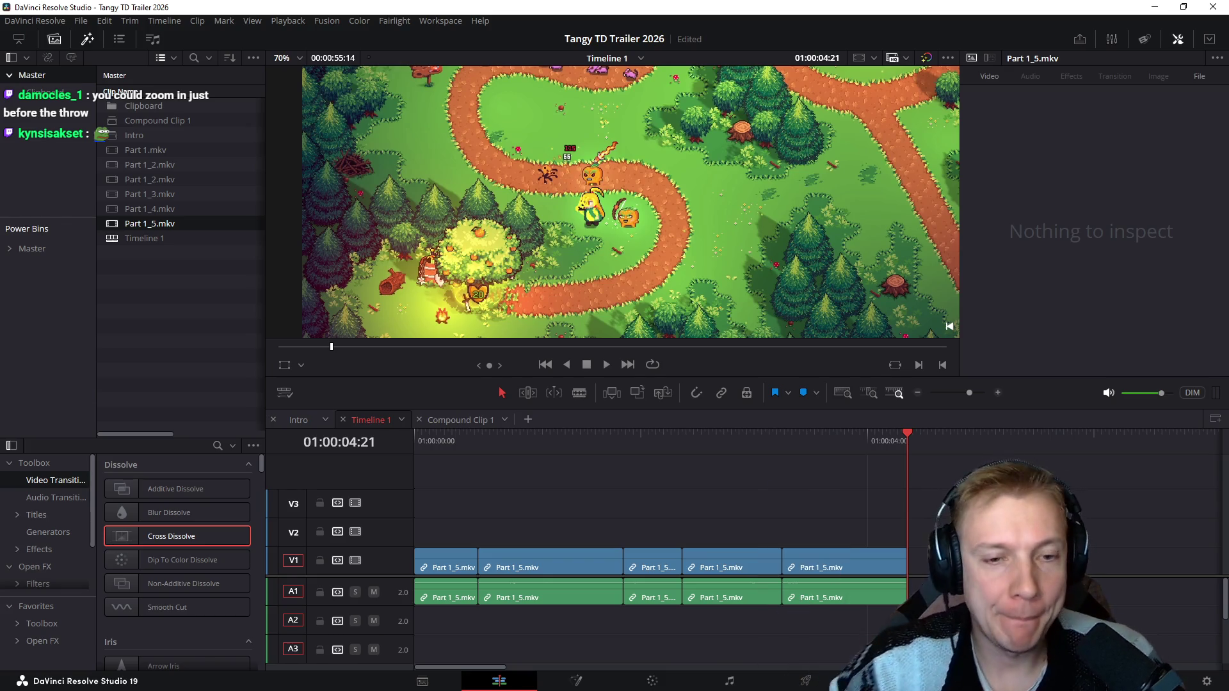
pyautogui.moveTo(908, 440); pyautogui.dragTo(426, 440)
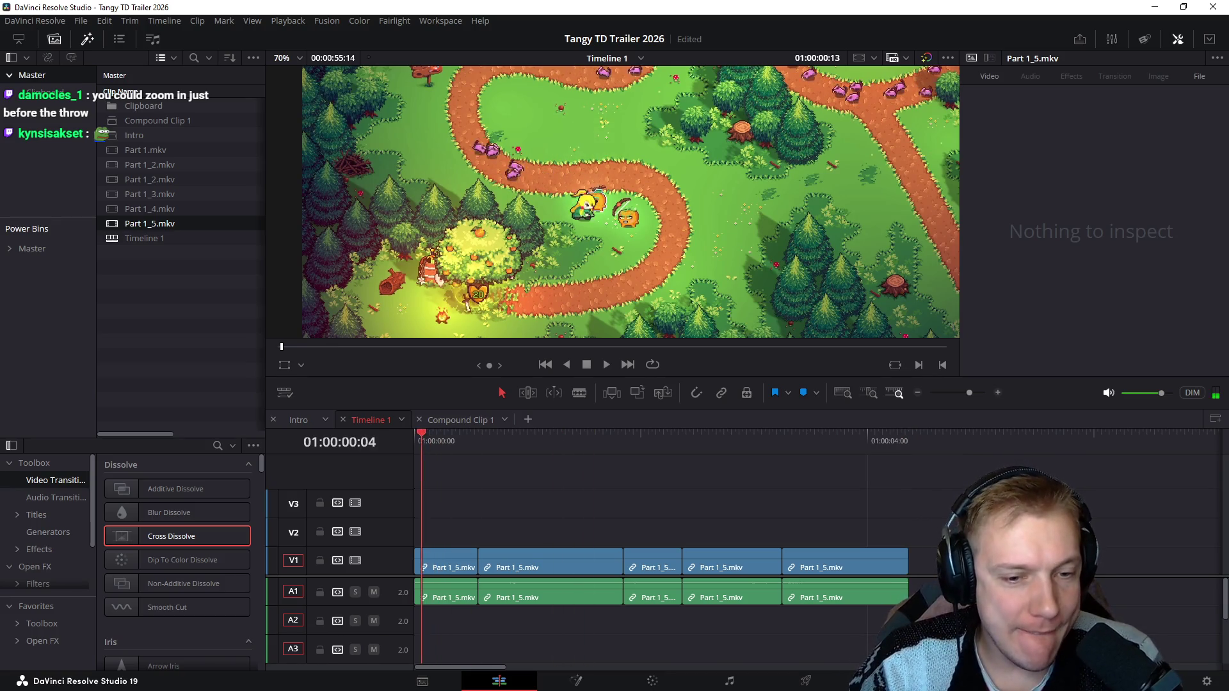
pyautogui.moveTo(458, 513); pyautogui.dragTo(915, 615)
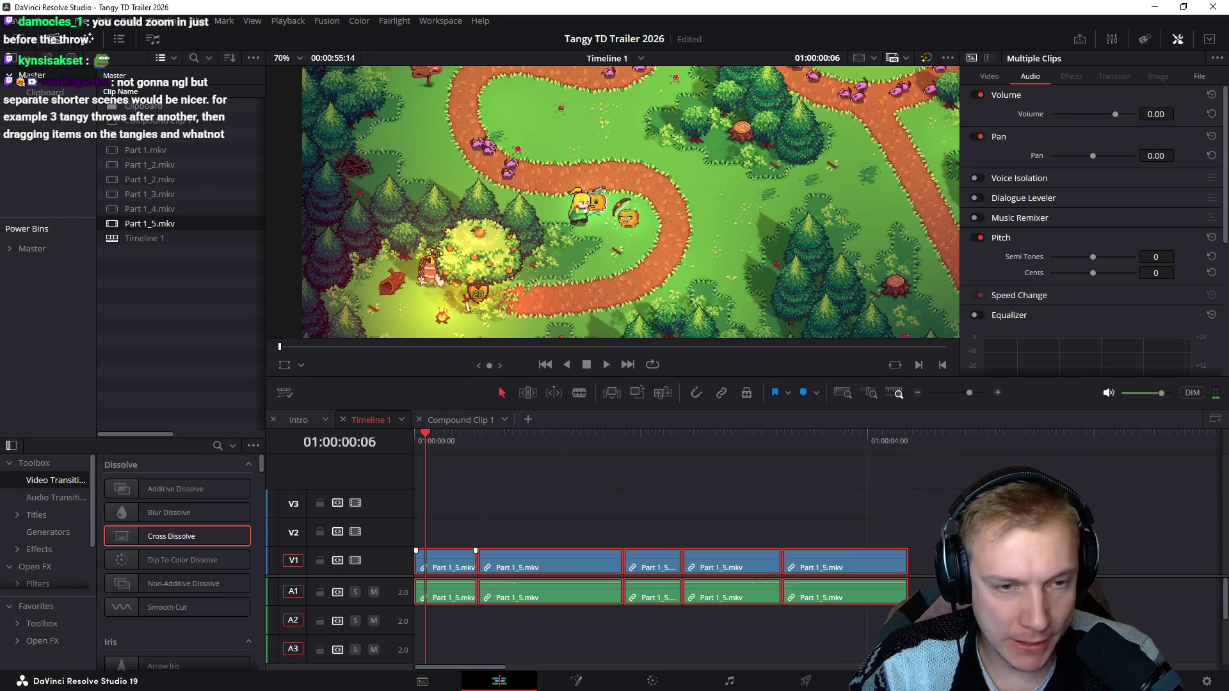
# Step: Create a New Compound Clip from the selected Part 1_5 pieces
pyautogui.rightClick(455, 568)
pyautogui.click(513, 86)
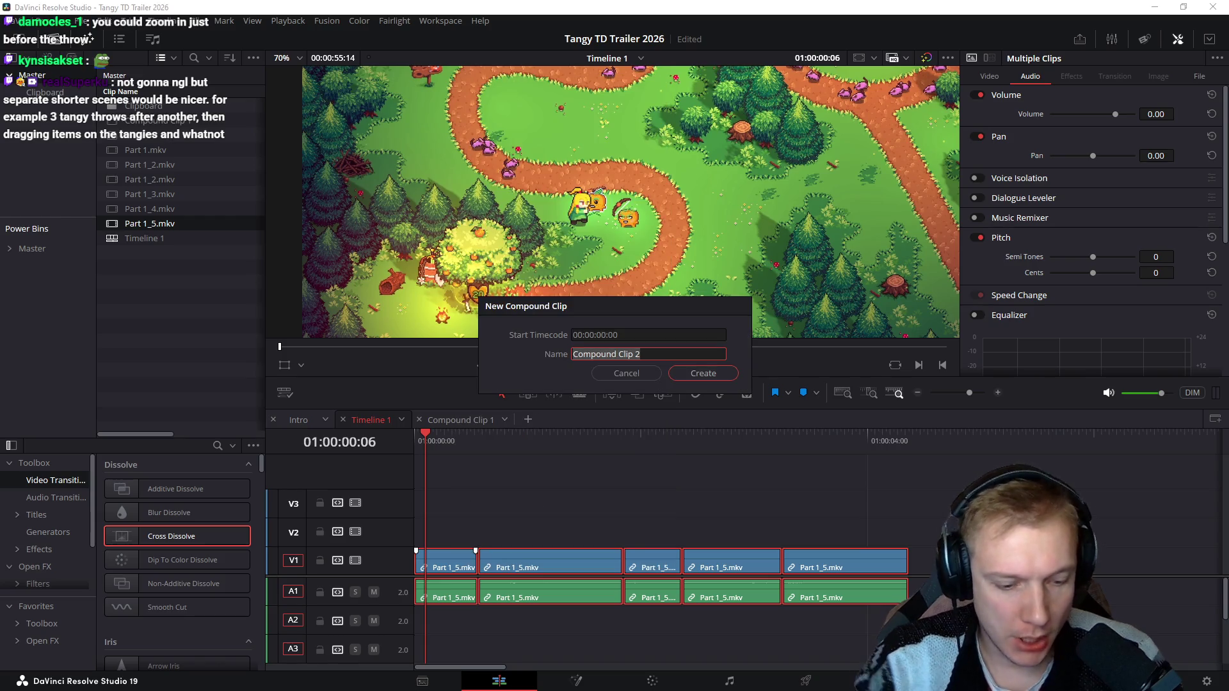
pyautogui.write('In')
pyautogui.write('4')
pyautogui.press('Return')
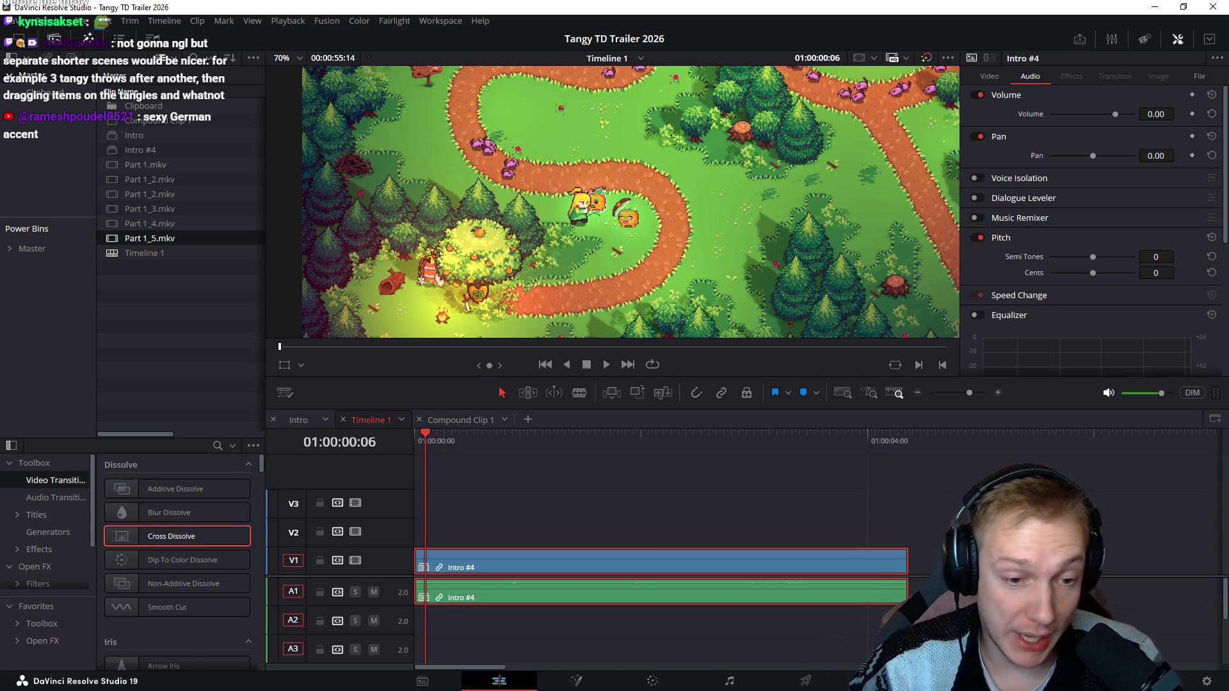
# Step: Rename the compound clip to Intro #5 via Clip Attributes and scrub to a frame showing the hero
pyautogui.rightClick(526, 564)
pyautogui.click(576, 492)
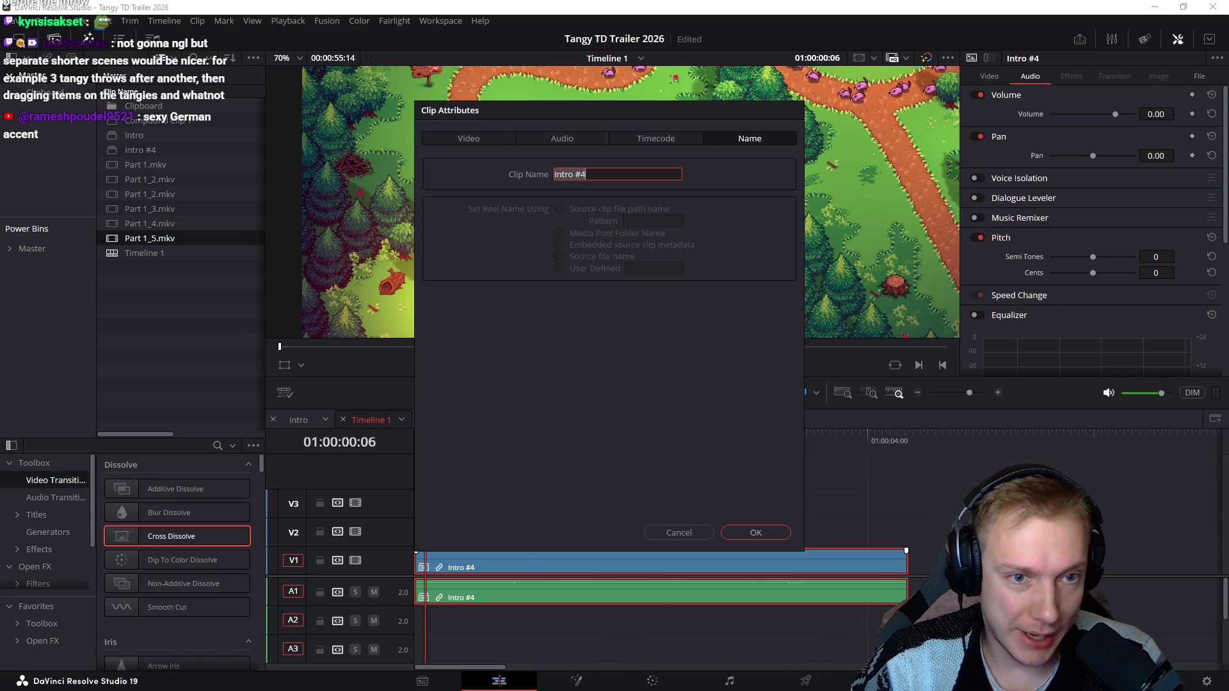
pyautogui.press('BackSpace')
pyautogui.write('5')
pyautogui.press('Return')
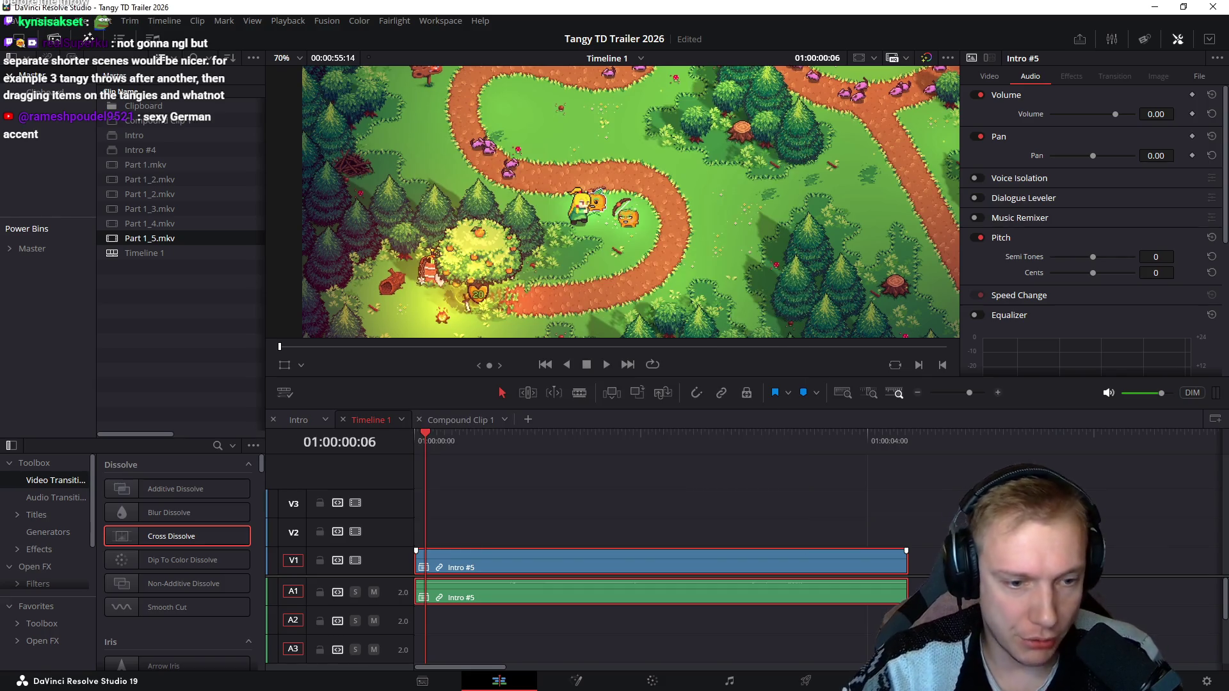
pyautogui.click(577, 503)
pyautogui.moveTo(426, 438); pyautogui.dragTo(476, 438)
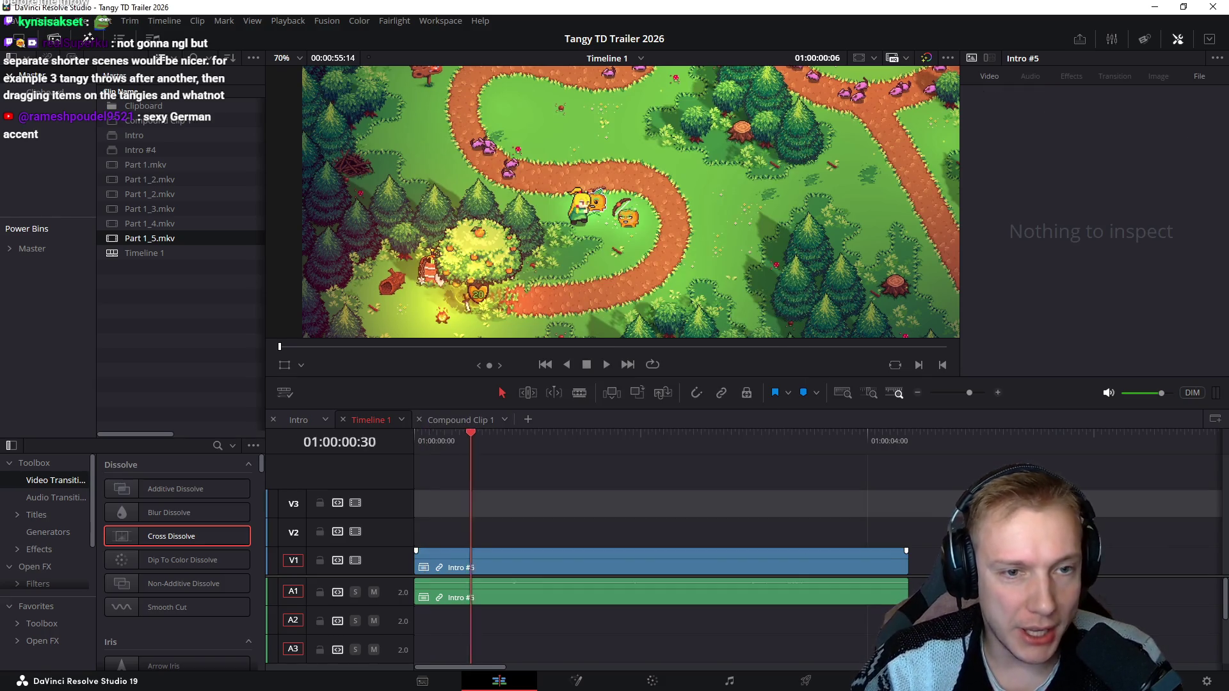
# Step: Fit the viewer, select Intro #5 and set its Transform Zoom to 1.75, parked on a hero frame
pyautogui.hotkey('shift', 'z')
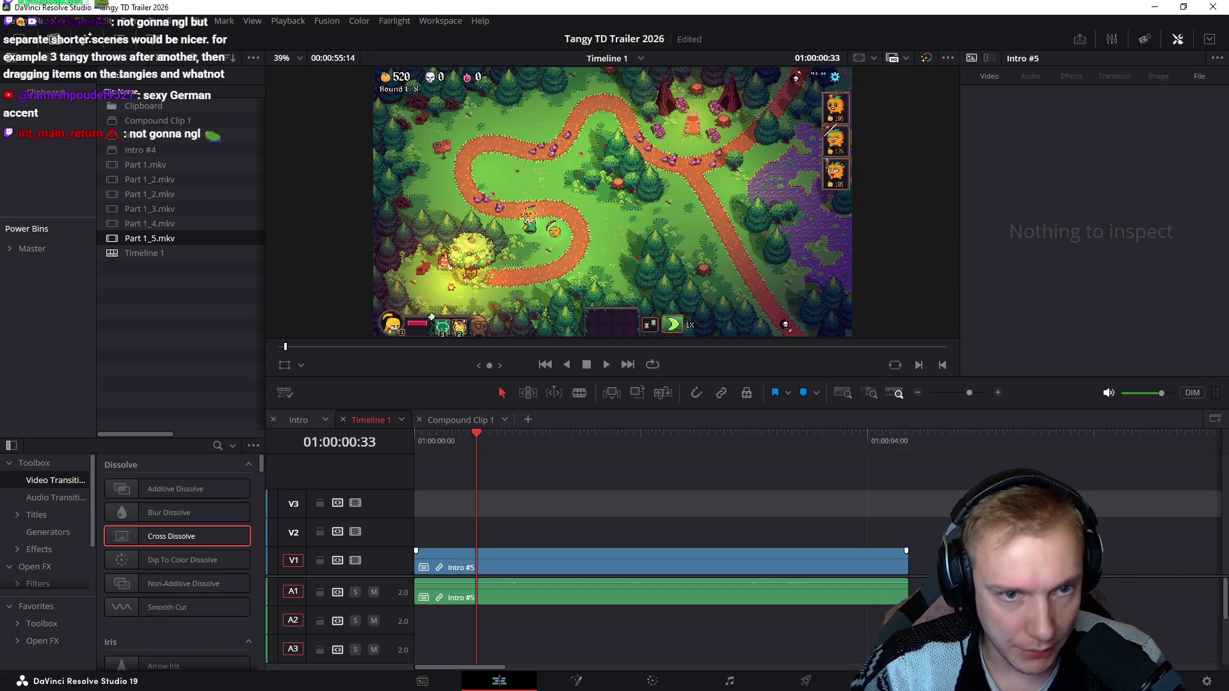
pyautogui.click(907, 555)
pyautogui.moveTo(1077, 113); pyautogui.dragTo(1094, 113)
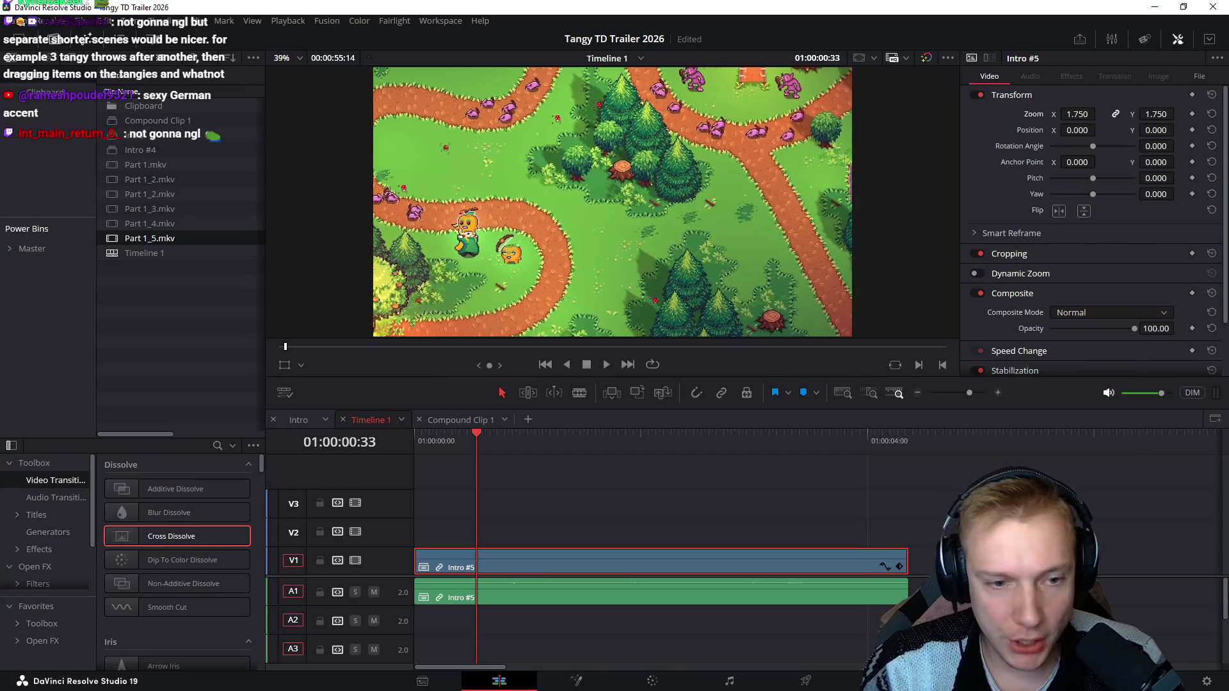
pyautogui.moveTo(476, 434)
pyautogui.mouseDown()
pyautogui.moveTo(599, 435)
pyautogui.moveTo(496, 434)
pyautogui.mouseUp()
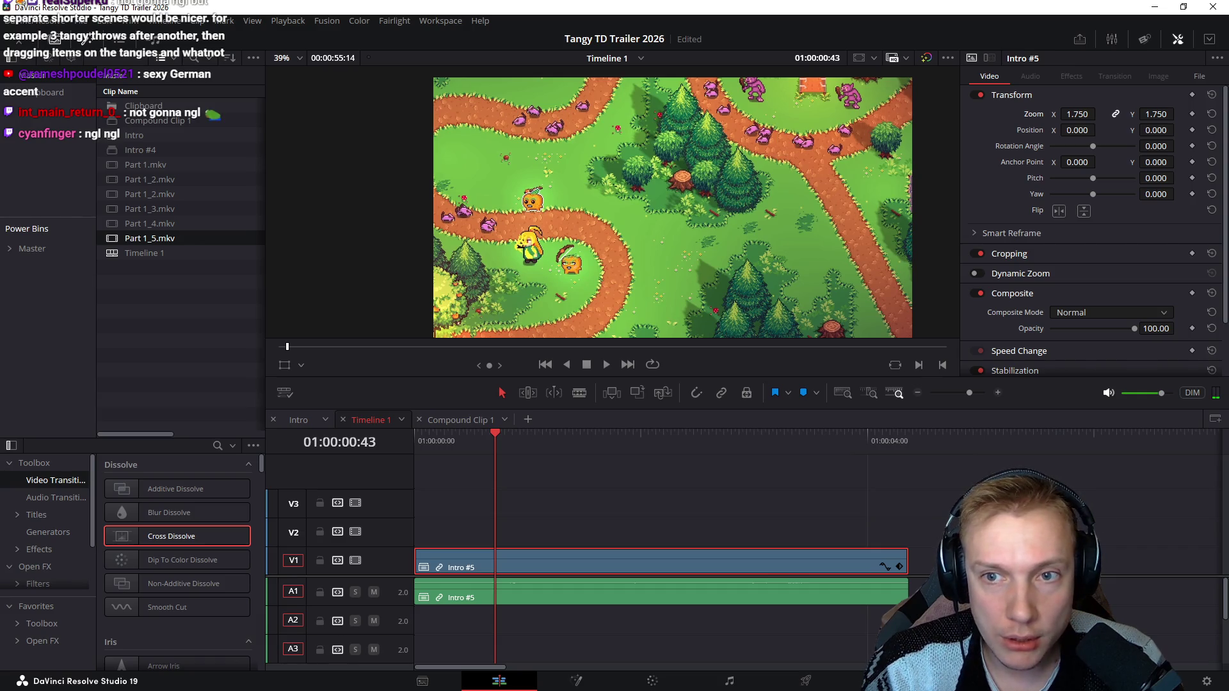
# Step: Shift Anchor Point X and Y toward the hero and nudge X again after checking an earlier frame
pyautogui.moveTo(1077, 162); pyautogui.dragTo(1101, 162)
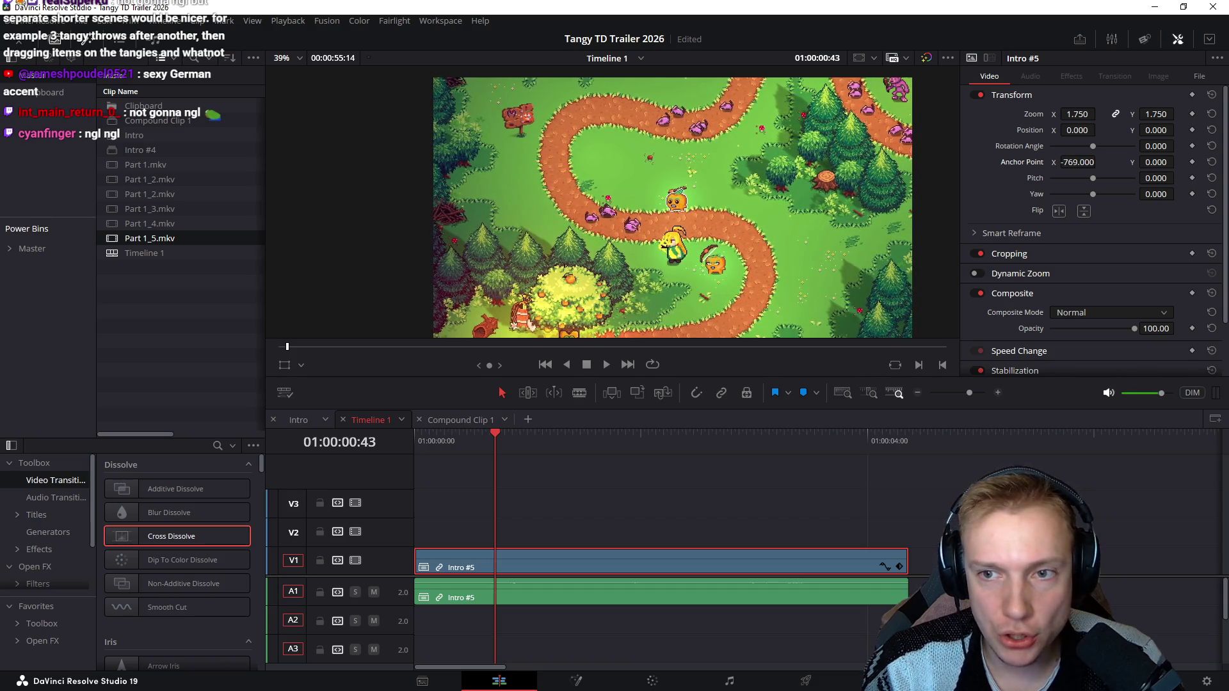
pyautogui.moveTo(1156, 162)
pyautogui.mouseDown()
pyautogui.moveTo(1143, 162)
pyautogui.moveTo(1175, 161)
pyautogui.mouseUp()
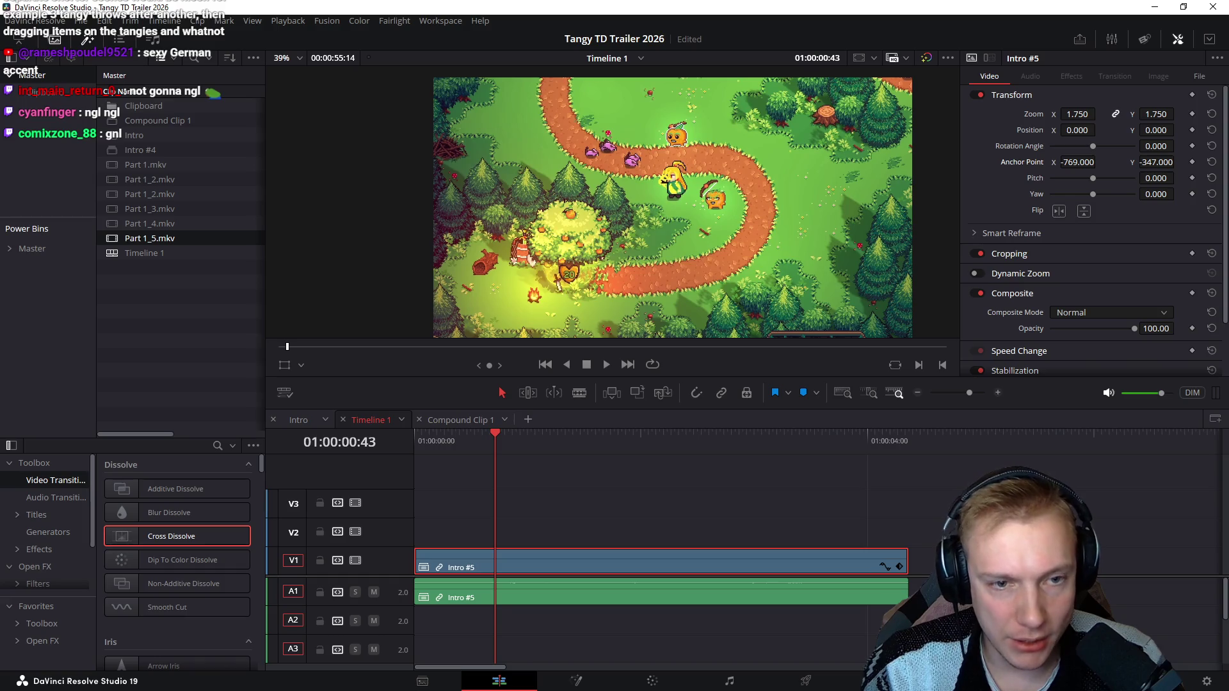
pyautogui.press('Left')
pyautogui.press('Left')
pyautogui.press('Left')
pyautogui.press('Right')
pyautogui.press('Right')
pyautogui.press('Right')
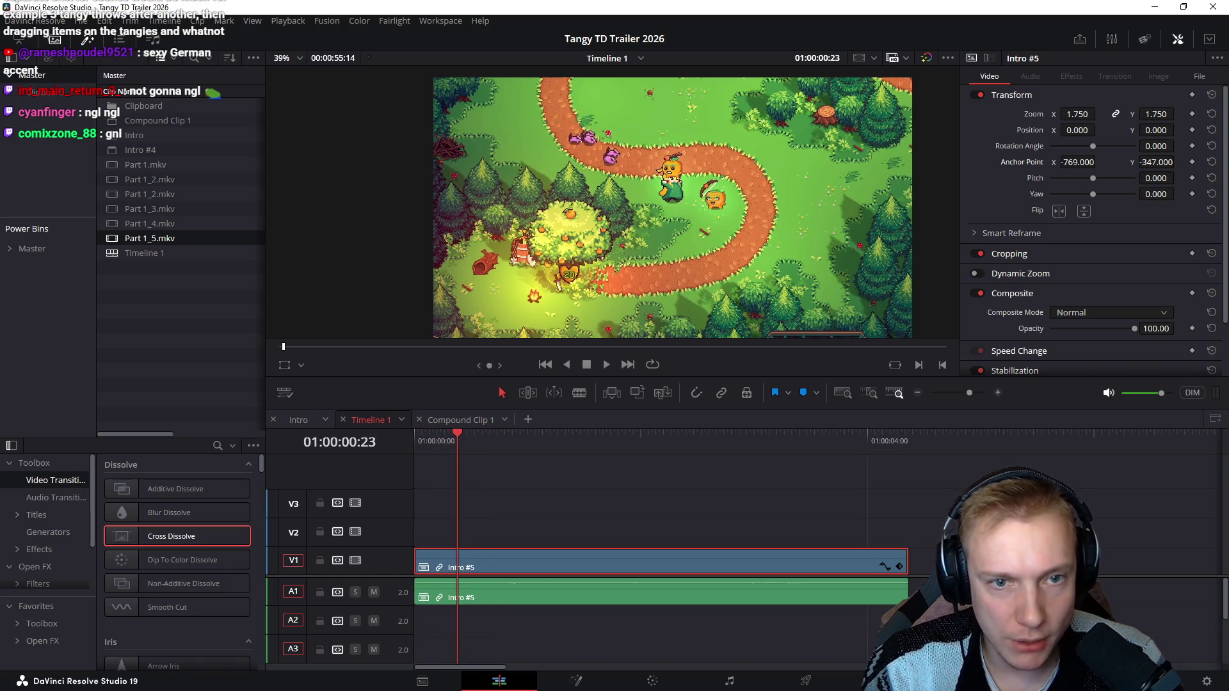
pyautogui.moveTo(1077, 161); pyautogui.dragTo(1101, 162)
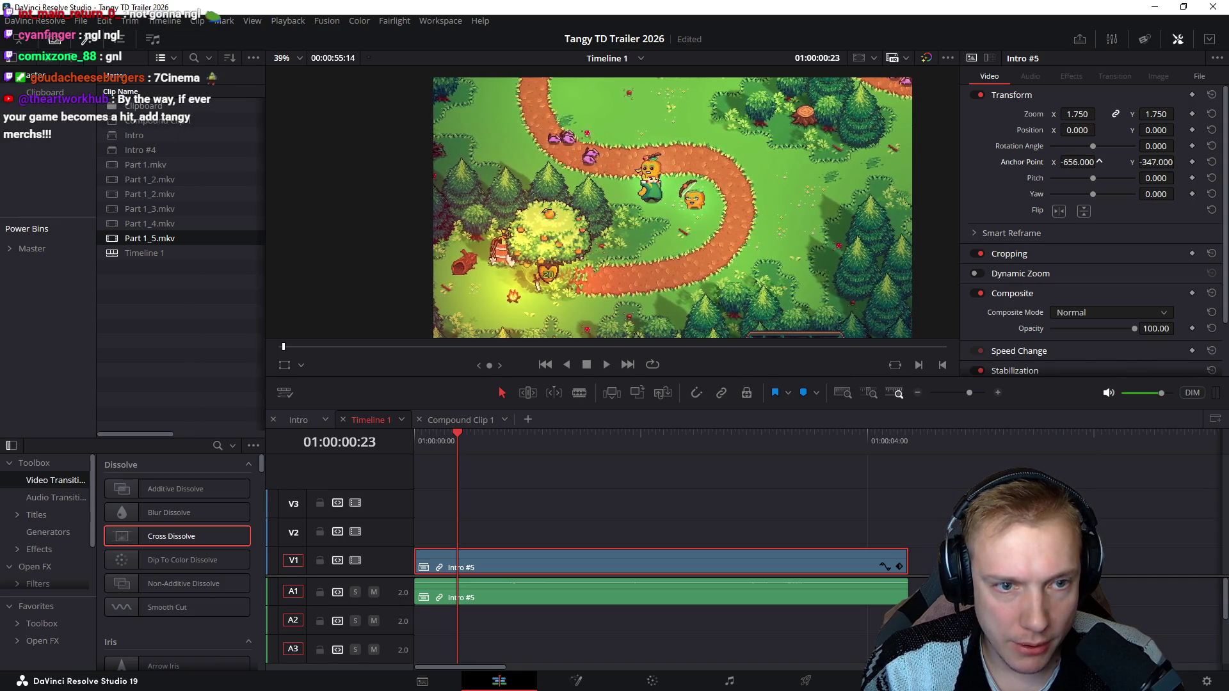
# Step: Play to check the framing, settle the anchor near -653, -306, and return to the clip start
pyautogui.press('space')
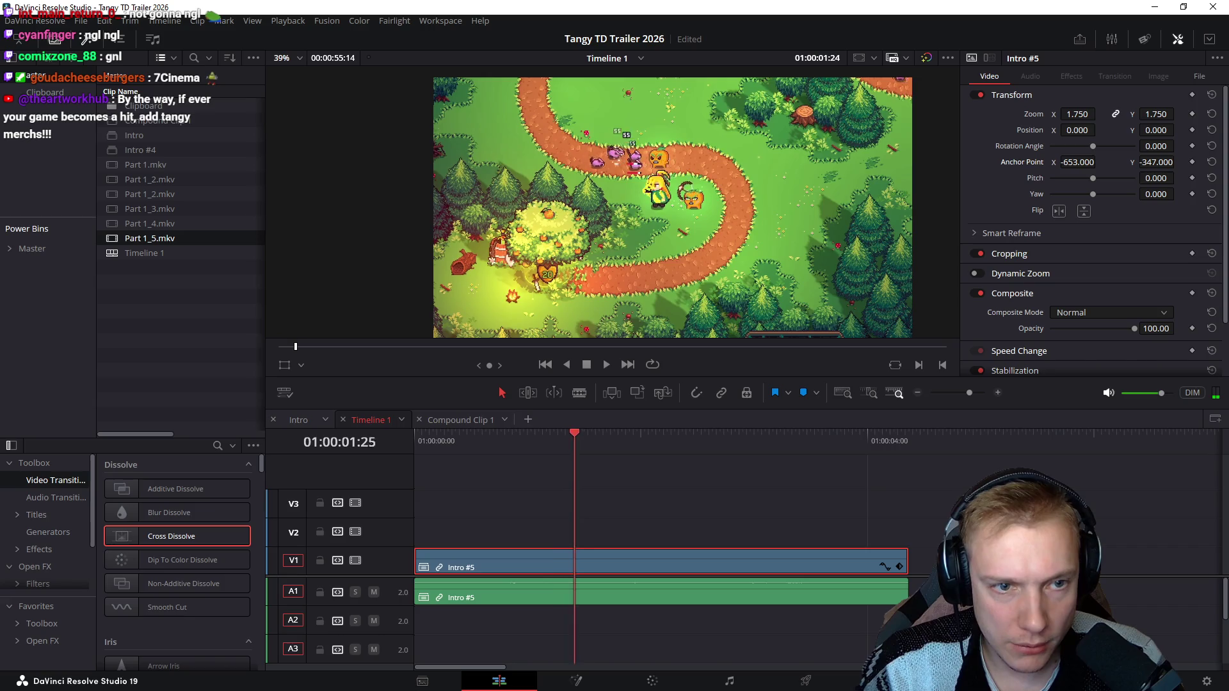
pyautogui.press('space')
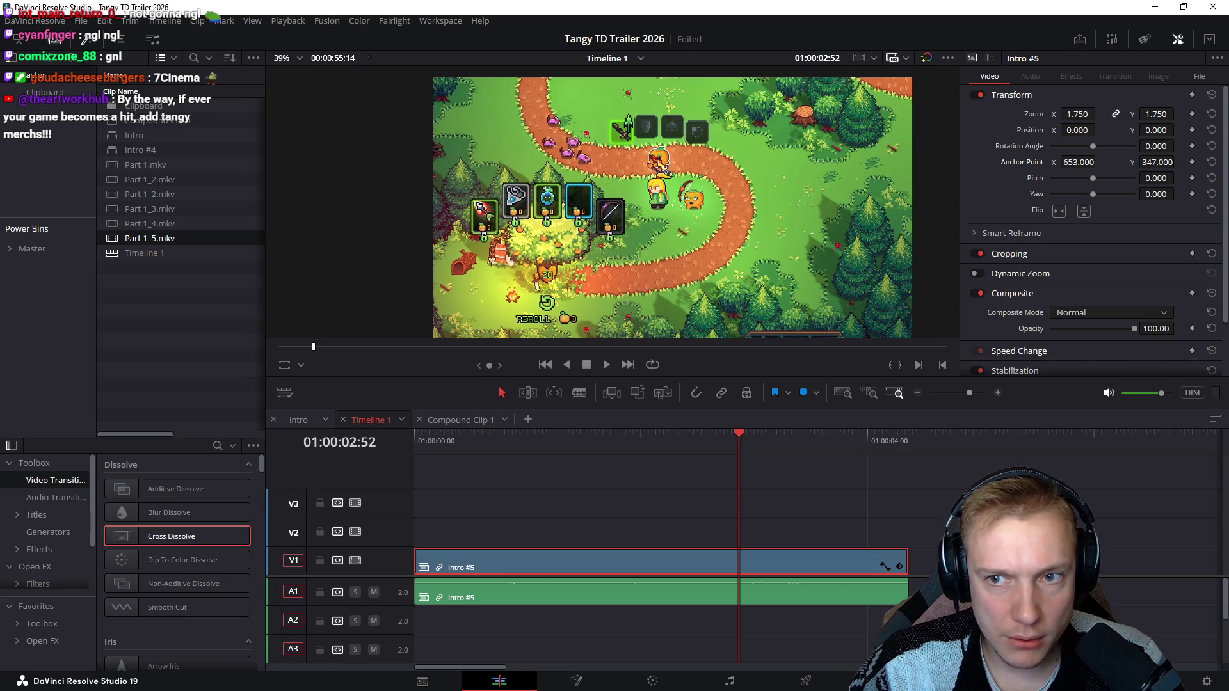
pyautogui.moveTo(1156, 162); pyautogui.dragTo(1183, 161)
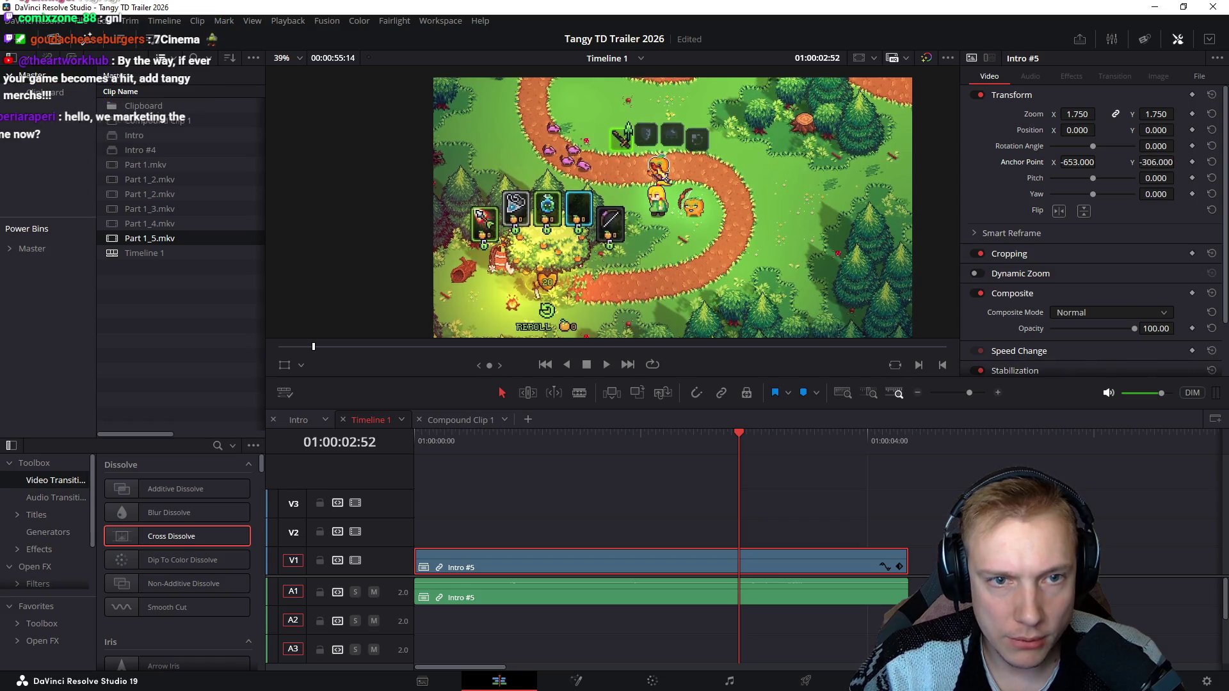
pyautogui.press('Home')
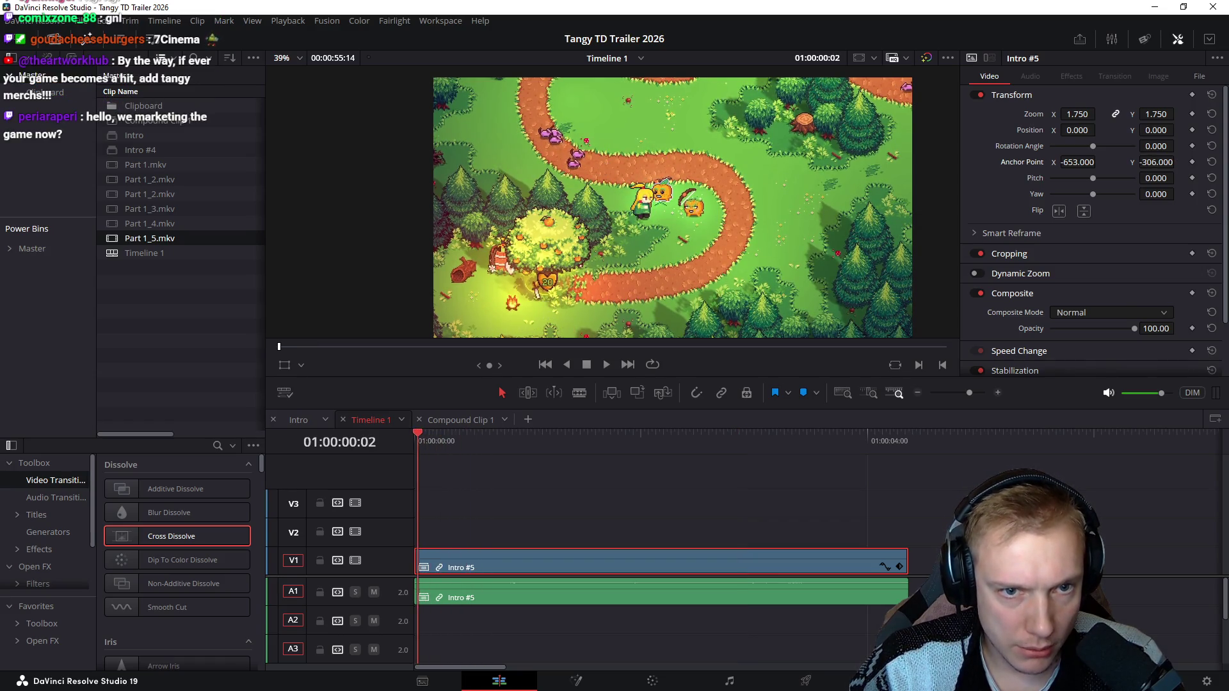
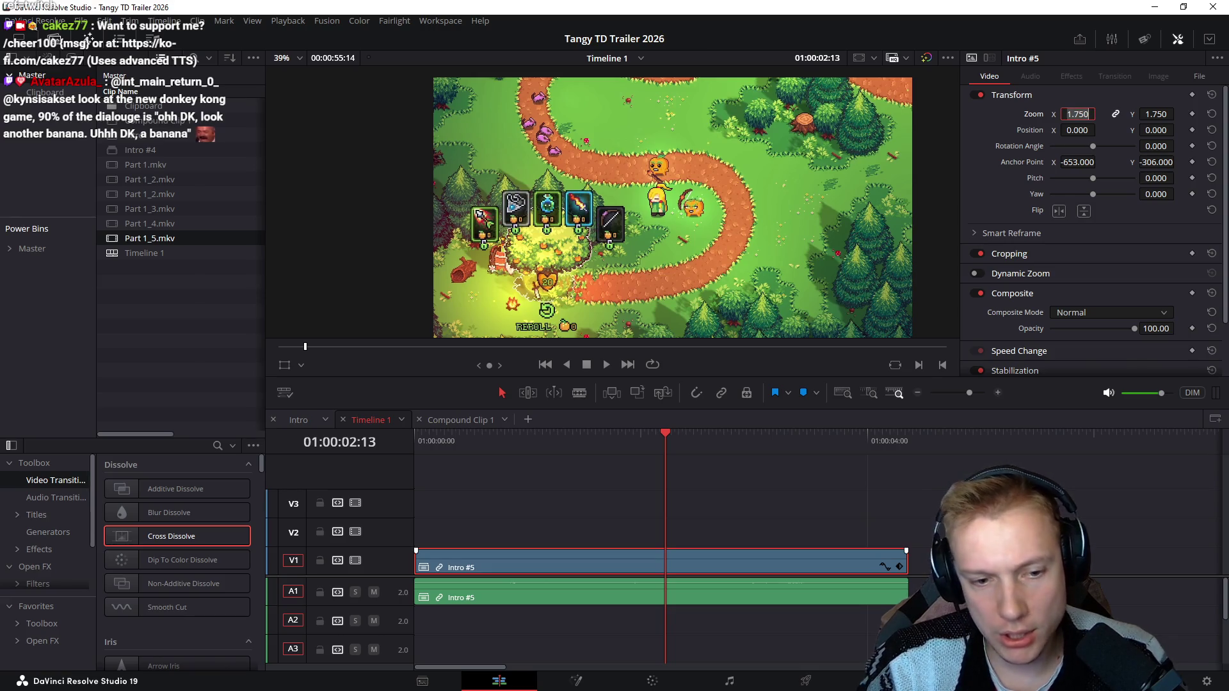
# Step: Deselect Intro #5 and briefly check the Compound Clip 1 timeline
pyautogui.click(960, 503)
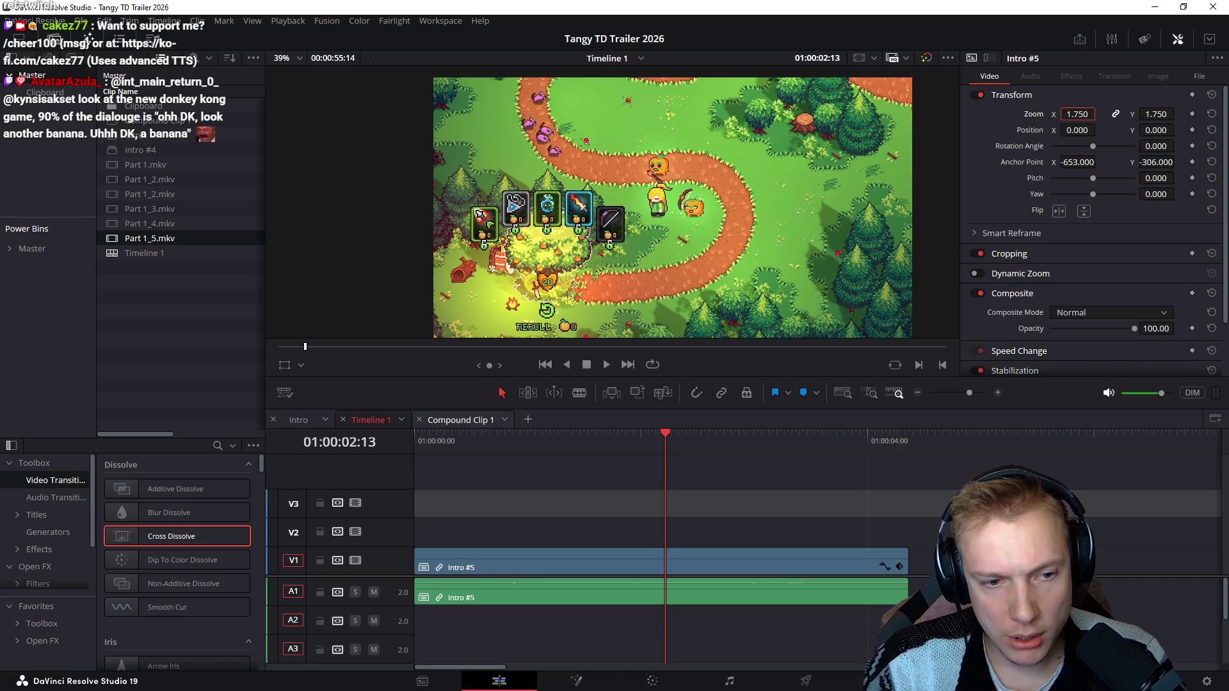
pyautogui.click(461, 420)
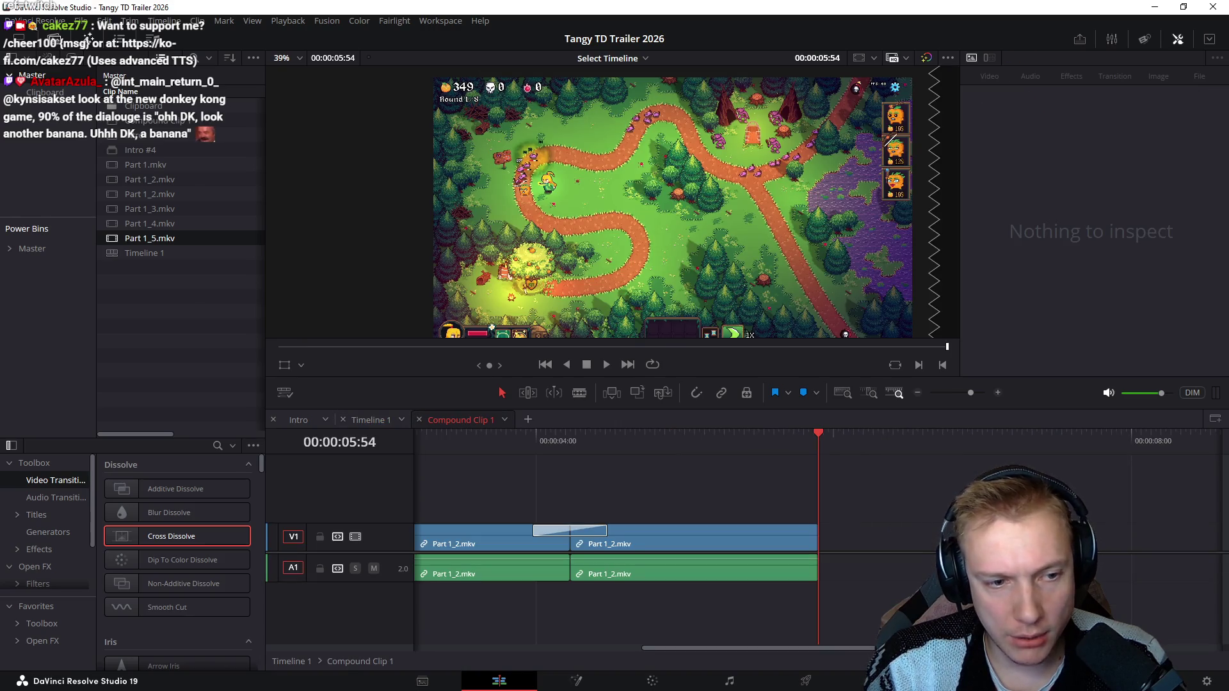
pyautogui.click(418, 420)
# Step: Open Intro #5's contents in a timeline and select all five clips inside Intro #4
pyautogui.rightClick(595, 536)
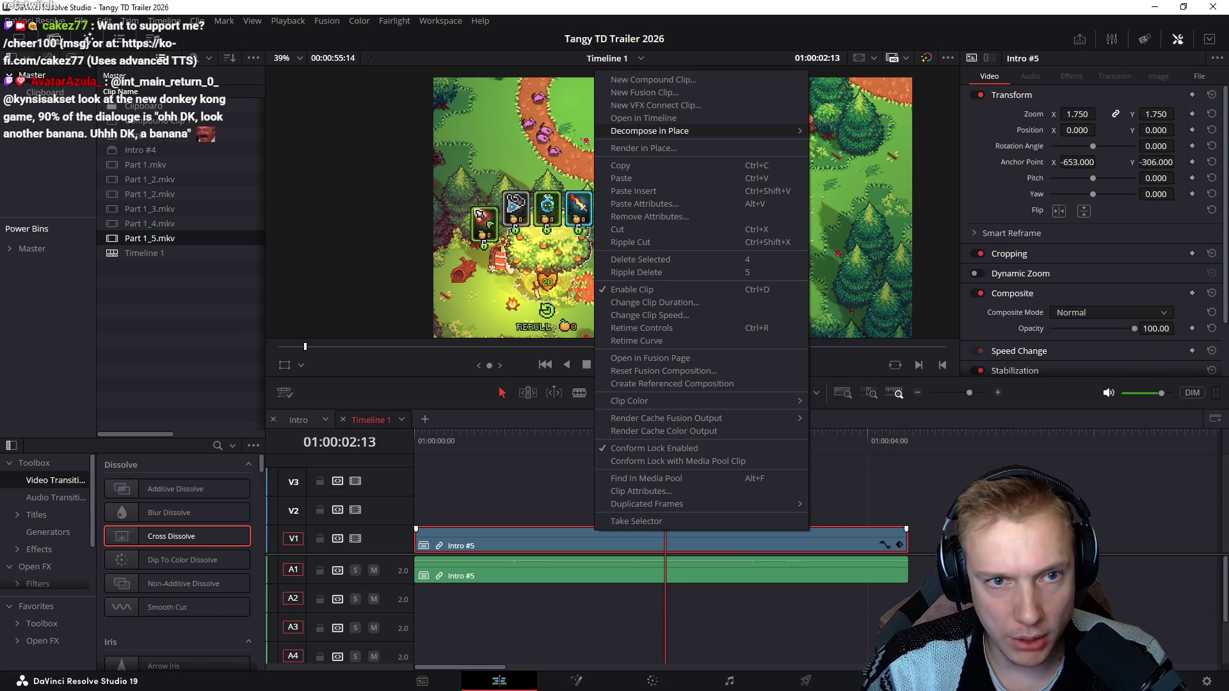
pyautogui.click(643, 117)
pyautogui.moveTo(921, 505); pyautogui.dragTo(414, 551)
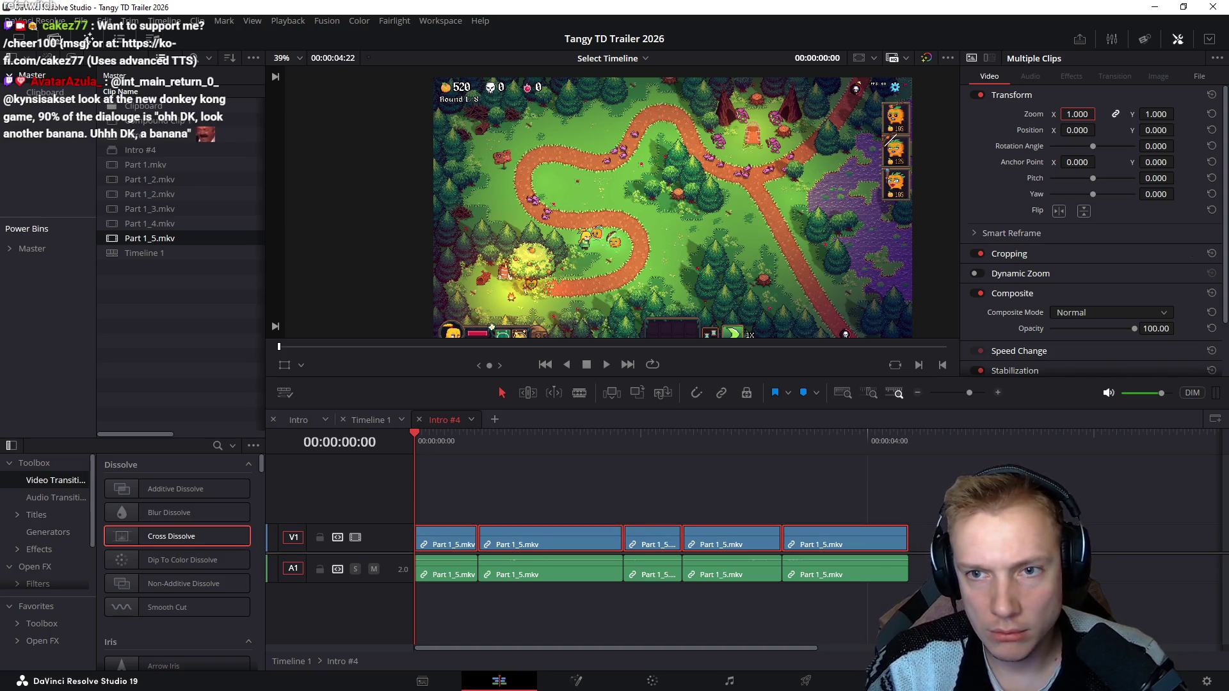
pyautogui.write('1.750')
pyautogui.press('Return')
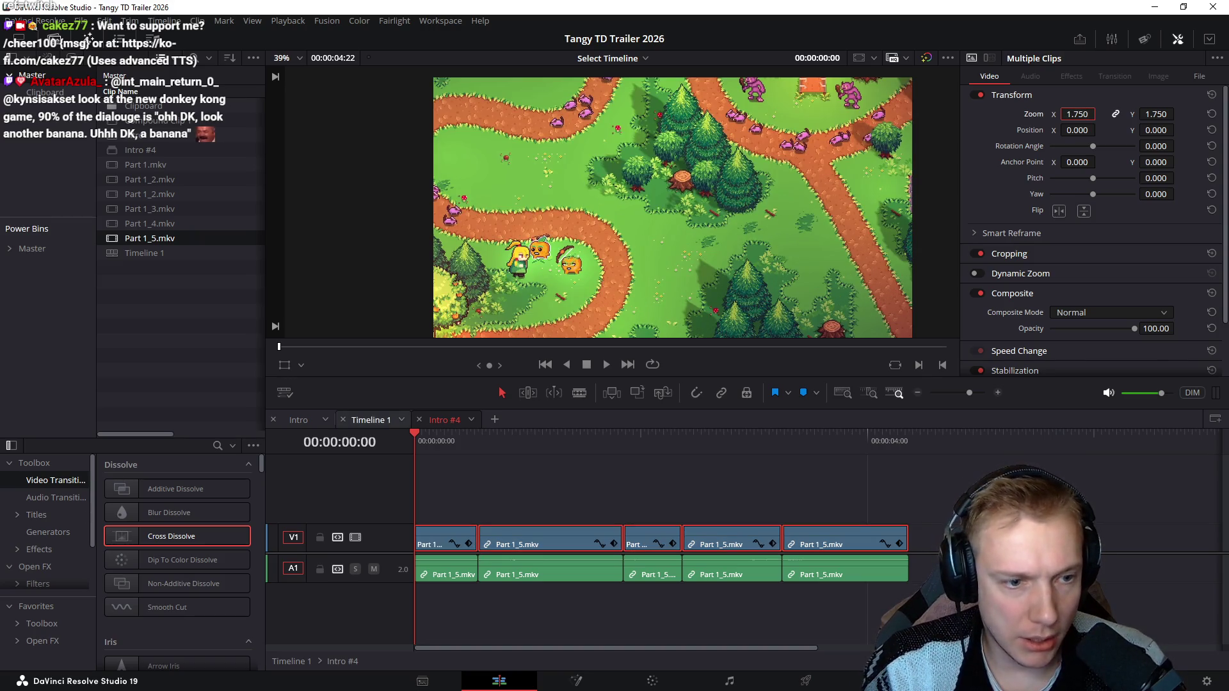
# Step: Give all Intro #4 clips the 1.75 zoom and -653/-306 anchor point
pyautogui.click(371, 419)
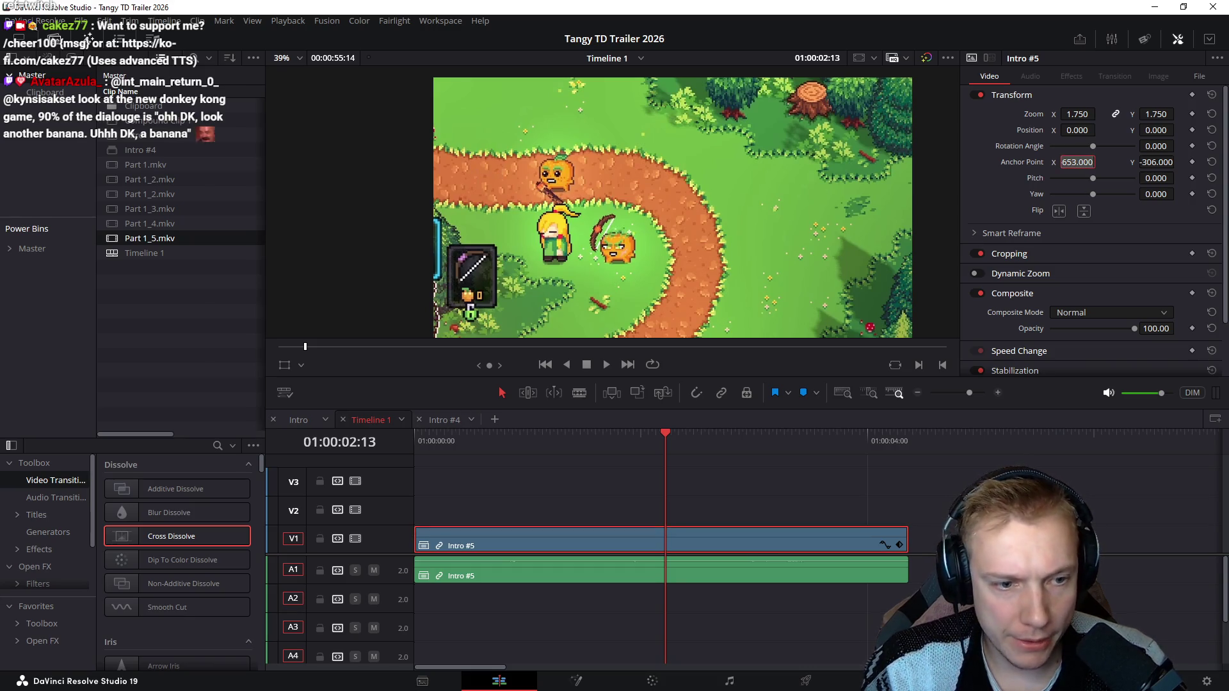
pyautogui.click(445, 420)
pyautogui.moveTo(452, 491); pyautogui.dragTo(933, 534)
pyautogui.press('Home')
pyautogui.write('-')
pyautogui.press('Return')
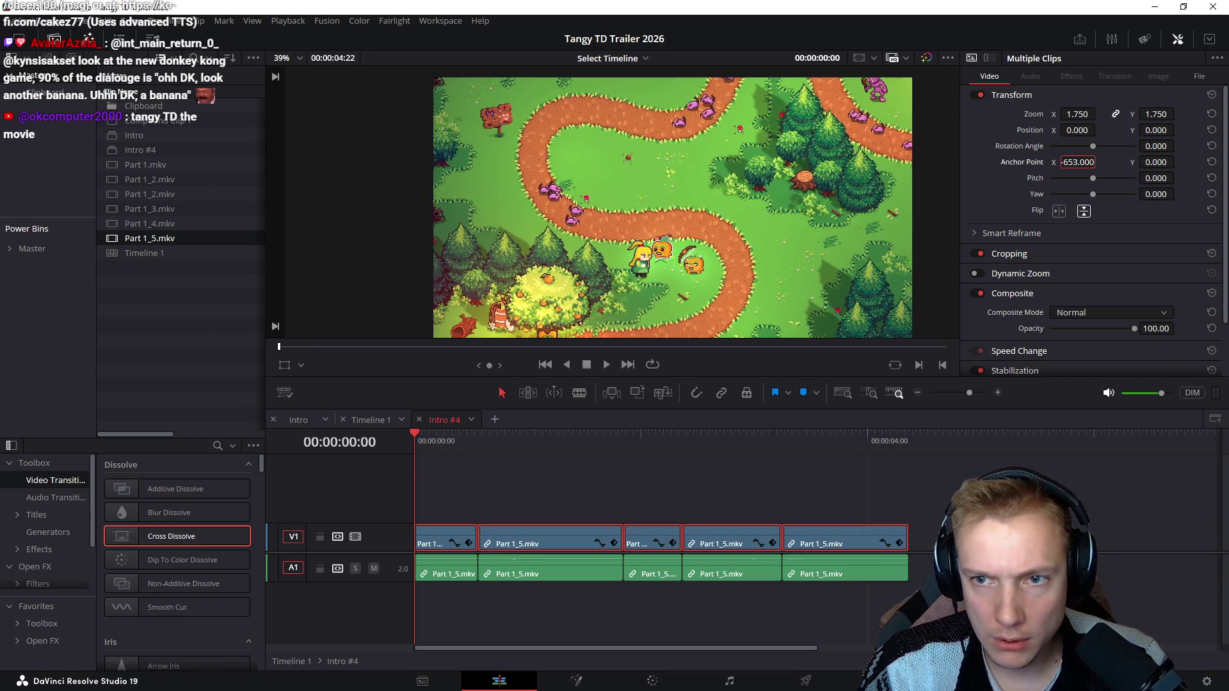
# Step: Compare values against Timeline 1, then reset Intro #5's transform to default
pyautogui.click(370, 420)
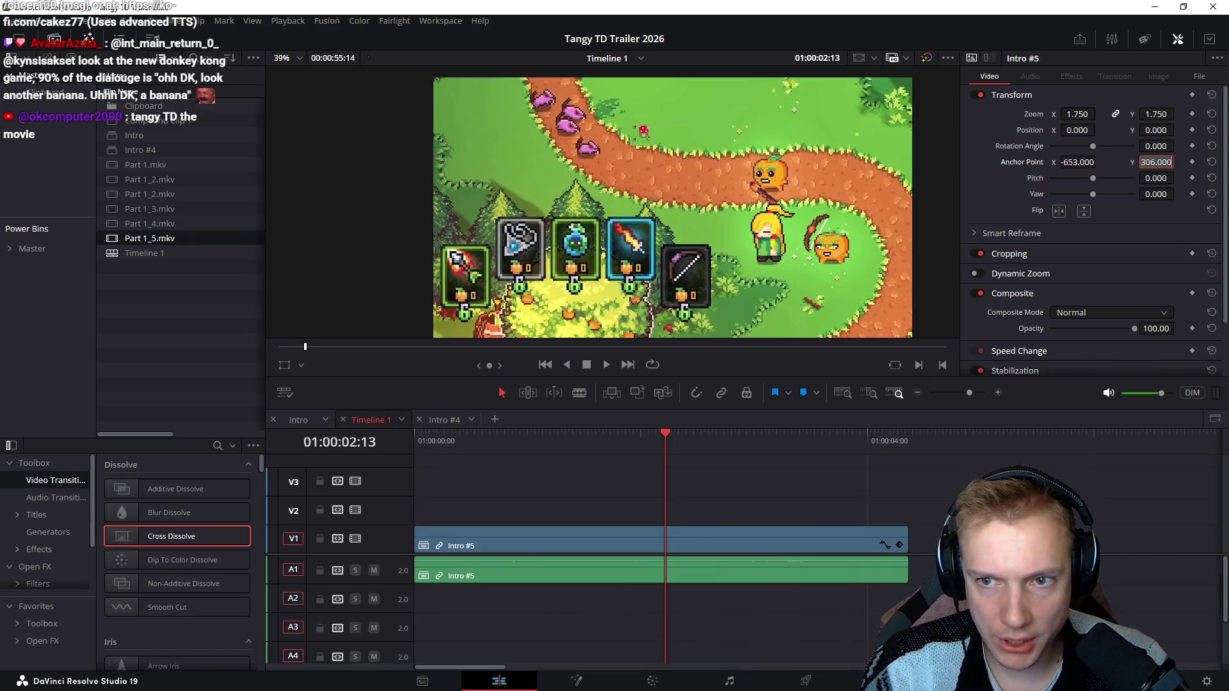
pyautogui.click(444, 420)
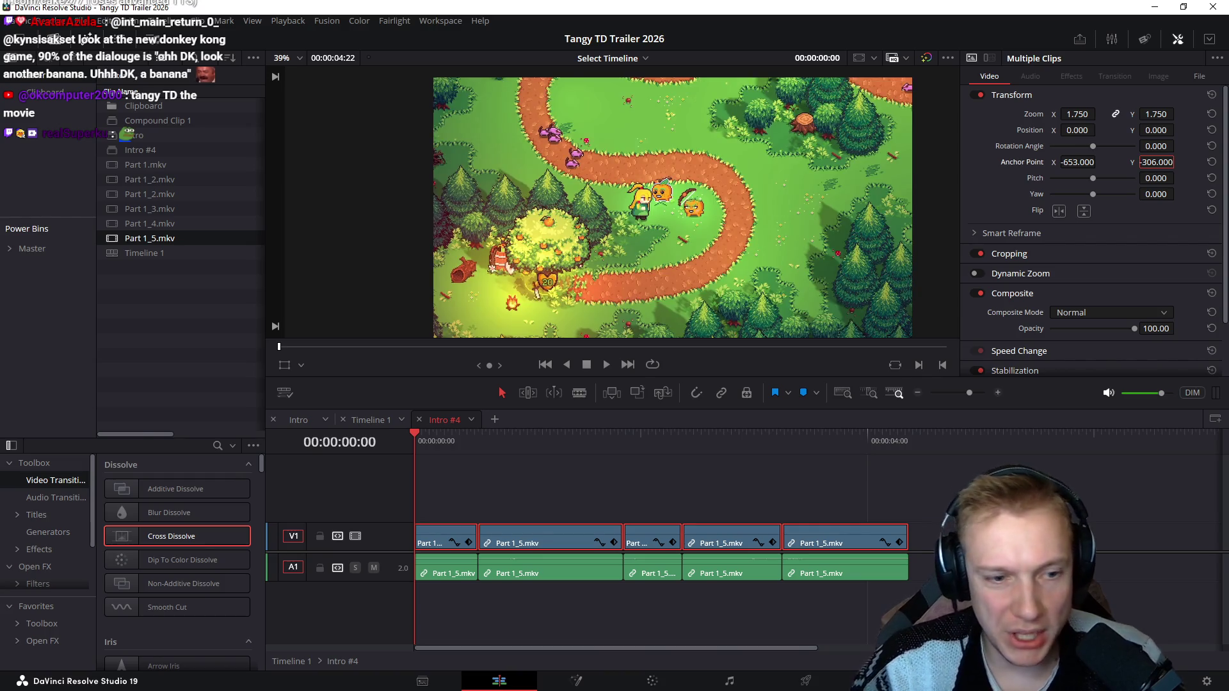
pyautogui.click(372, 420)
pyautogui.click(884, 543)
pyautogui.click(1211, 95)
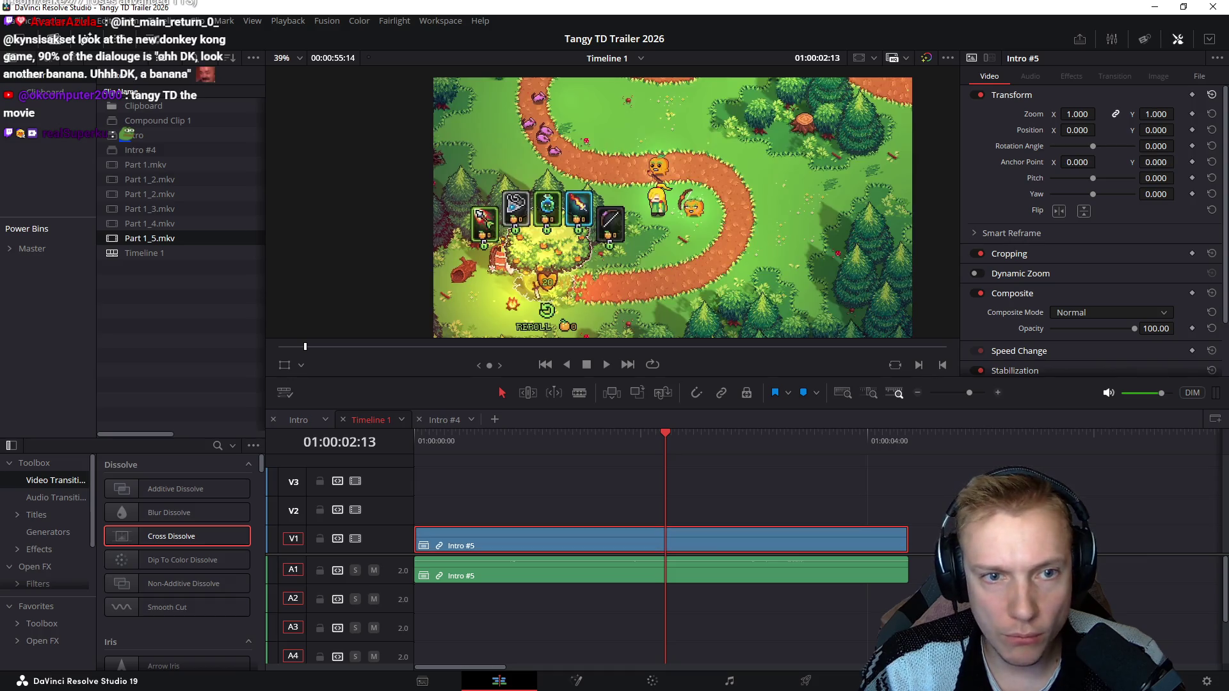
# Step: Preview Intro #5 from the start and add a Zoom keyframe around 02:10
pyautogui.press('Home')
pyautogui.press('space')
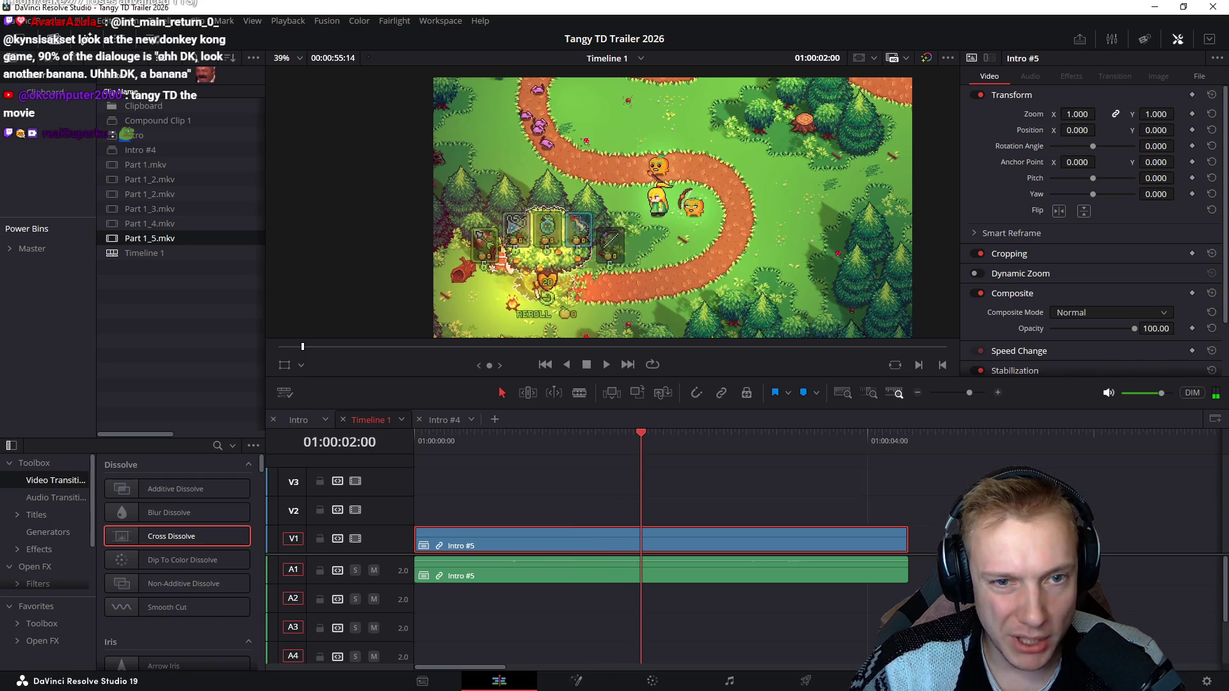
pyautogui.press('Home')
pyautogui.press('Home')
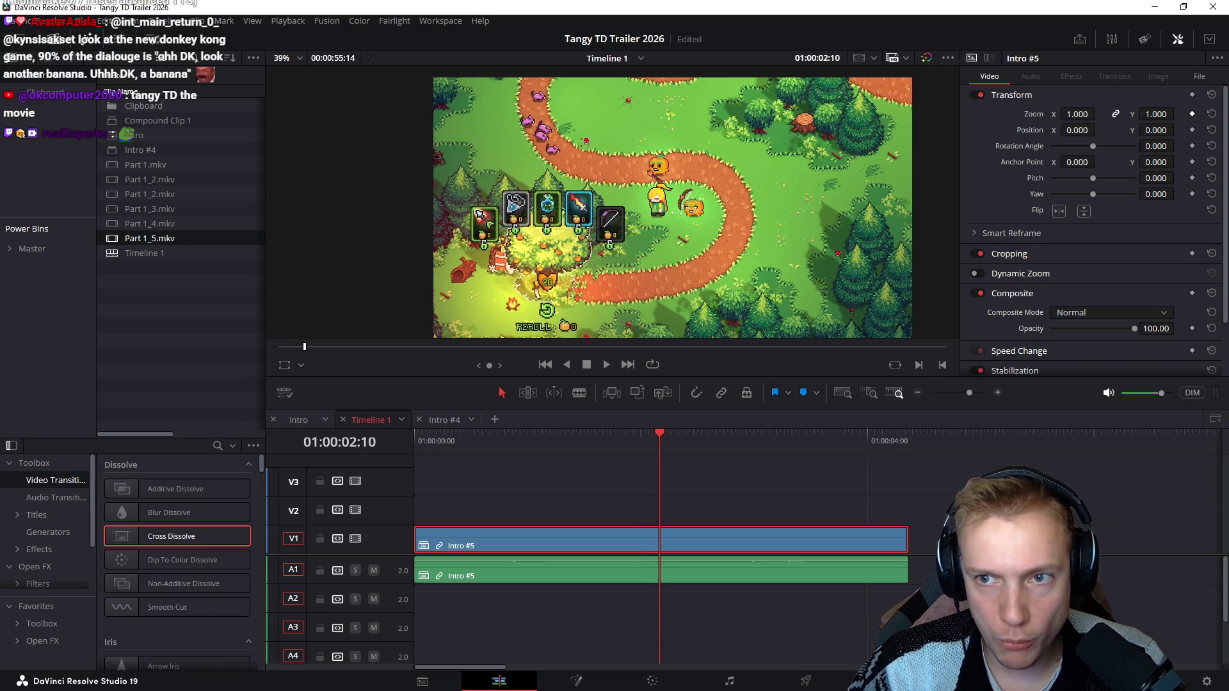
pyautogui.click(1191, 113)
pyautogui.press('j')
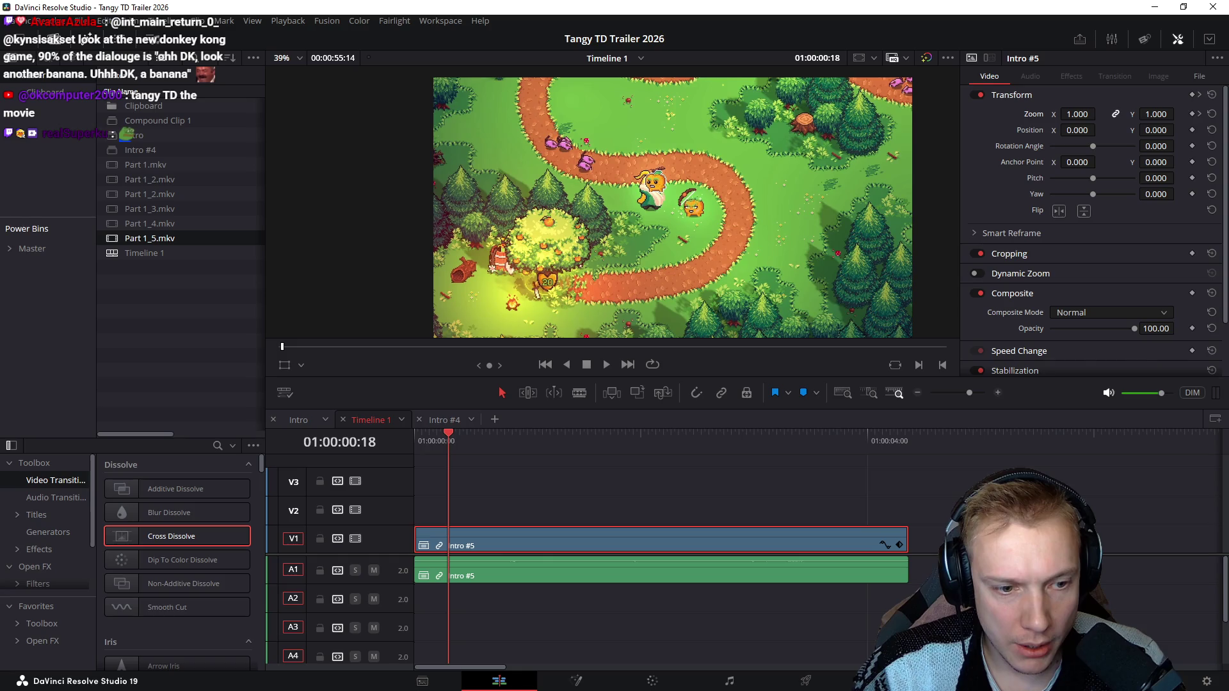
# Step: Move to the clip's opening frames and zoom the Intro #5 image in to 1.16
pyautogui.press('Left')
pyautogui.press('Left')
pyautogui.press('Left')
pyautogui.press('Left')
pyautogui.press('Left')
pyautogui.press('Right')
pyautogui.press('Right')
pyautogui.press('Right')
pyautogui.press('Right')
pyautogui.press('Left')
pyautogui.press('Left')
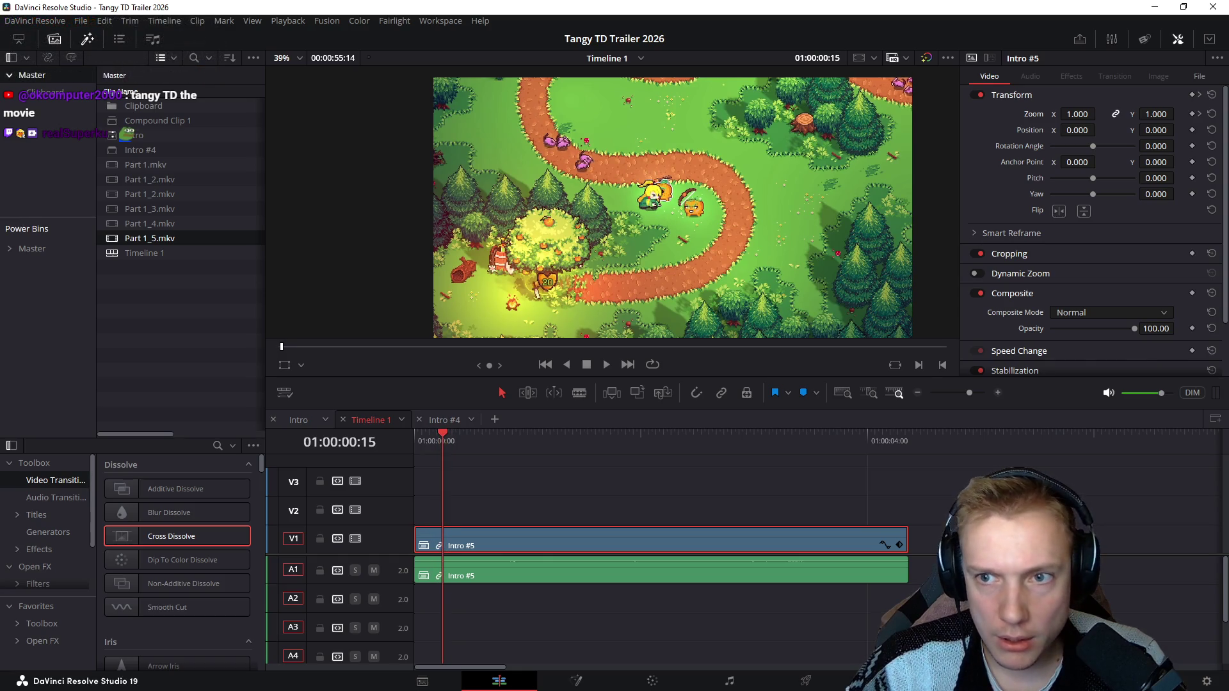
pyautogui.press('Home')
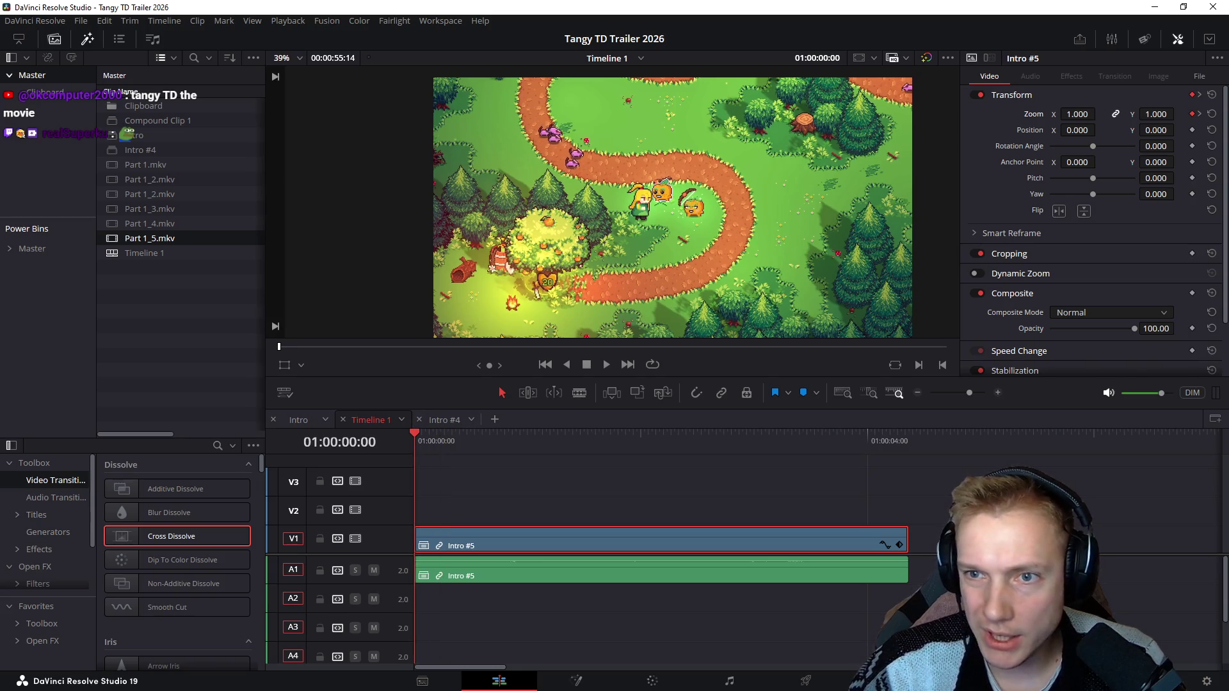
pyautogui.press('Right')
pyautogui.press('Right')
pyautogui.press('Right')
pyautogui.press('Right')
pyautogui.press('Right')
pyautogui.press('Right')
pyautogui.press('Right')
pyautogui.press('Right')
pyautogui.press('Right')
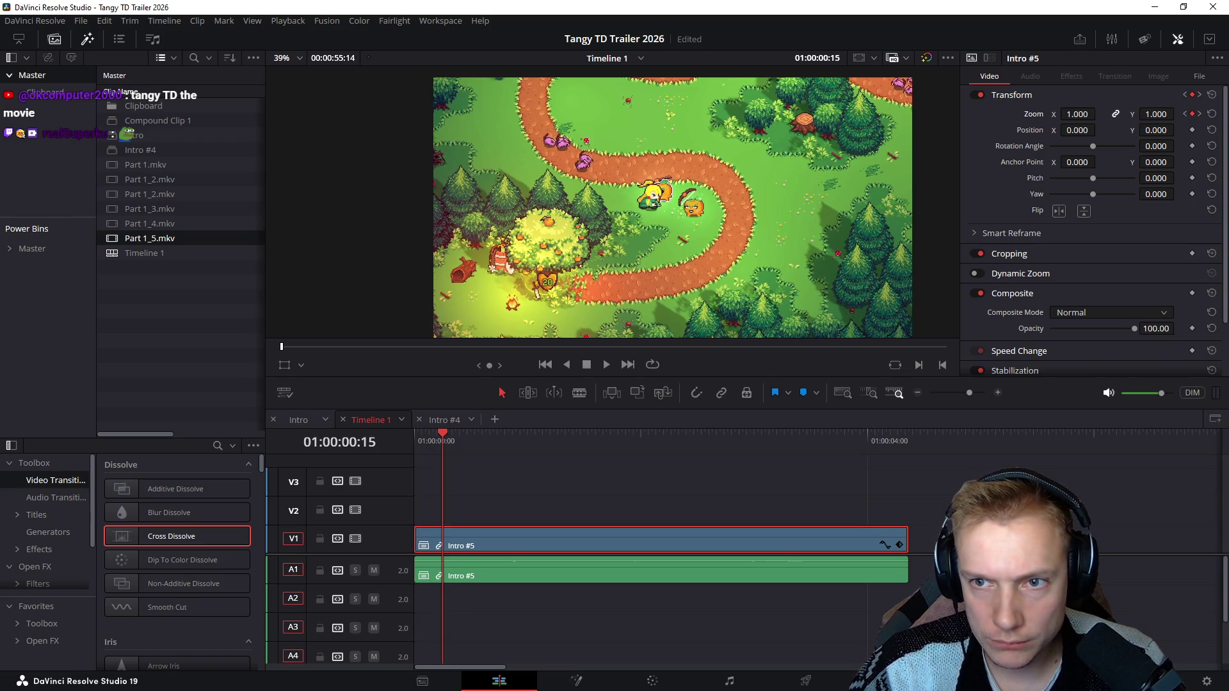
pyautogui.moveTo(1156, 113); pyautogui.dragTo(1179, 114)
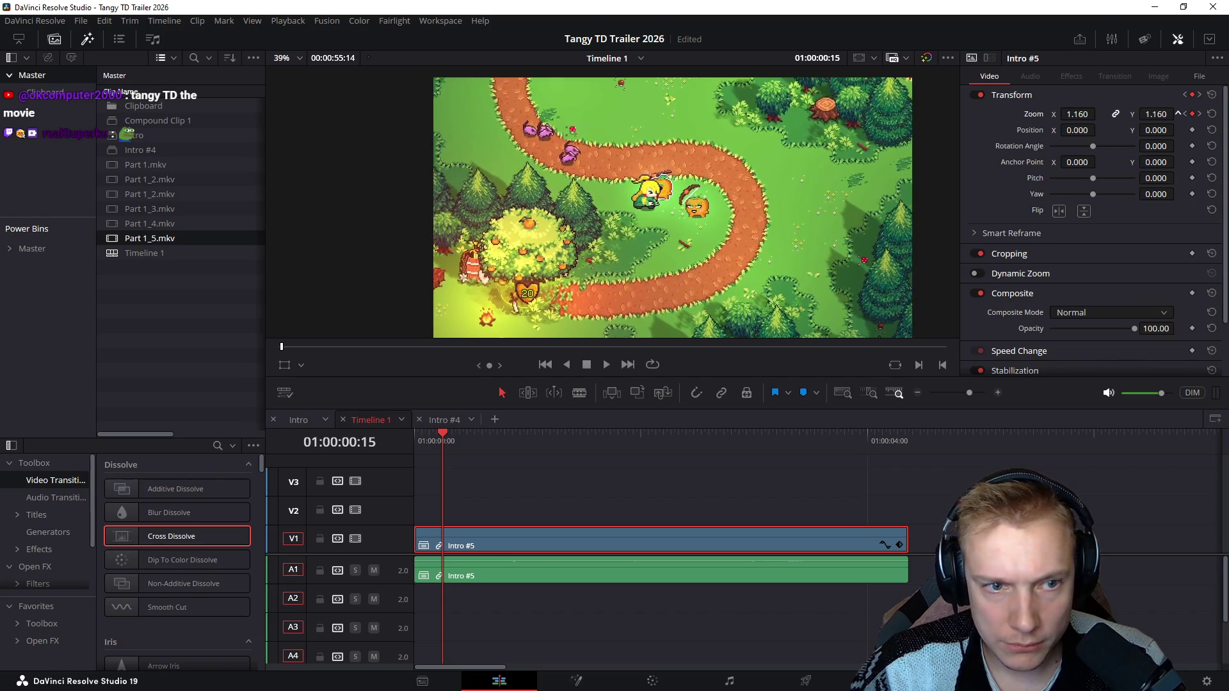
# Step: Step through the zoom easing and show the clip's transform keyframe track
pyautogui.press('Right')
pyautogui.press('Right')
pyautogui.press('Right')
pyautogui.press('Right')
pyautogui.press('Right')
pyautogui.press('Right')
pyautogui.press('Right')
pyautogui.press('Right')
pyautogui.press('Right')
pyautogui.press('Right')
pyautogui.press('Right')
pyautogui.press('Right')
pyautogui.press('Right')
pyautogui.press('Right')
pyautogui.press('Right')
pyautogui.press('Right')
pyautogui.press('Right')
pyautogui.press('Right')
pyautogui.press('Right')
pyautogui.press('Right')
pyautogui.press('Right')
pyautogui.press('Right')
pyautogui.press('Right')
pyautogui.press('Right')
pyautogui.press('Right')
pyautogui.press('Right')
pyautogui.press('Left')
pyautogui.press('Left')
pyautogui.press('Left')
pyautogui.press('Left')
pyautogui.press('Left')
pyautogui.press('Left')
pyautogui.press('Right')
pyautogui.press('Right')
pyautogui.press('Right')
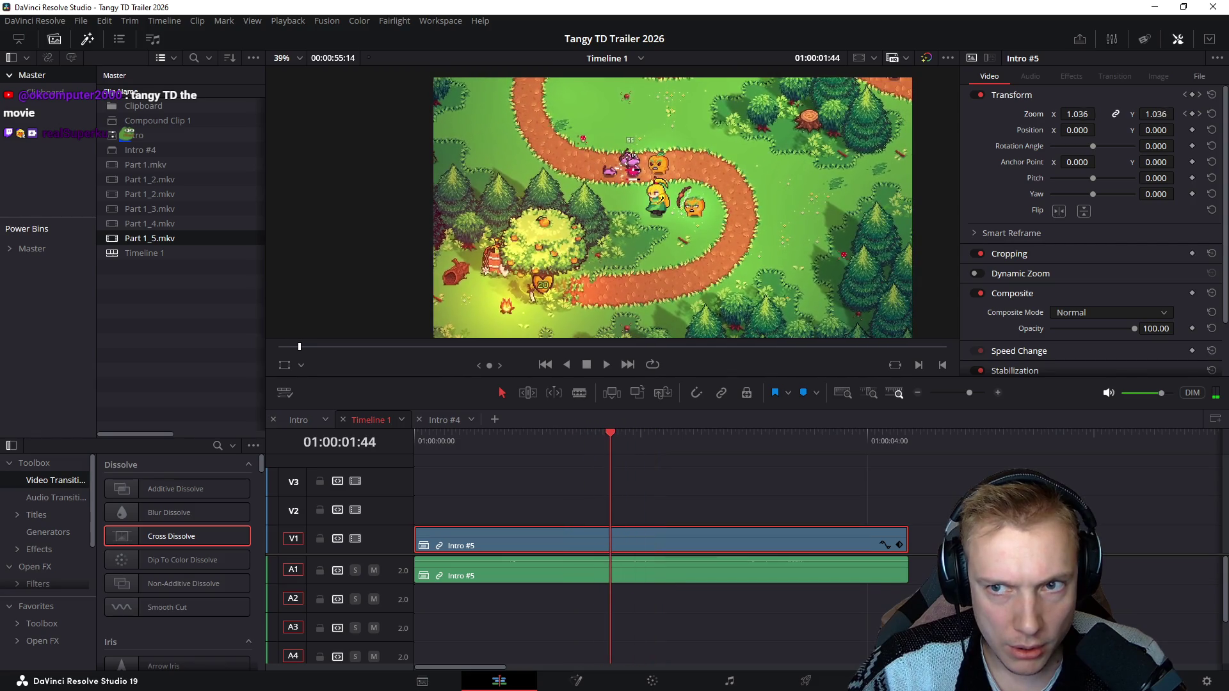
pyautogui.press('Right')
pyautogui.press('Right')
pyautogui.press('Right')
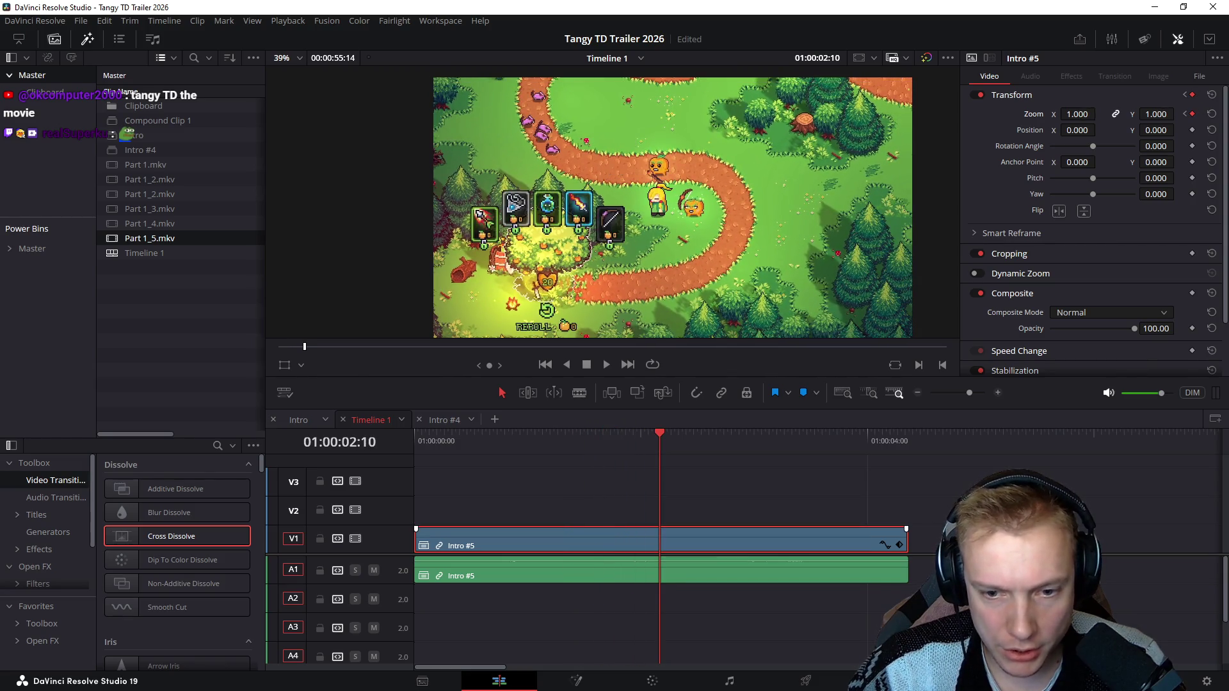
pyautogui.click(899, 545)
# Step: Scrub the playhead back into the zoomed section to find a mid-clip keyframe spot
pyautogui.moveTo(660, 436); pyautogui.dragTo(486, 438)
pyautogui.press('Left')
pyautogui.press('Left')
pyautogui.press('Left')
pyautogui.press('Right')
pyautogui.press('Right')
pyautogui.press('Right')
pyautogui.press('Right')
pyautogui.press('Right')
pyautogui.press('Right')
pyautogui.press('Right')
pyautogui.press('Right')
pyautogui.press('Right')
pyautogui.press('Right')
pyautogui.press('Right')
pyautogui.press('Right')
pyautogui.press('Right')
pyautogui.press('Left')
pyautogui.press('Left')
pyautogui.press('Left')
pyautogui.press('Right')
pyautogui.press('Right')
pyautogui.press('Right')
pyautogui.press('Left')
pyautogui.press('Left')
pyautogui.press('Left')
pyautogui.press('Left')
pyautogui.press('Right')
pyautogui.press('Right')
pyautogui.press('Right')
pyautogui.press('Right')
pyautogui.press('Right')
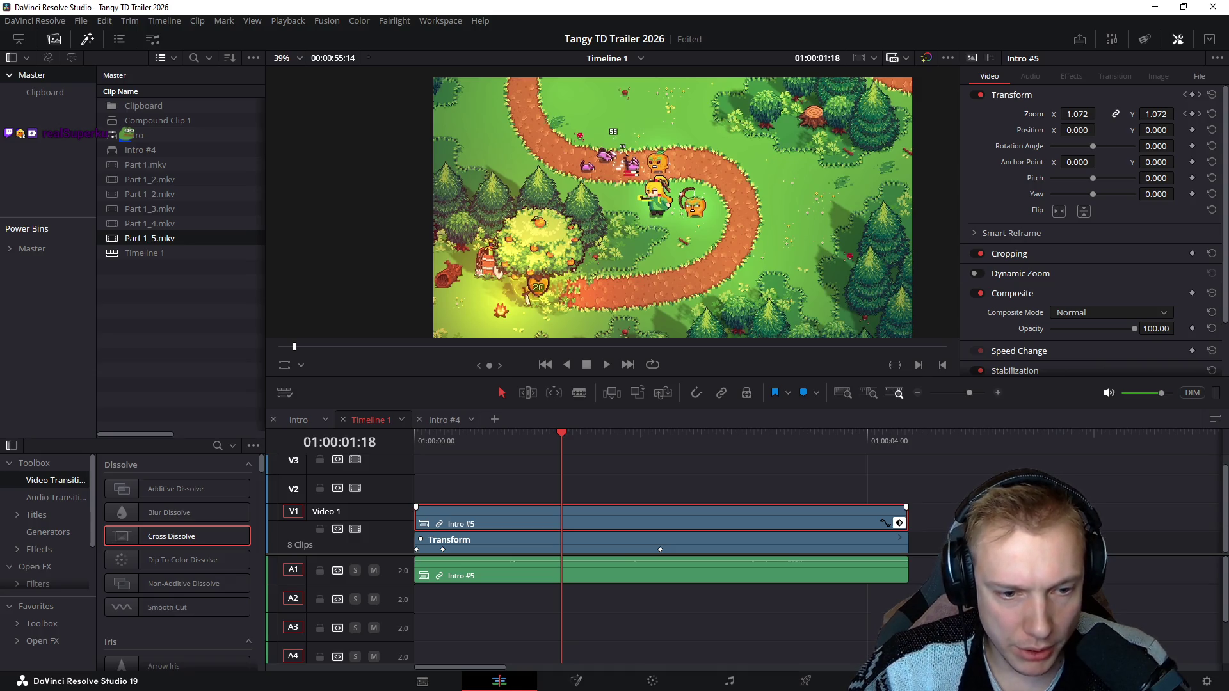
pyautogui.write('1.16')
# Step: Commit a 1.16 zoom keyframe near 01:18 and push it up to about 1.2
pyautogui.press('Return')
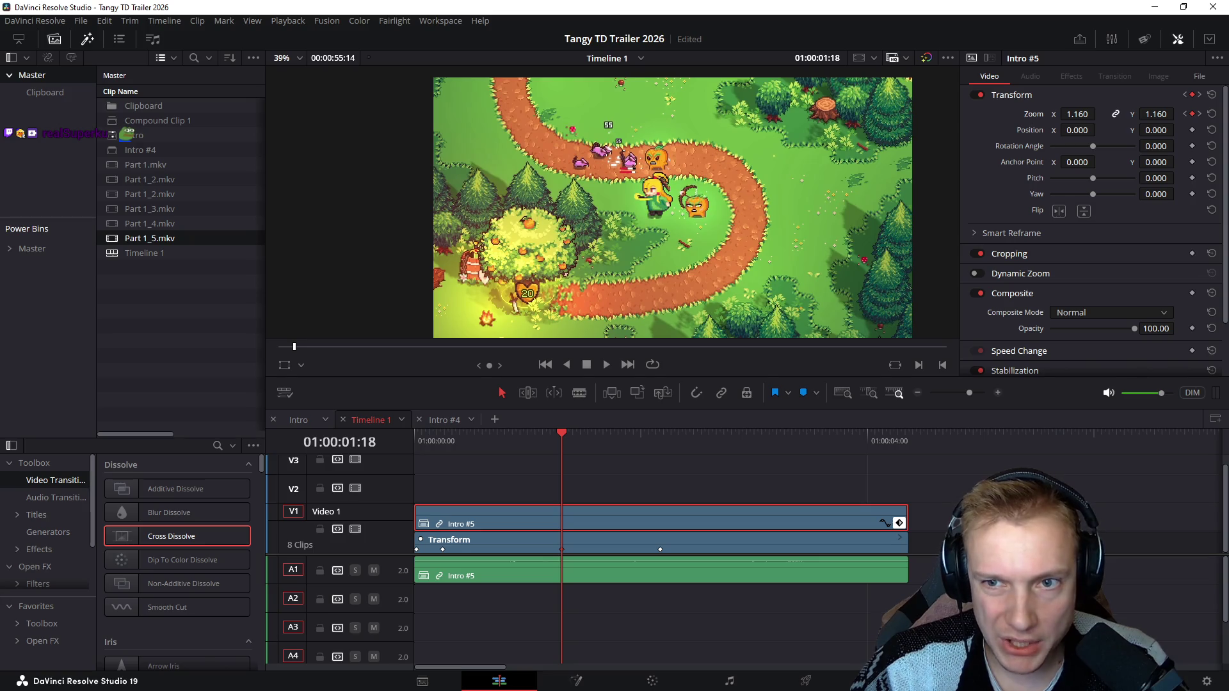
pyautogui.moveTo(1077, 113); pyautogui.dragTo(1105, 113)
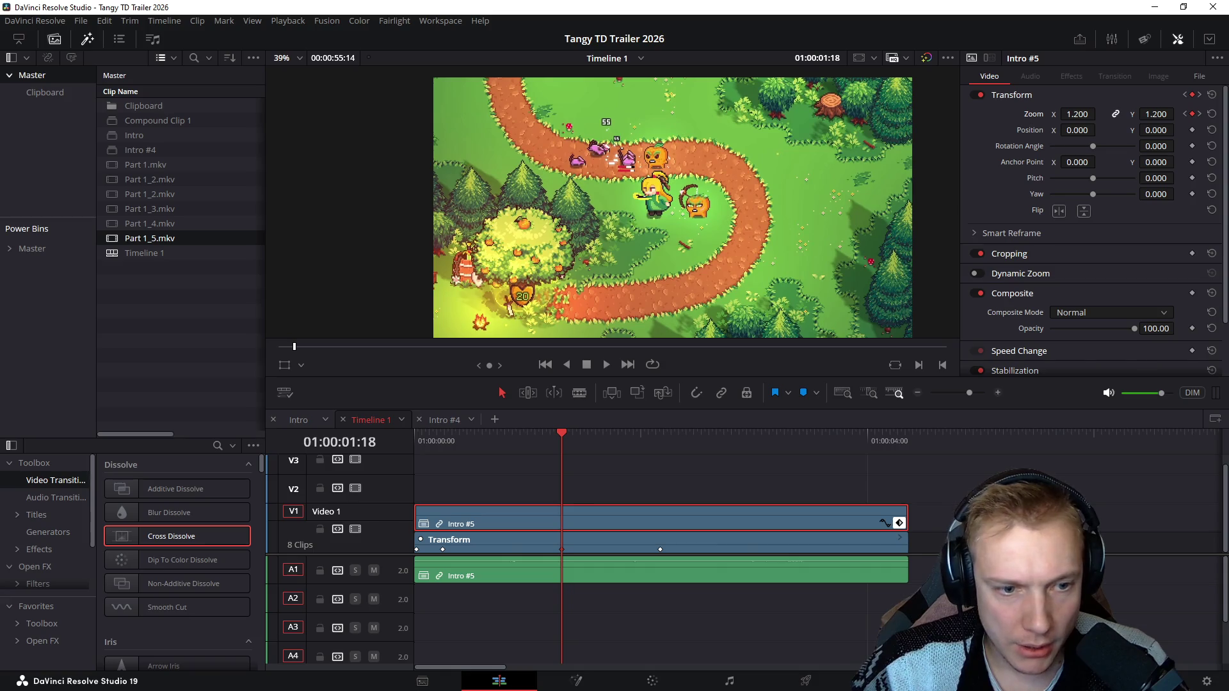
# Step: Replay the zoom from the start, save, and show the Zoom X animation curve
pyautogui.press('Home')
pyautogui.press('space')
pyautogui.press('space')
pyautogui.press('Home')
pyautogui.hotkey('ctrl', 's')
pyautogui.press('space')
pyautogui.press('space')
pyautogui.press('Home')
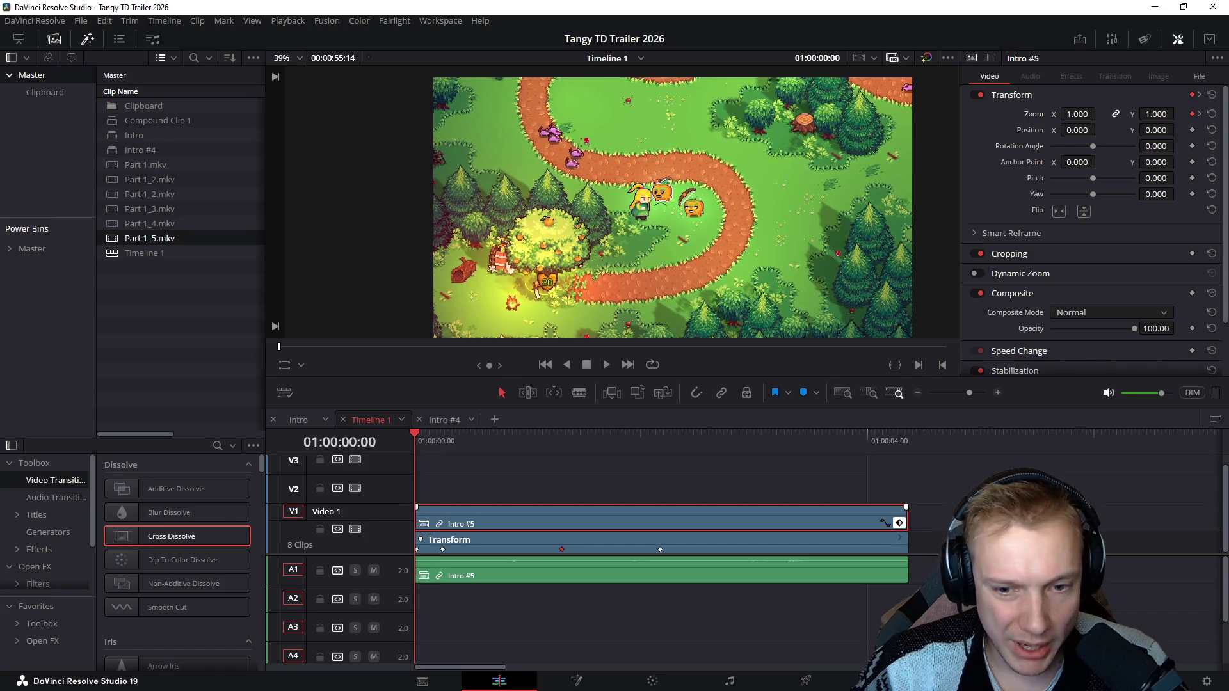
pyautogui.click(883, 522)
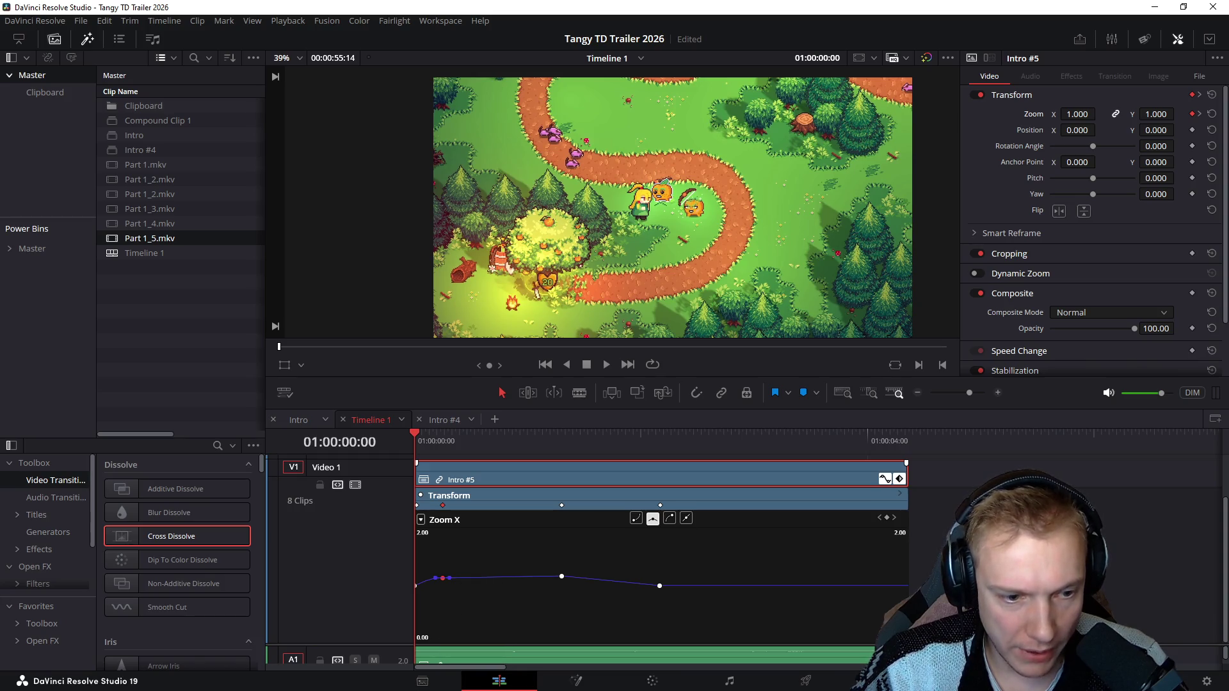
# Step: Adjust the last keyframe's easing and shift the middle zoom keyframe slightly later
pyautogui.click(561, 576)
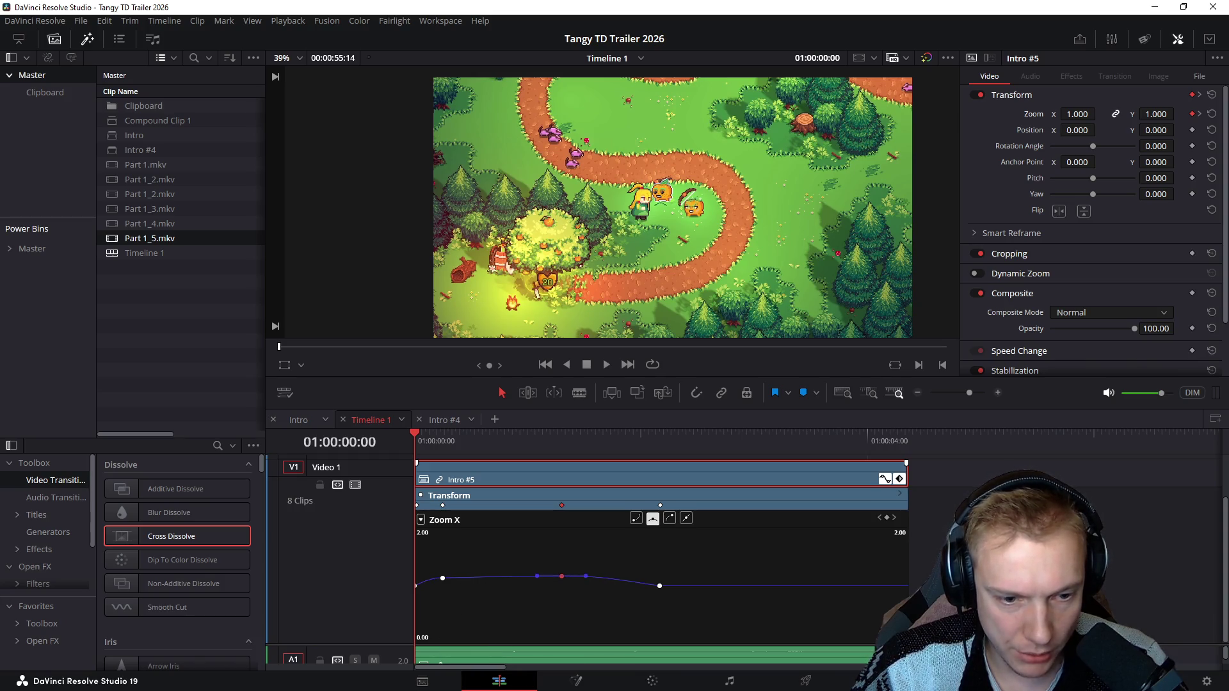
pyautogui.click(660, 586)
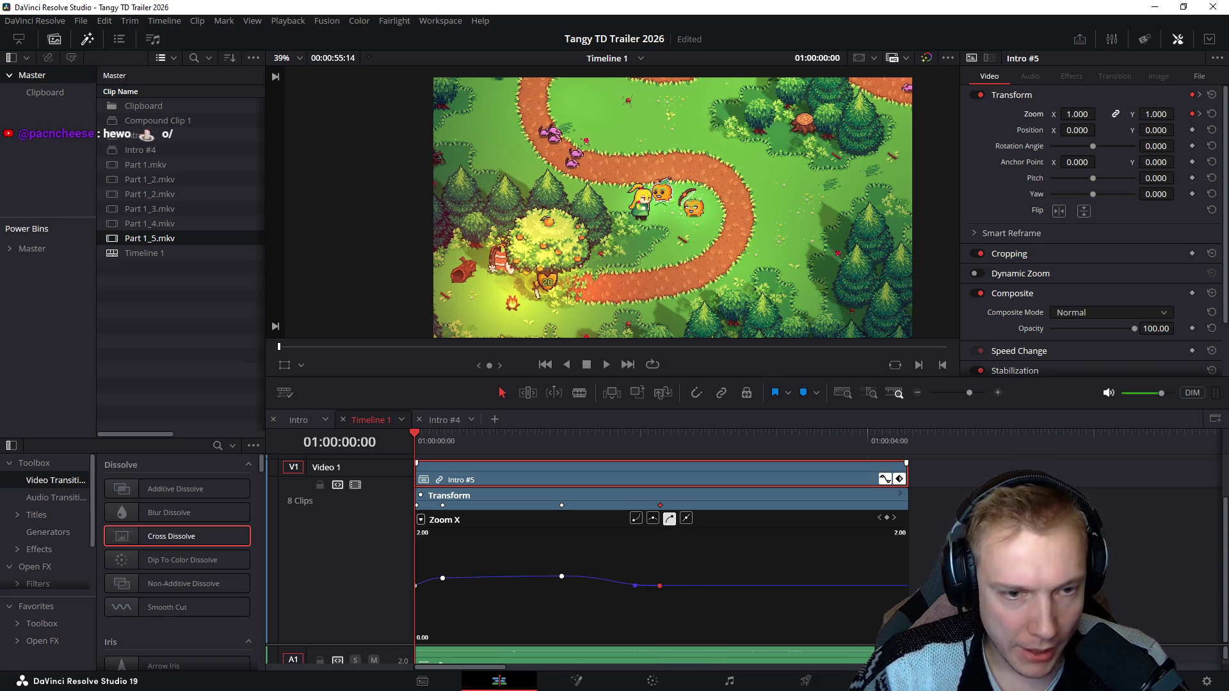
pyautogui.press('space')
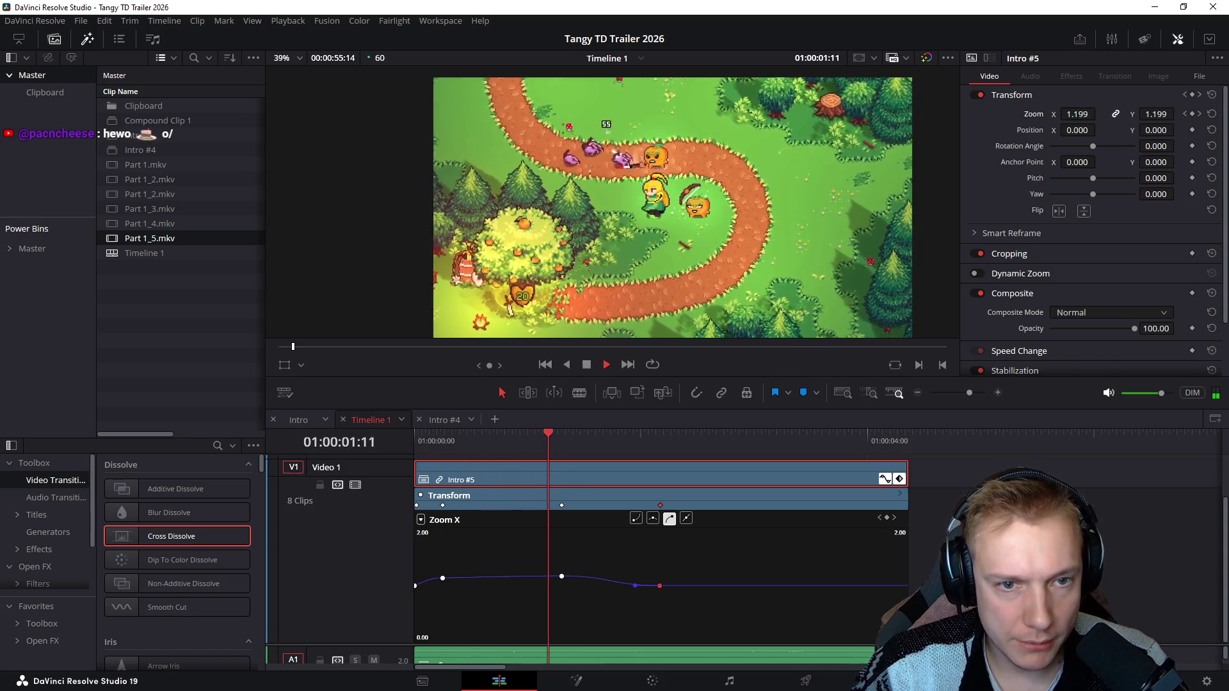
pyautogui.press('space')
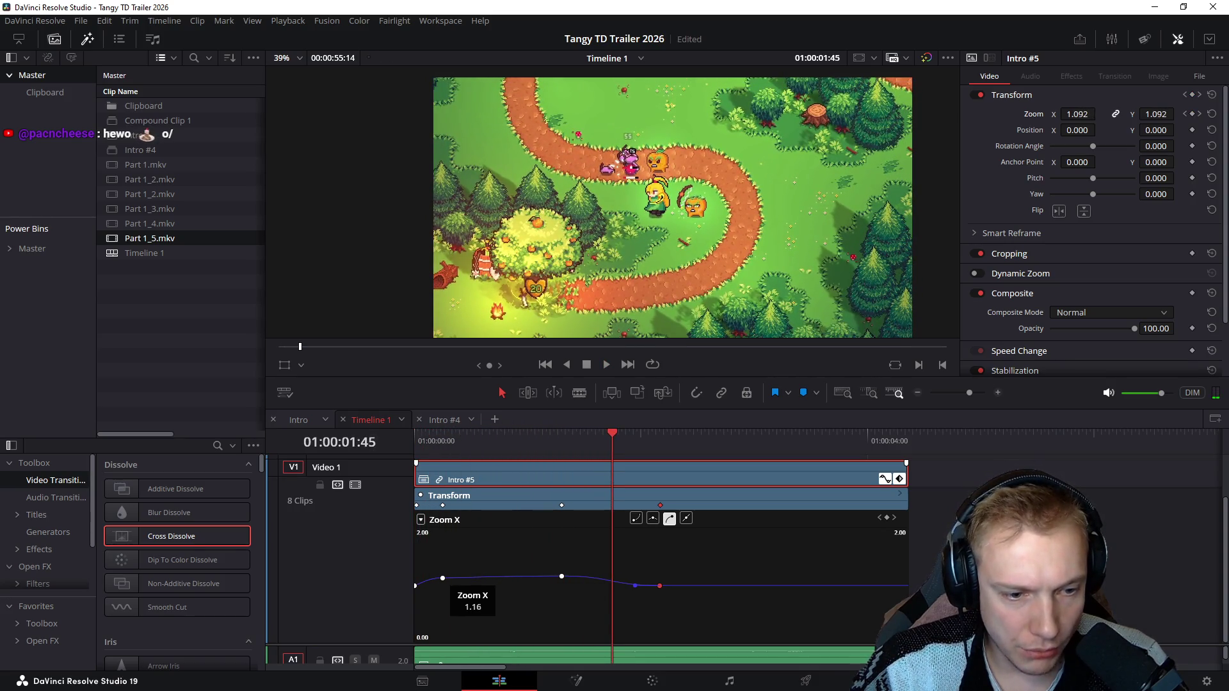
pyautogui.moveTo(442, 578); pyautogui.dragTo(484, 578)
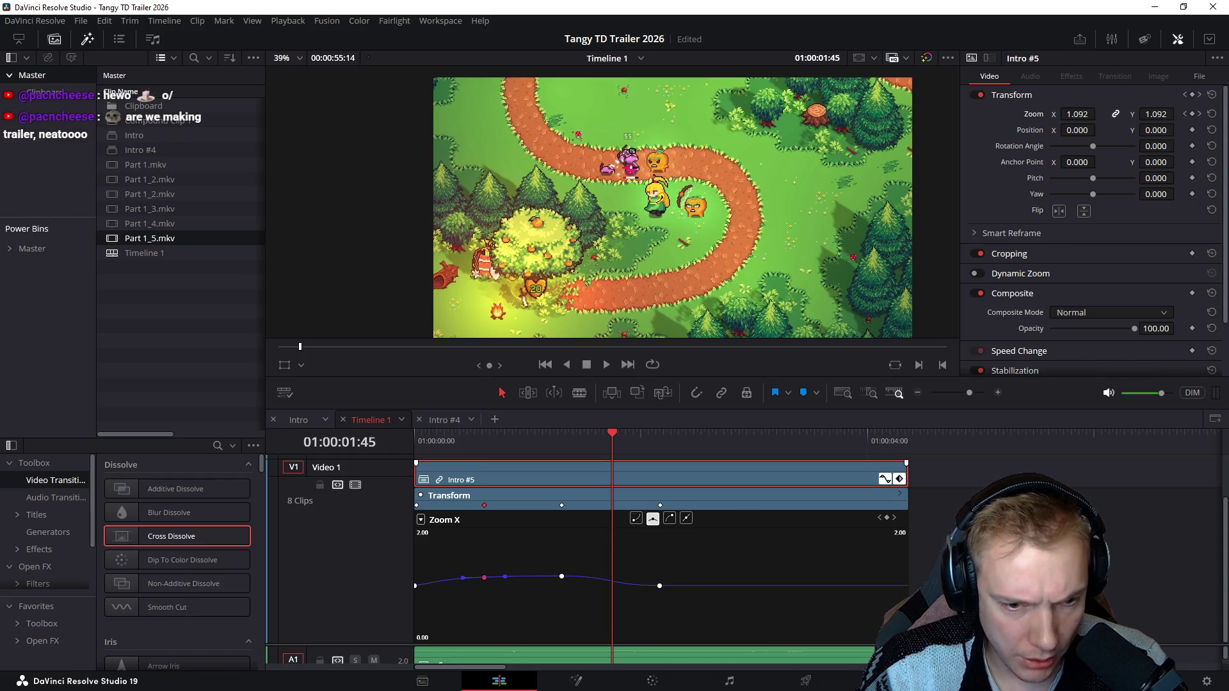
# Step: Replay the intro zoom from the beginning a couple of times to review it
pyautogui.press('Home')
pyautogui.press('space')
pyautogui.press('space')
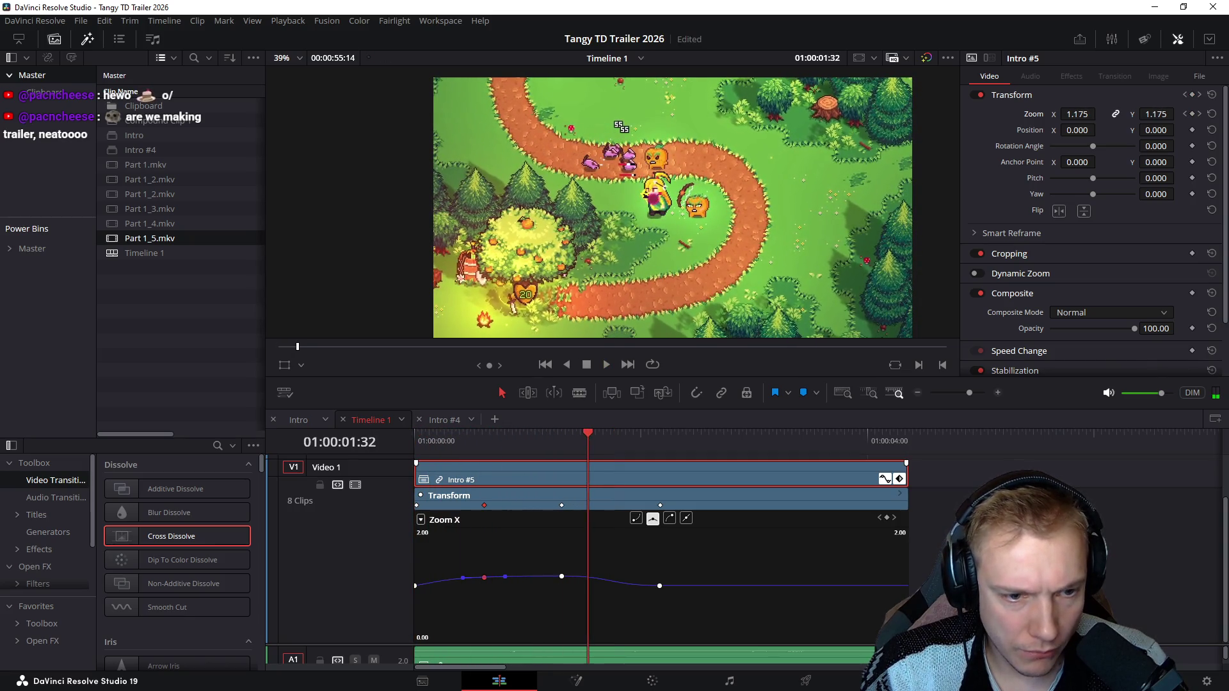
pyautogui.press('Home')
pyautogui.press('space')
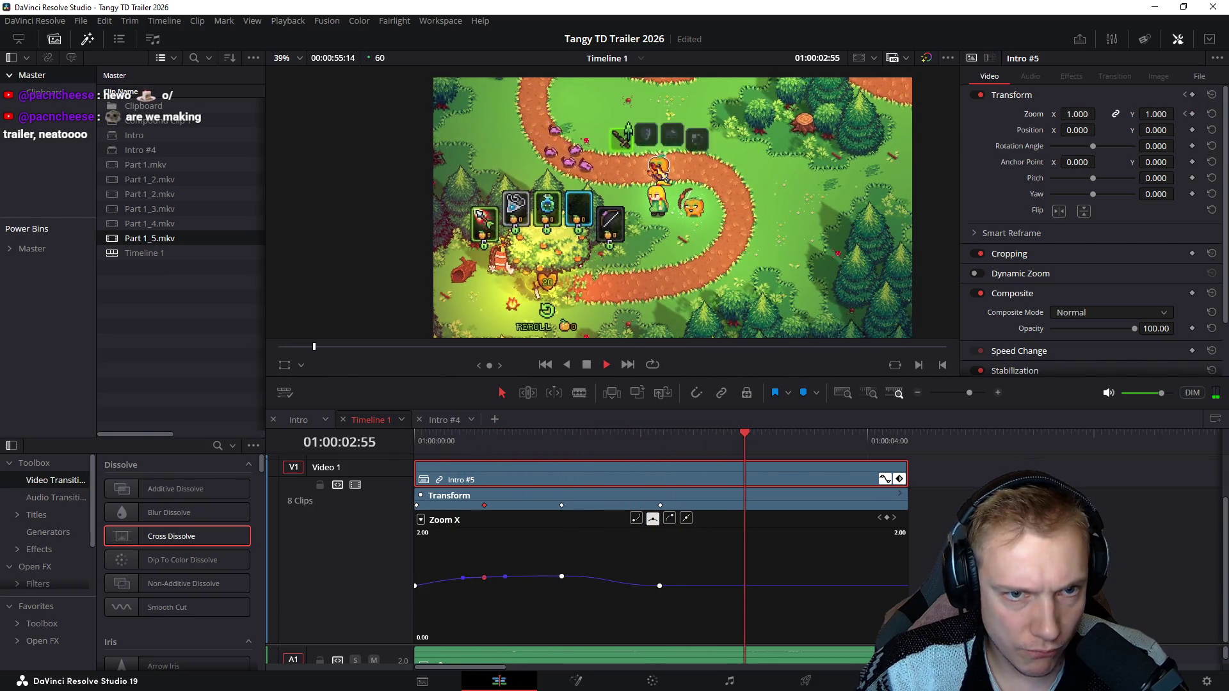
pyautogui.press('space')
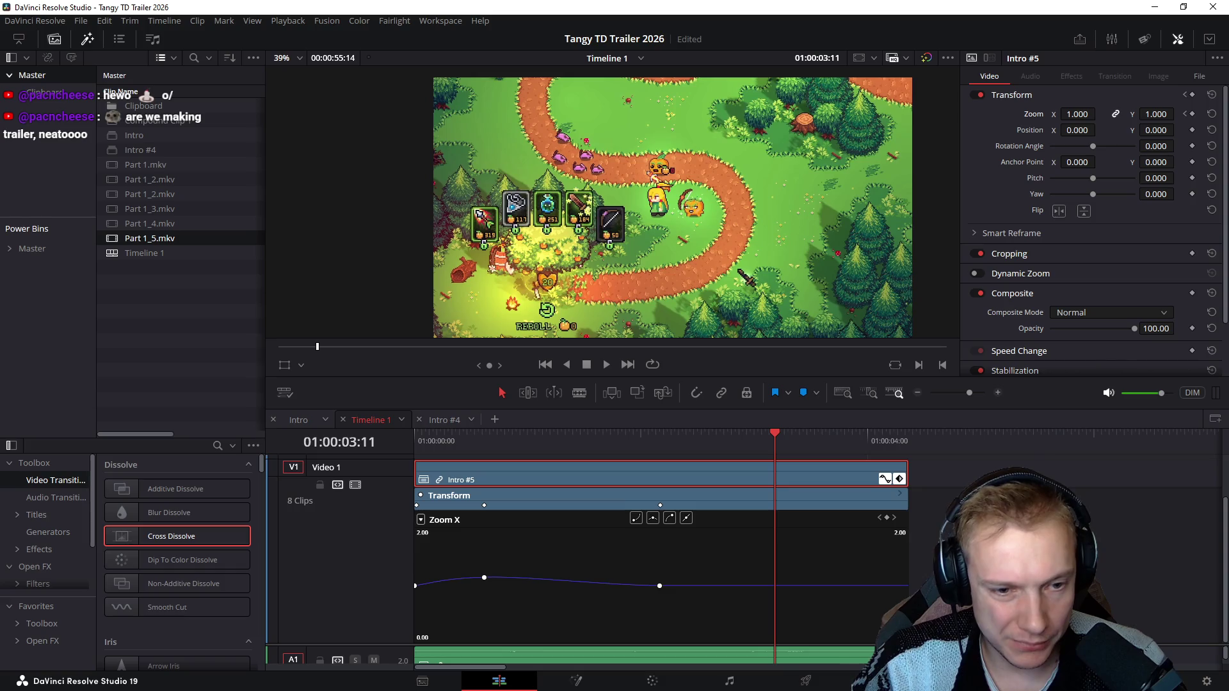
# Step: Delete the selected zoom keyframe and preview the clip from the start
pyautogui.press('Delete')
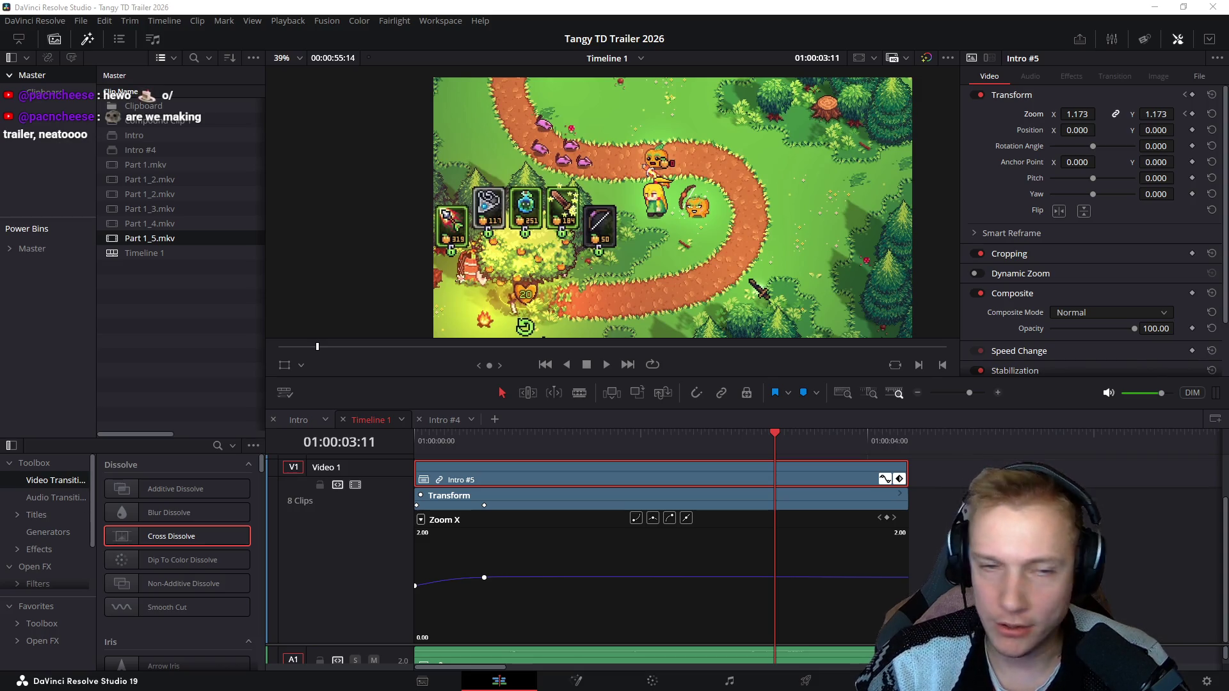
pyautogui.hscroll(2, 662, 557)
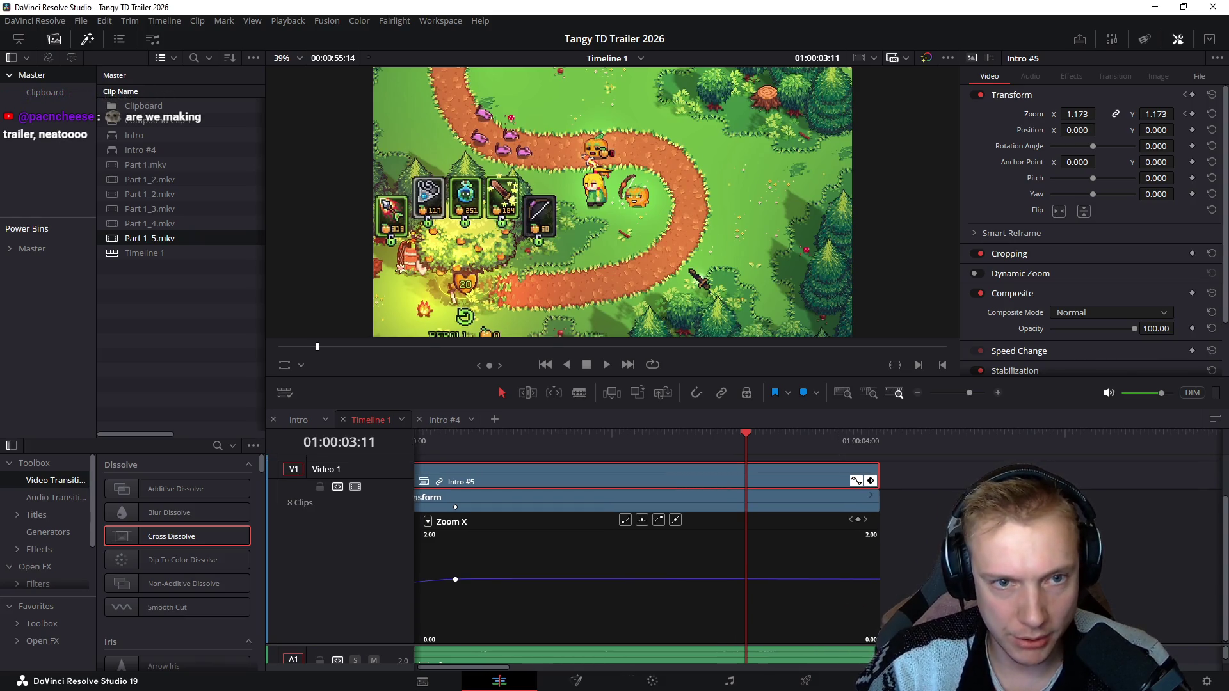
pyautogui.press('Home')
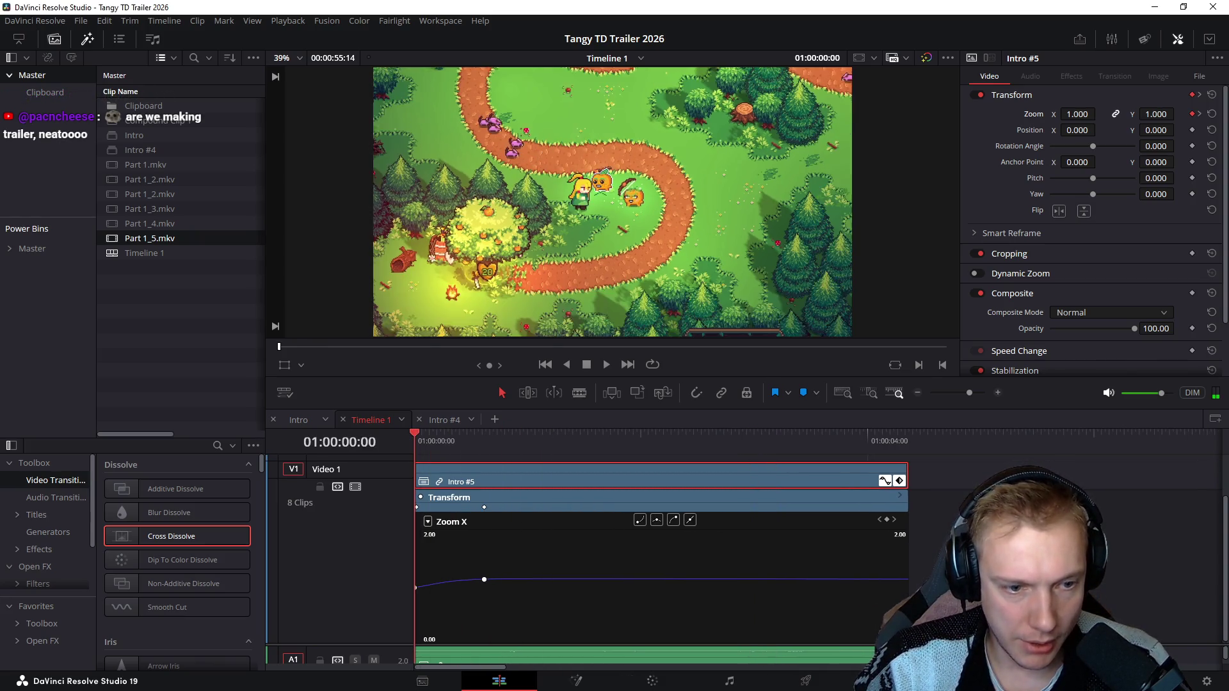
pyautogui.press('space')
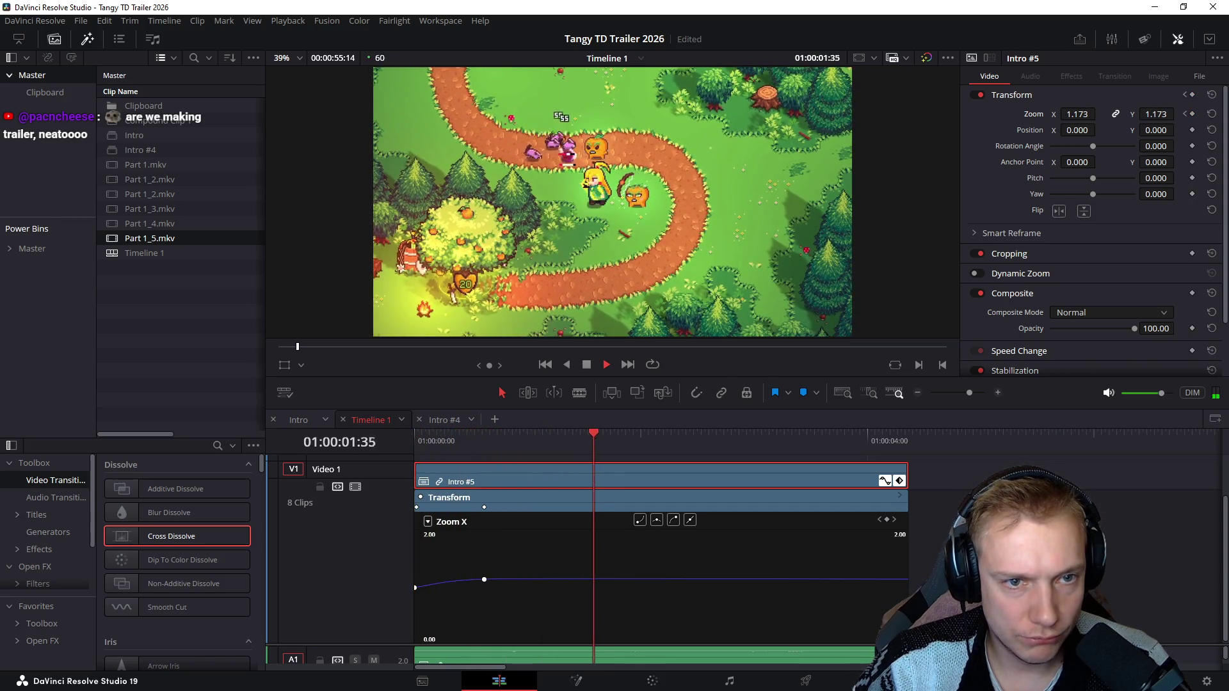
pyautogui.press('space')
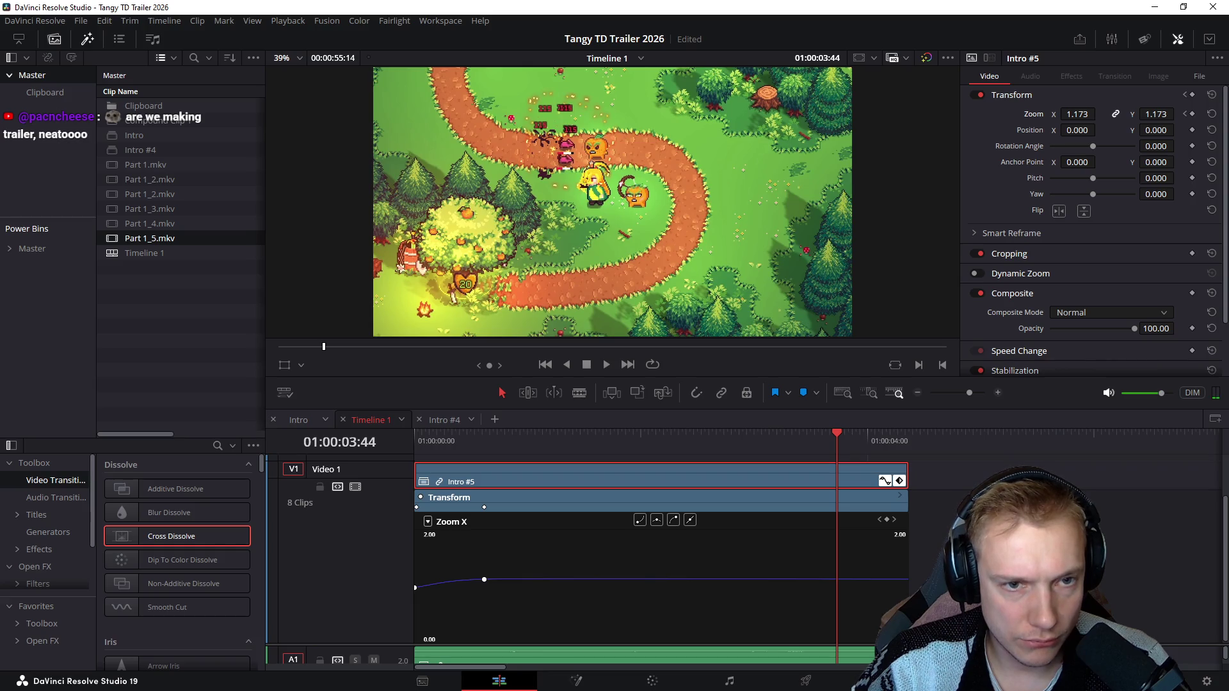
pyautogui.moveTo(484, 579)
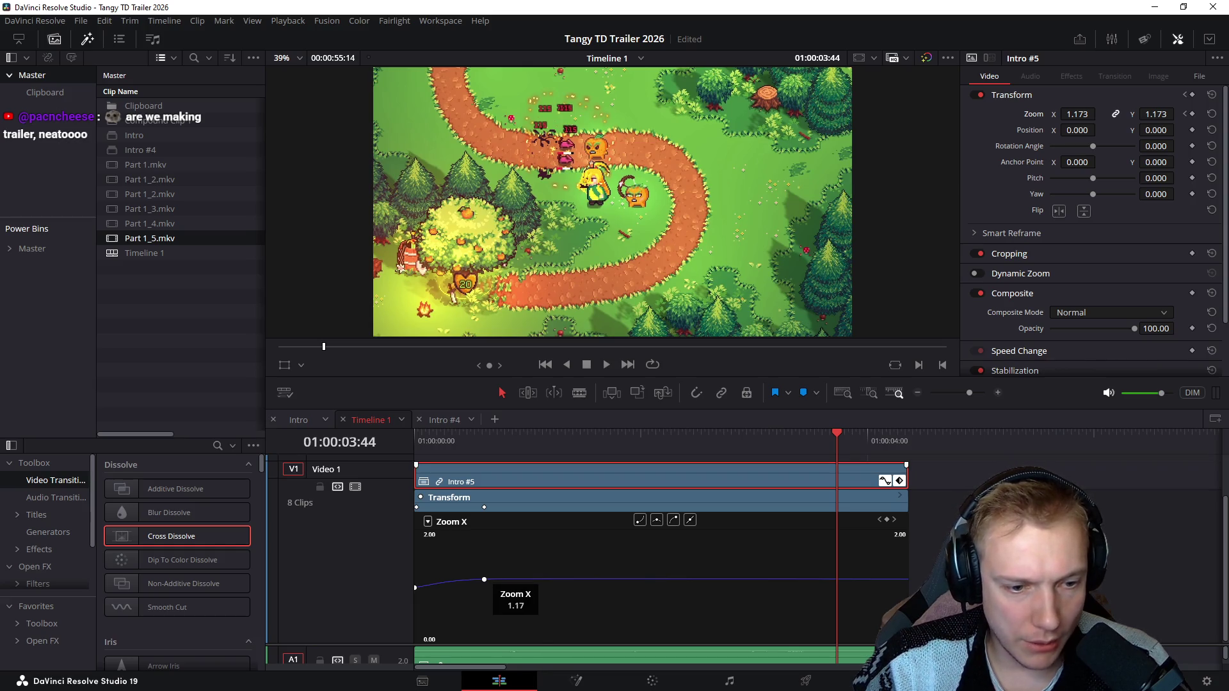
# Step: Reshape the Zoom X curve: start near 1.28 and move the later keyframe toward the clip end
pyautogui.moveTo(483, 580); pyautogui.dragTo(484, 634)
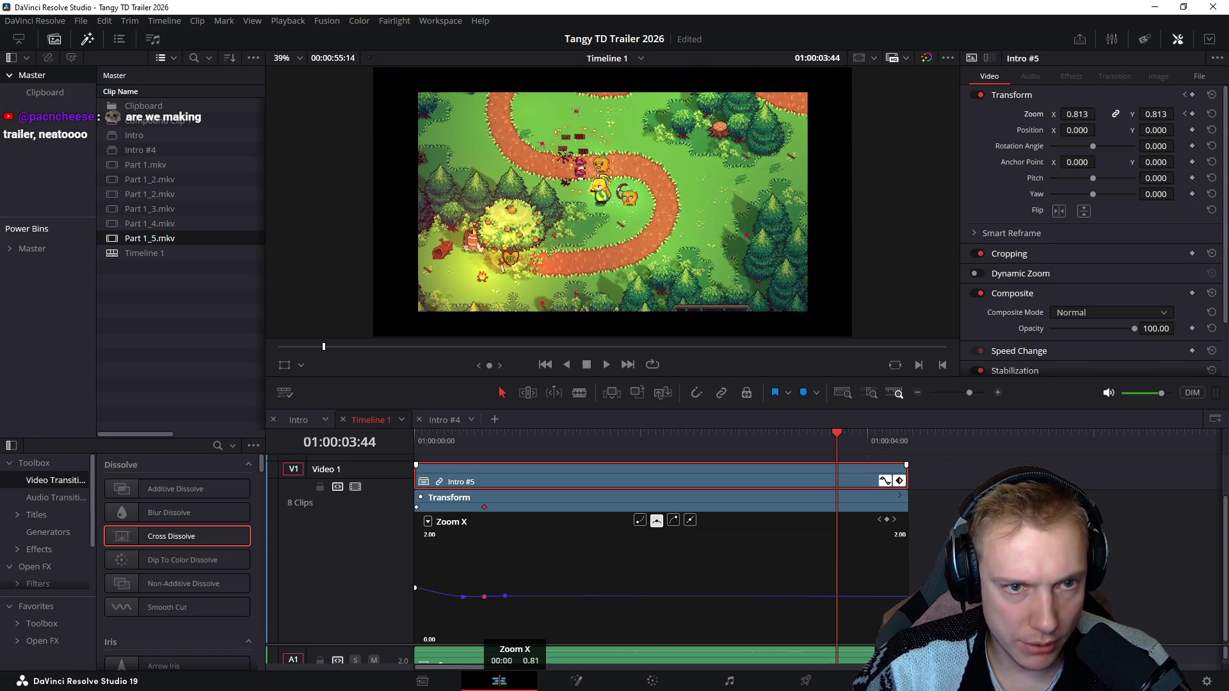
pyautogui.moveTo(415, 588); pyautogui.dragTo(415, 574)
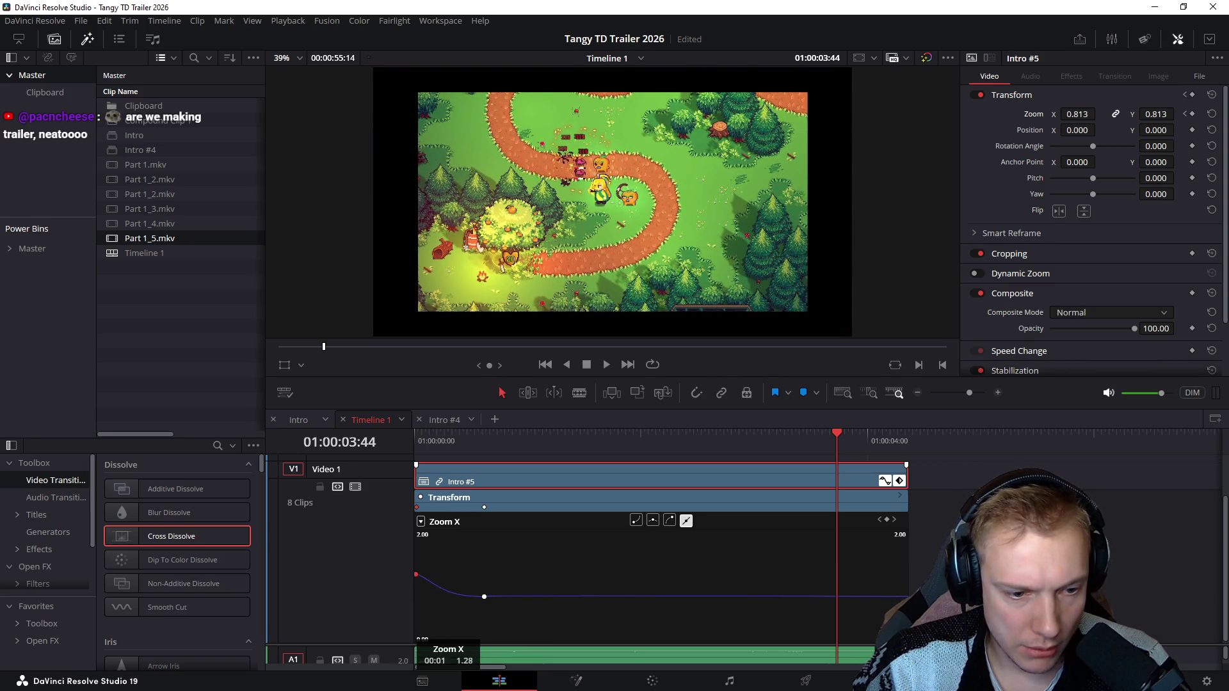
pyautogui.moveTo(485, 596); pyautogui.dragTo(738, 589)
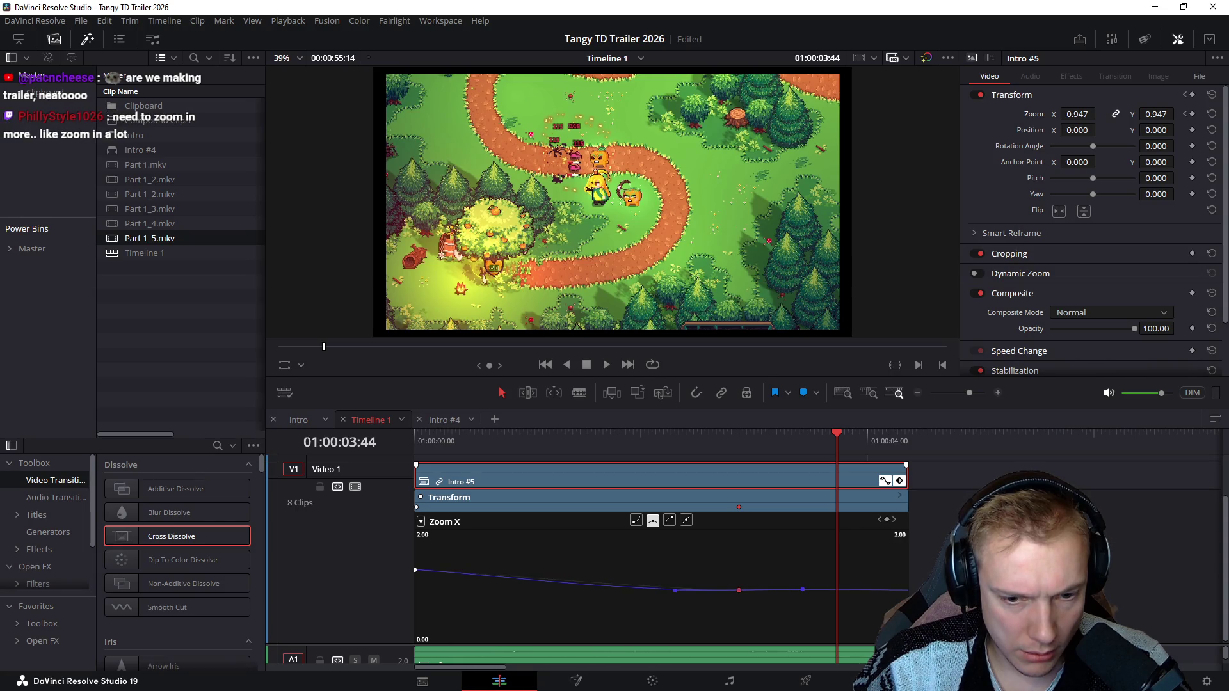
pyautogui.moveTo(738, 590); pyautogui.dragTo(906, 587)
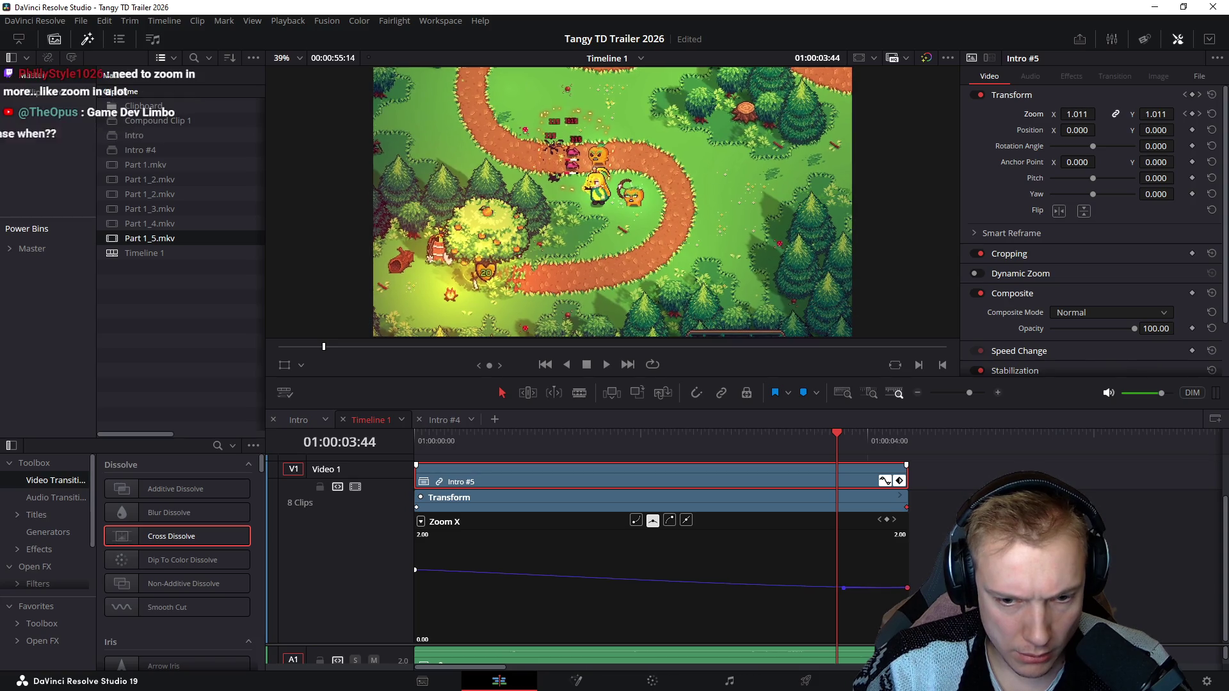
pyautogui.moveTo(907, 587); pyautogui.dragTo(906, 588)
pyautogui.click(415, 570)
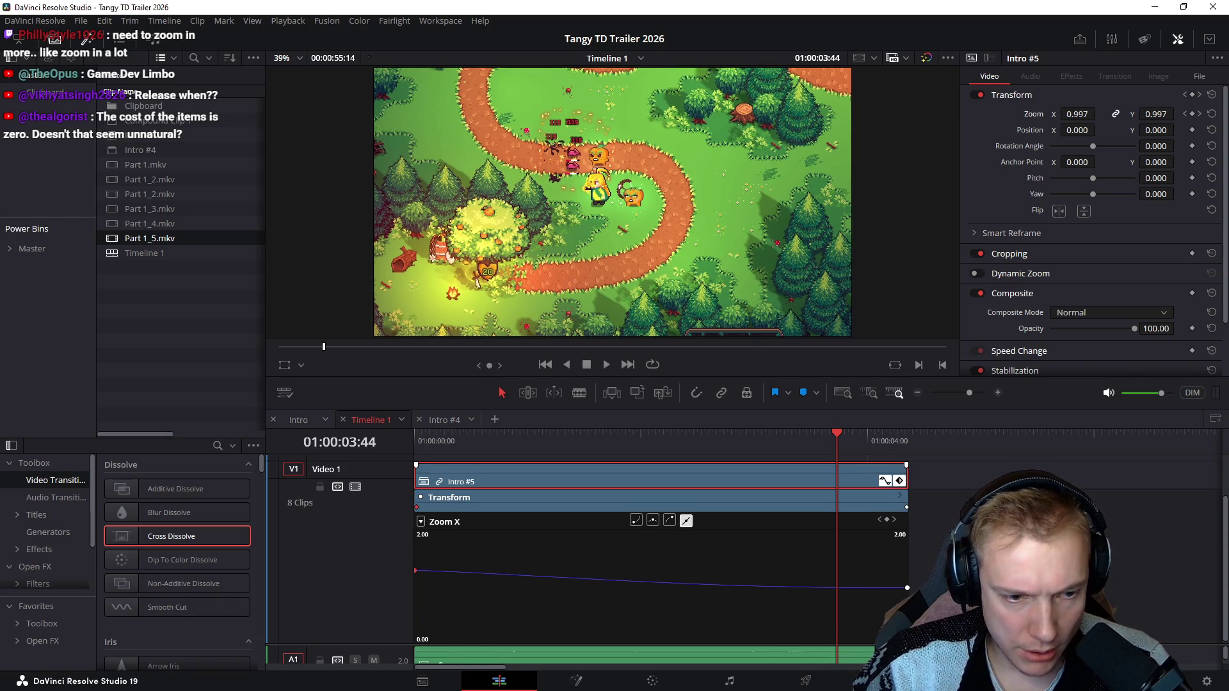
# Step: Replay the gradual zoom-out from the start and save the project
pyautogui.press('Home')
pyautogui.press('space')
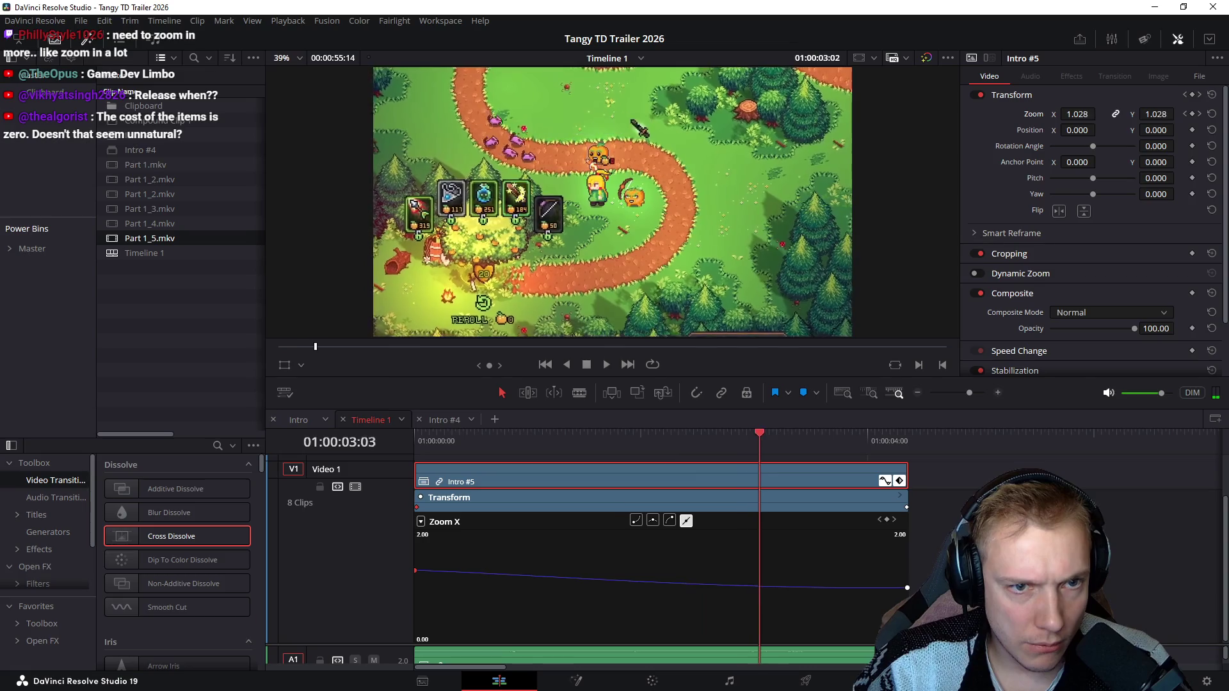
pyautogui.press('space')
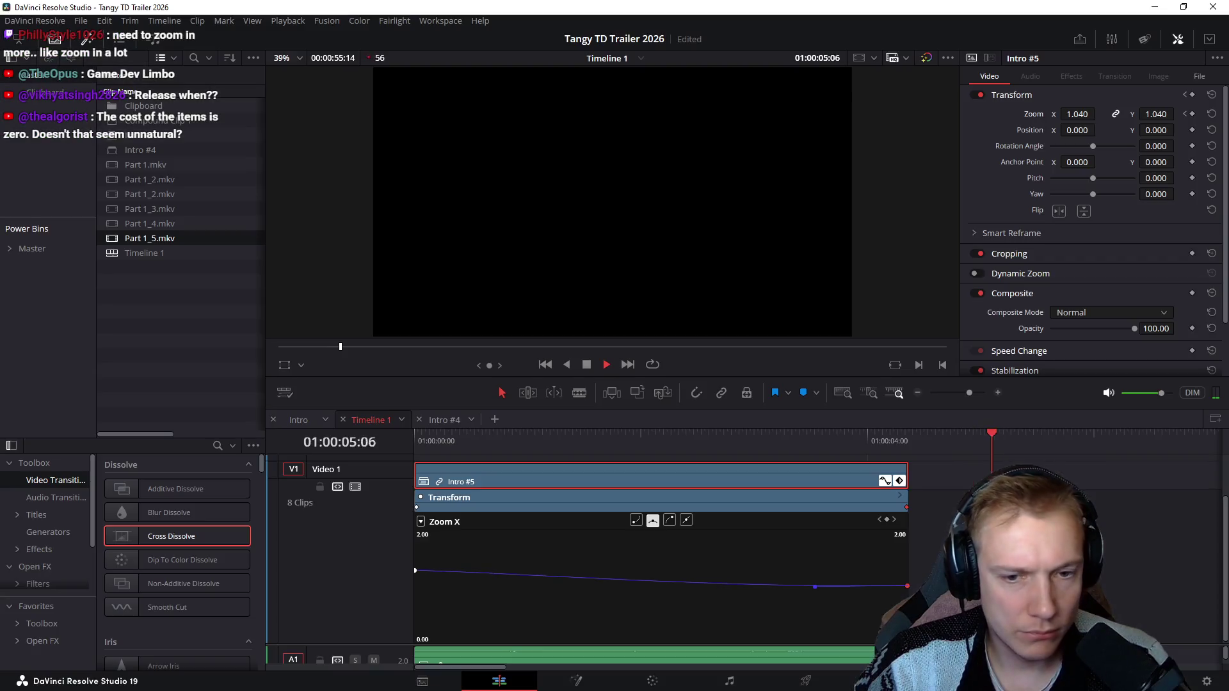
pyautogui.moveTo(826, 586); pyautogui.dragTo(850, 588)
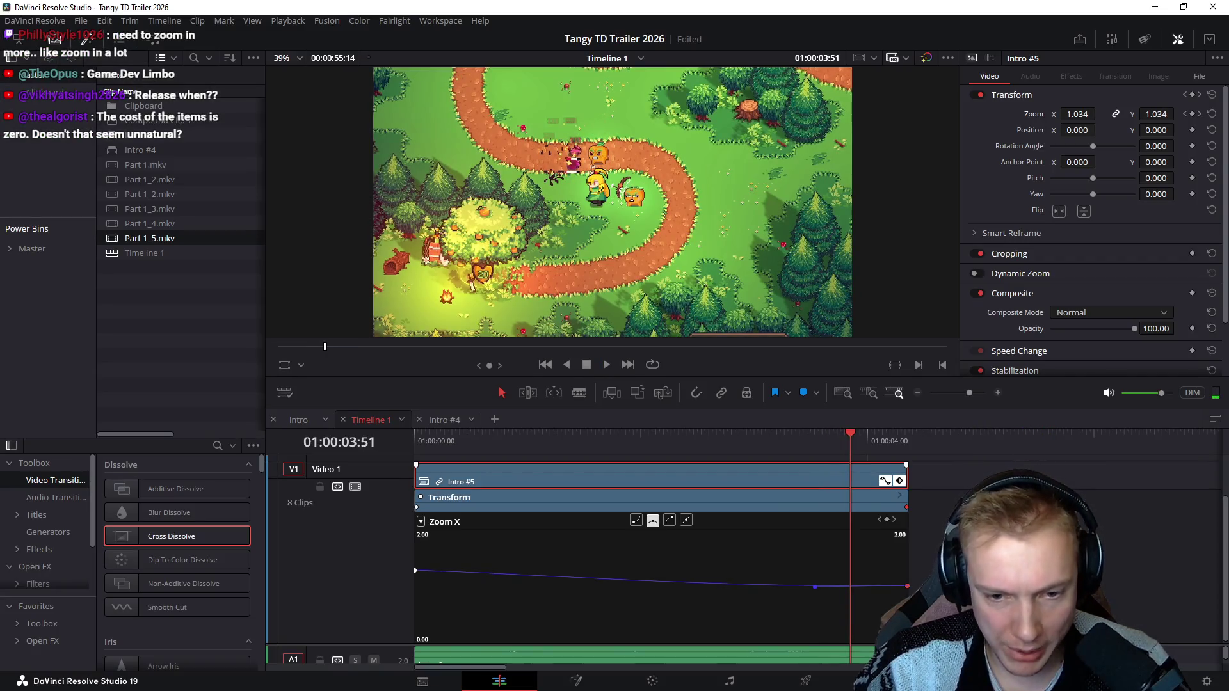
pyautogui.hotkey('ctrl', 's')
# Step: Review frames around the clip end, then hide the Zoom X curve editor
pyautogui.hotkey('shift', 'Right')
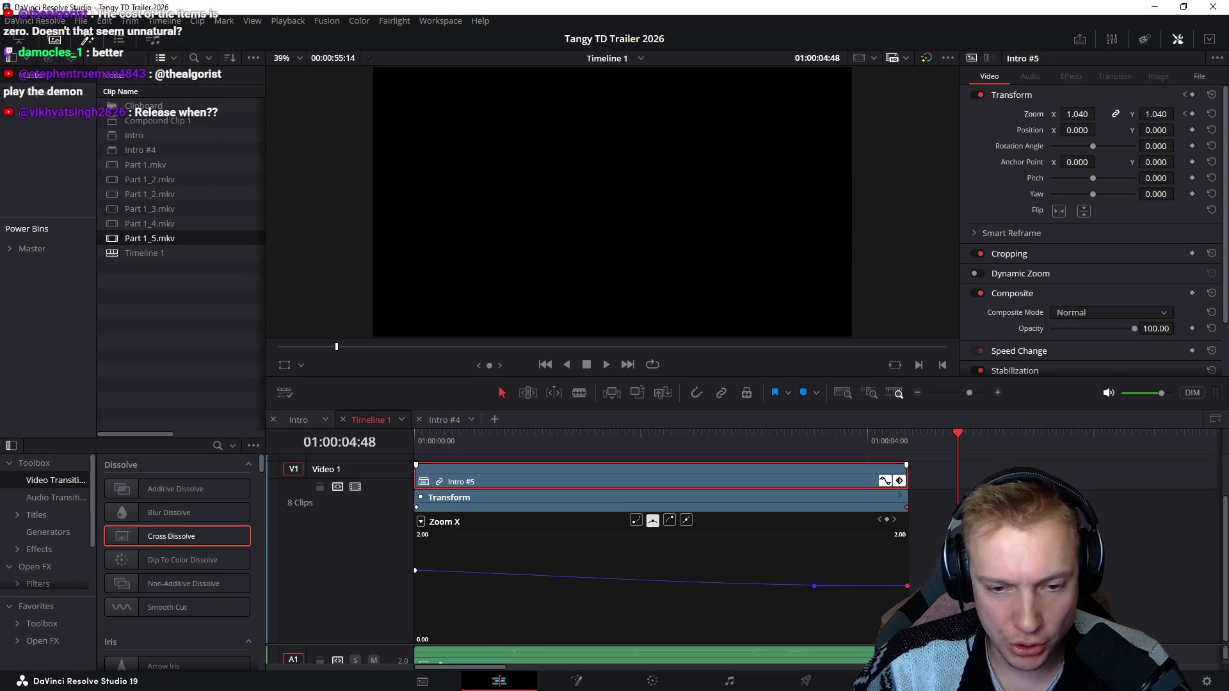
pyautogui.press('space')
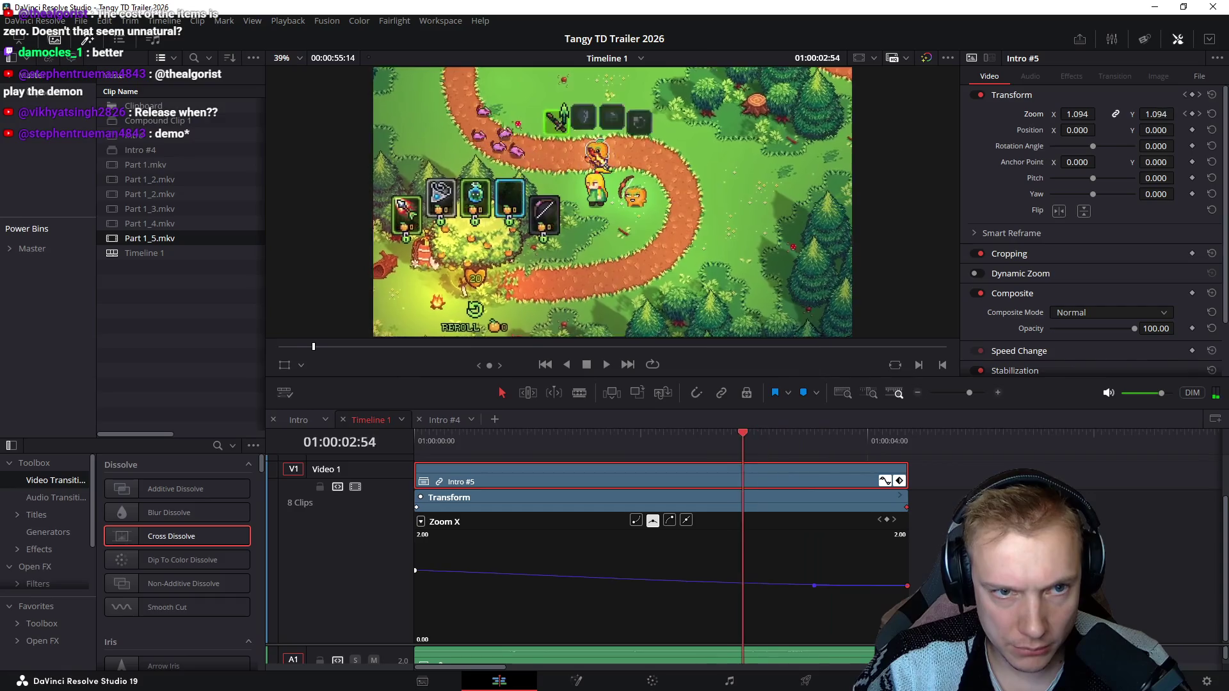
pyautogui.press('space')
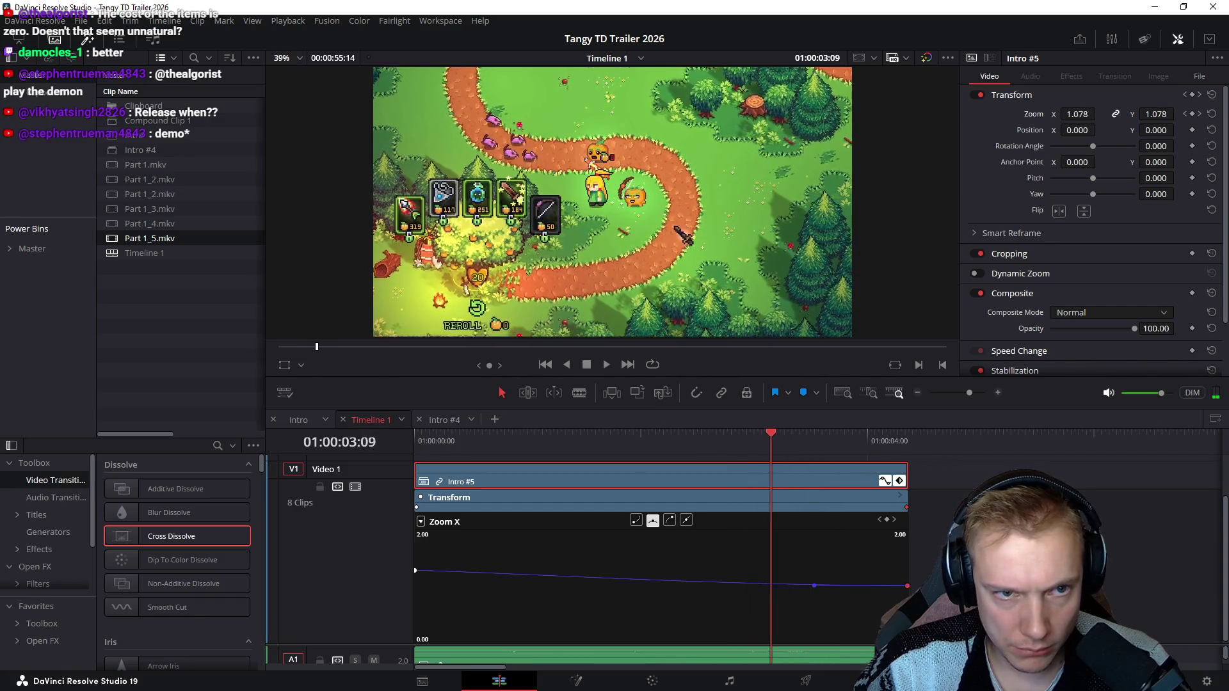
pyautogui.press('space')
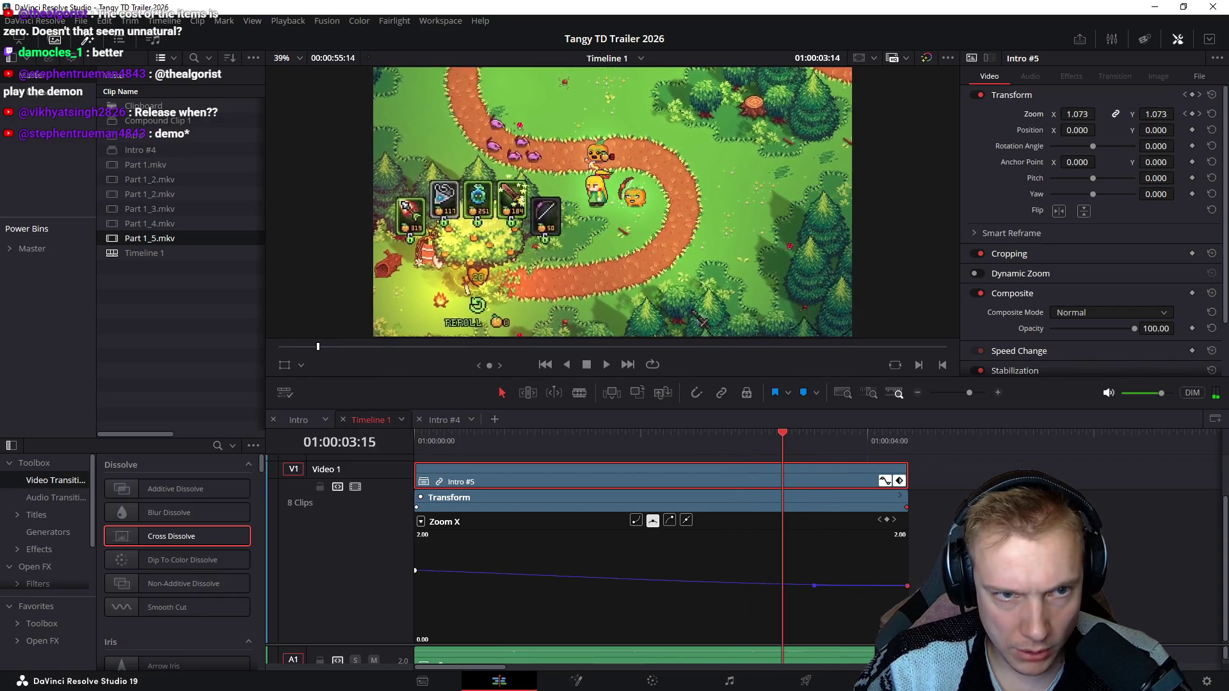
pyautogui.press('Left')
pyautogui.press('Left')
pyautogui.press('Left')
pyautogui.press('Right')
pyautogui.press('Right')
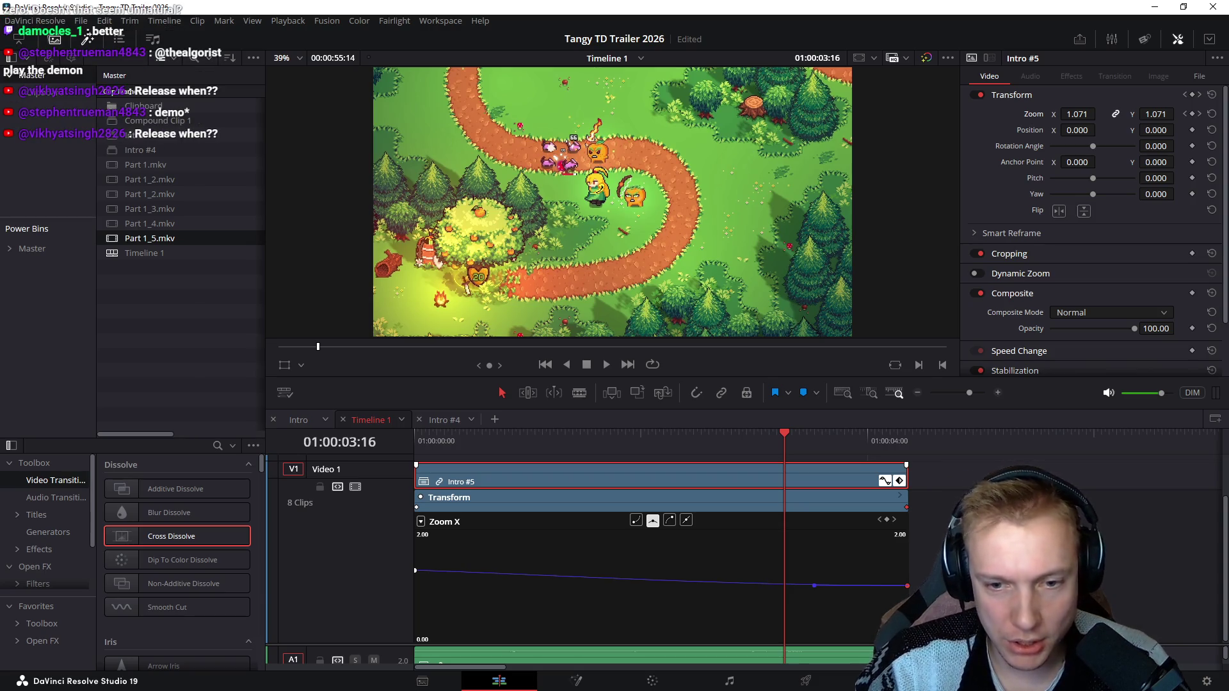
pyautogui.hotkey('shift', 'c')
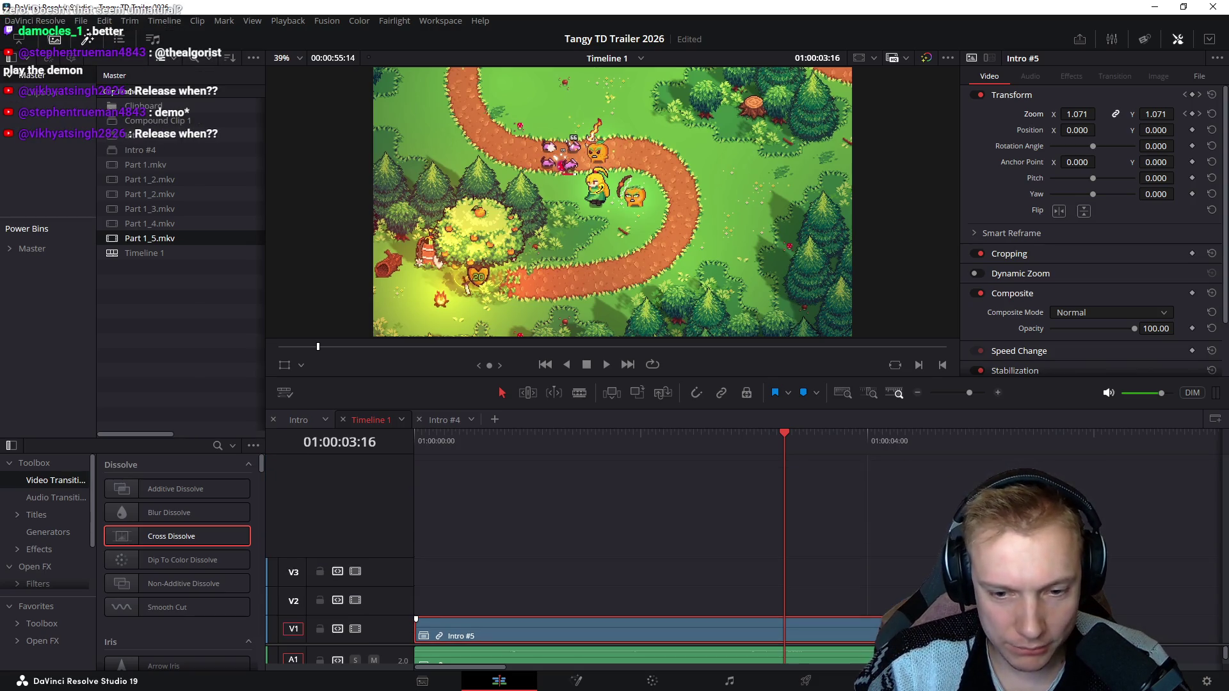
pyautogui.scroll(-3, 625, 577)
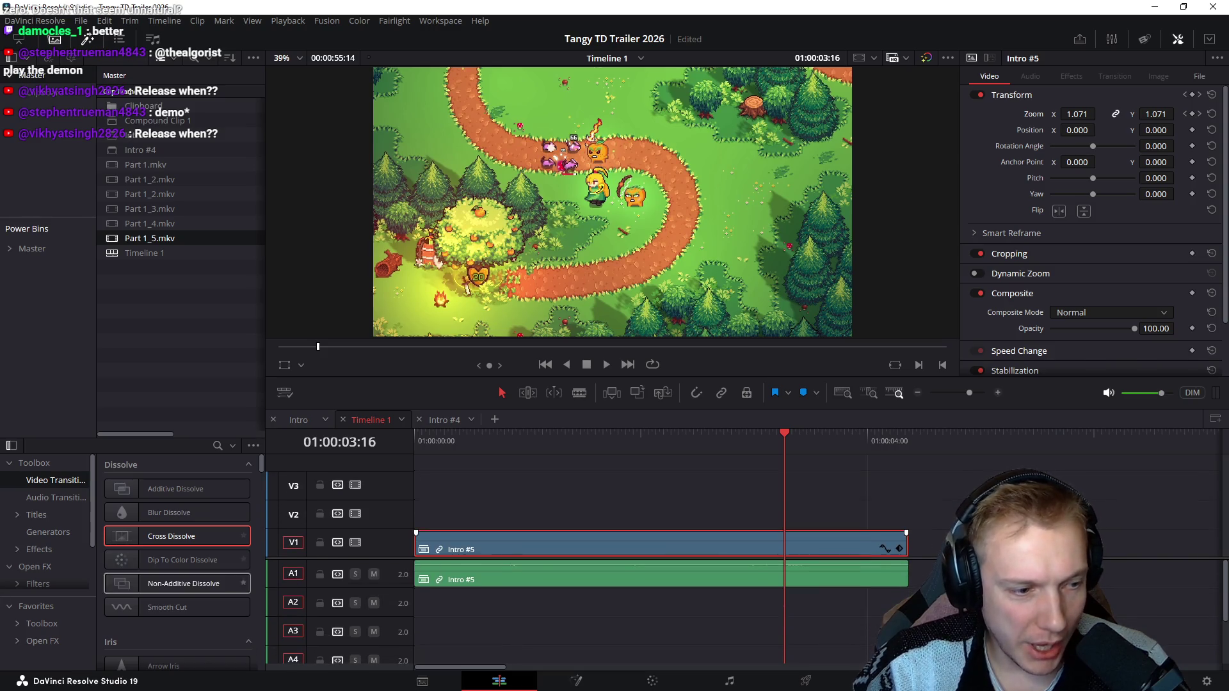
pyautogui.scroll(-10, 179, 538)
pyautogui.scroll(-2, 179, 540)
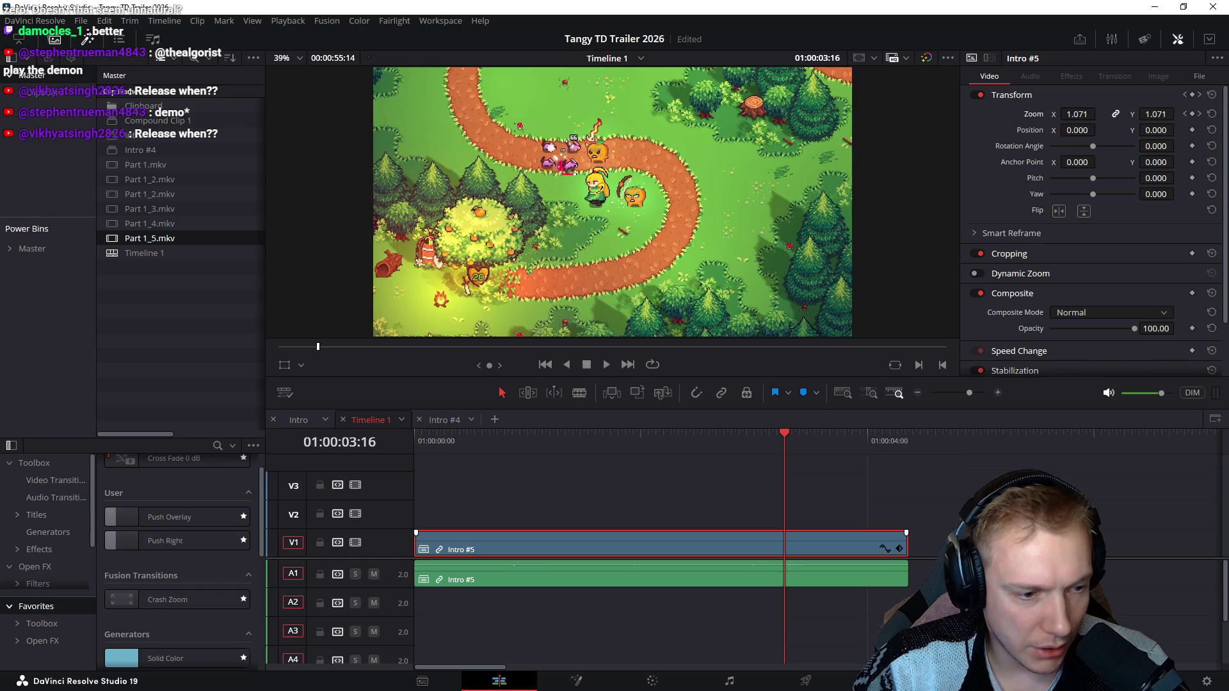
pyautogui.scroll(-1, 179, 542)
pyautogui.scroll(-3, 178, 547)
pyautogui.scroll(-2, 179, 556)
pyautogui.scroll(-2, 179, 557)
pyautogui.scroll(-1, 179, 557)
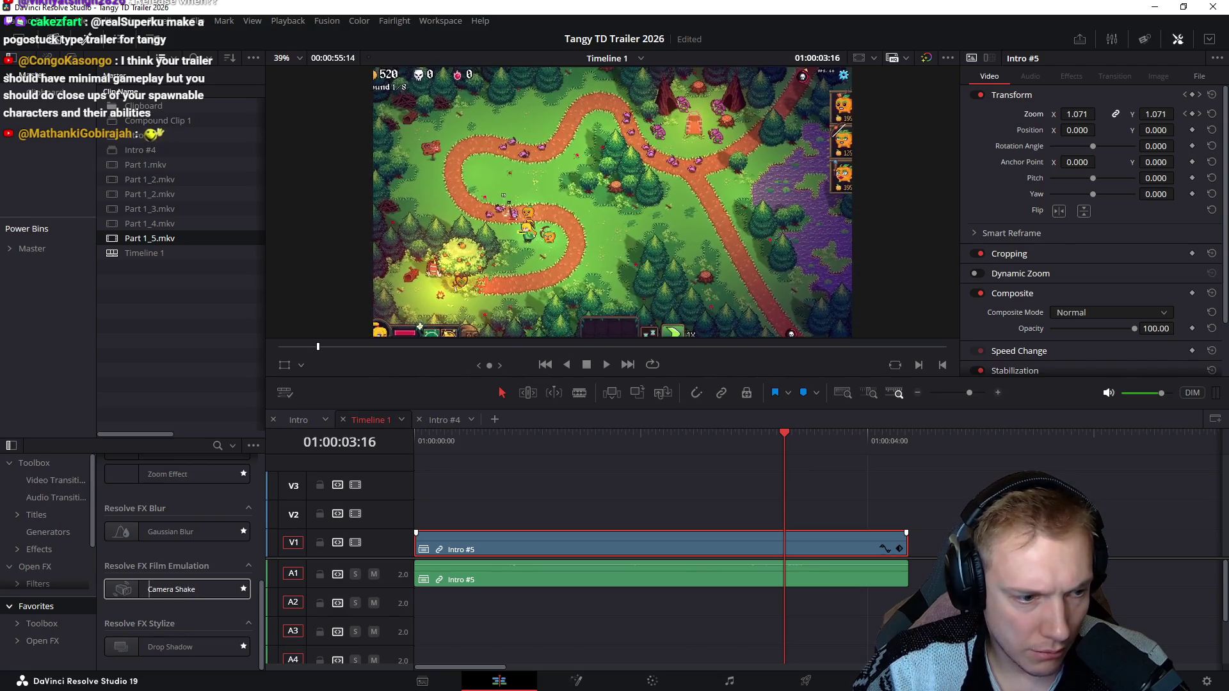
pyautogui.scroll(3, 177, 556)
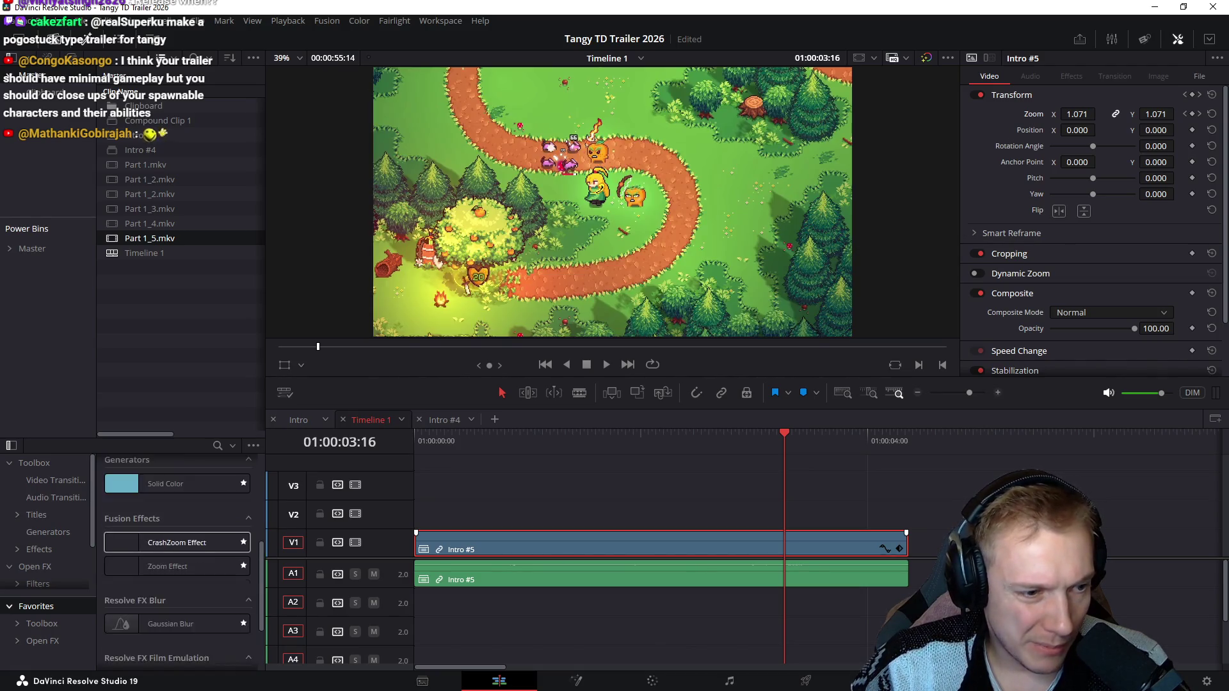
pyautogui.scroll(1, 178, 576)
pyautogui.scroll(1, 177, 576)
pyautogui.scroll(1, 178, 577)
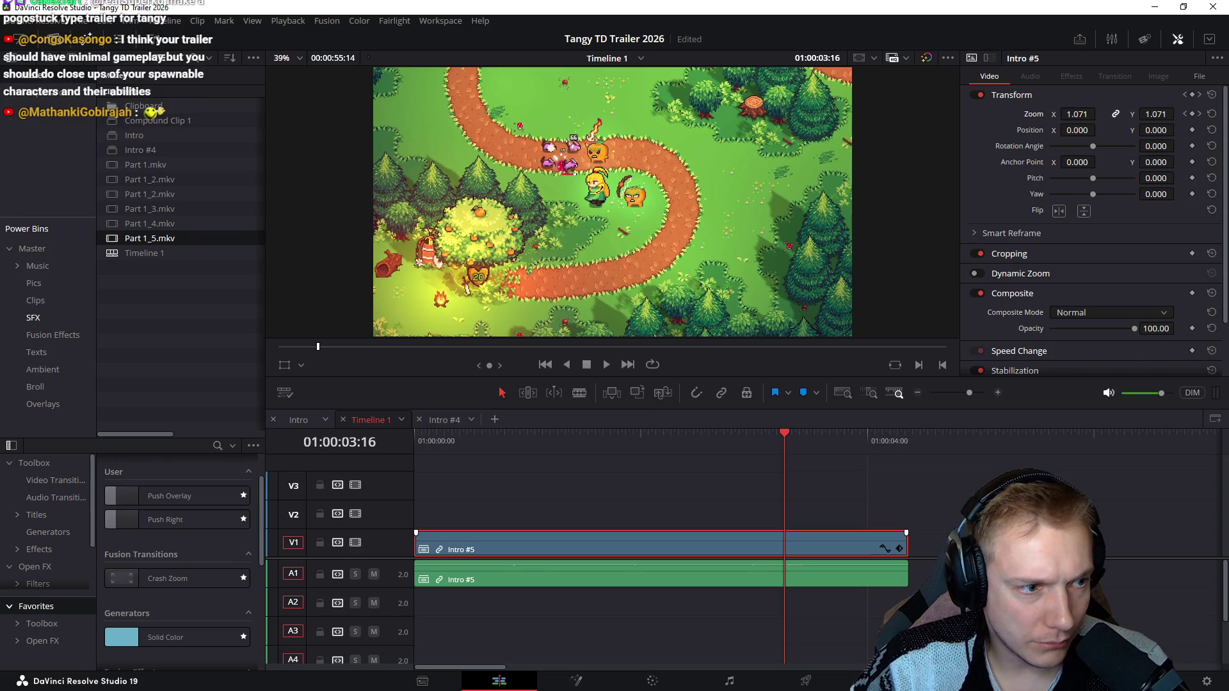
# Step: Expand the Master power bin to reveal its Music, SFX and Fusion Effects folders
pyautogui.click(32, 248)
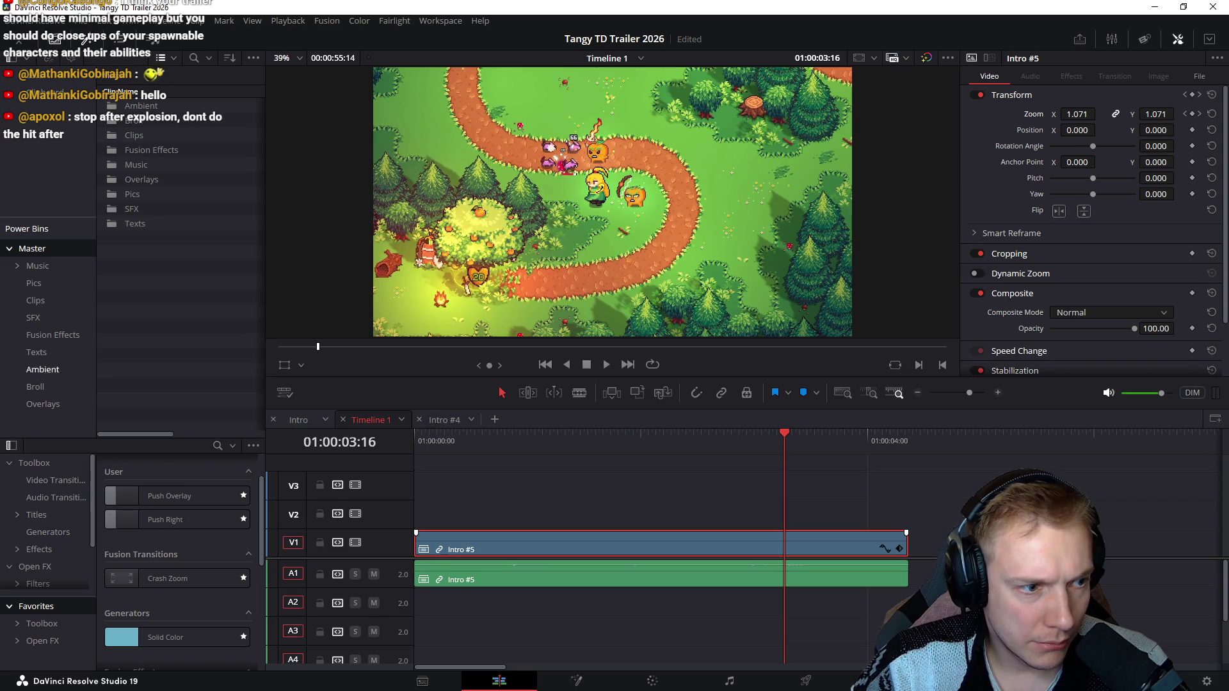
pyautogui.click(53, 334)
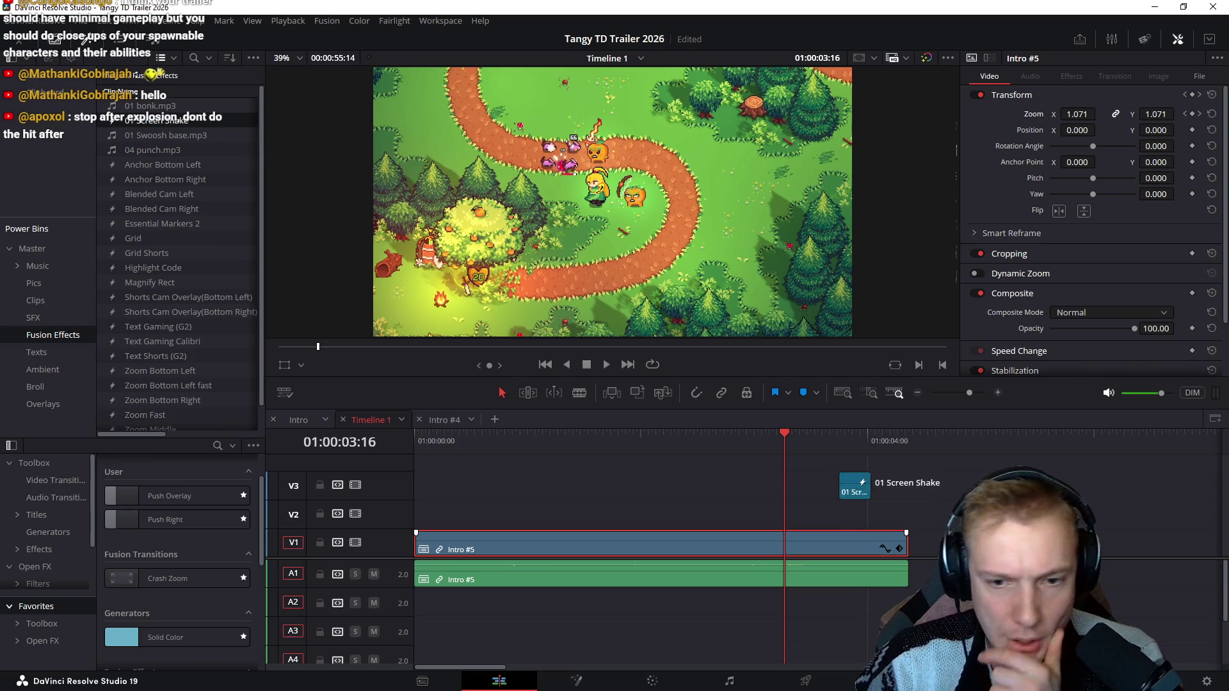
pyautogui.moveTo(159, 120); pyautogui.dragTo(810, 520)
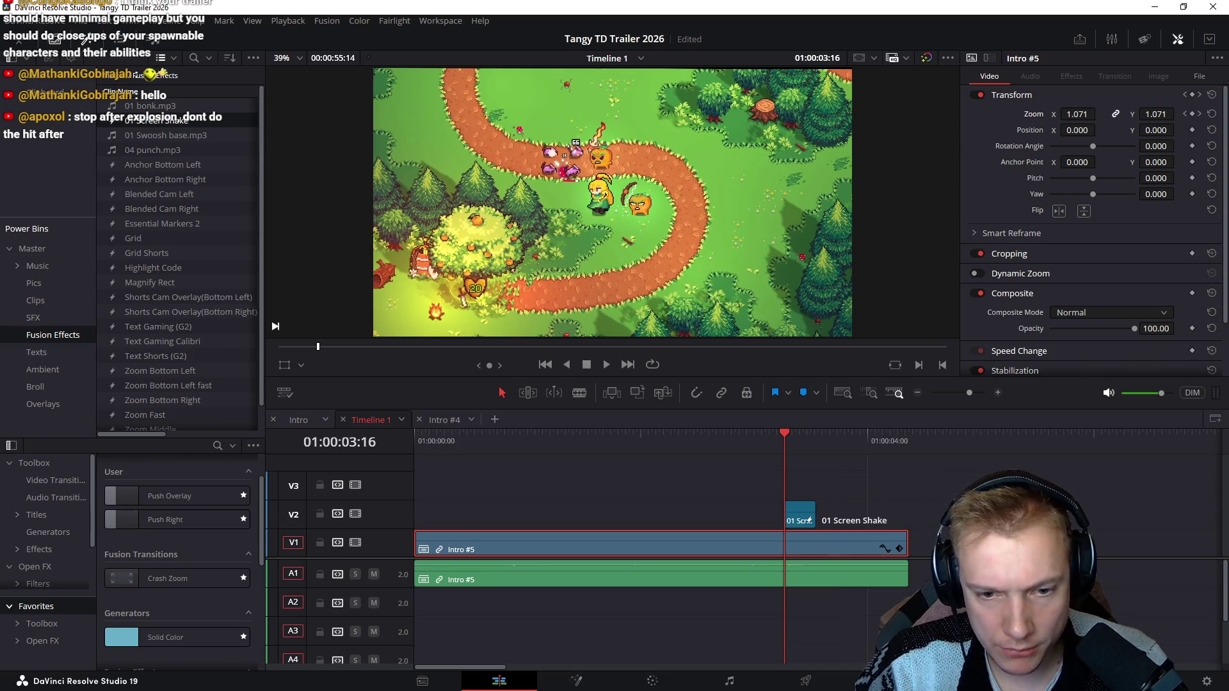
pyautogui.press('space')
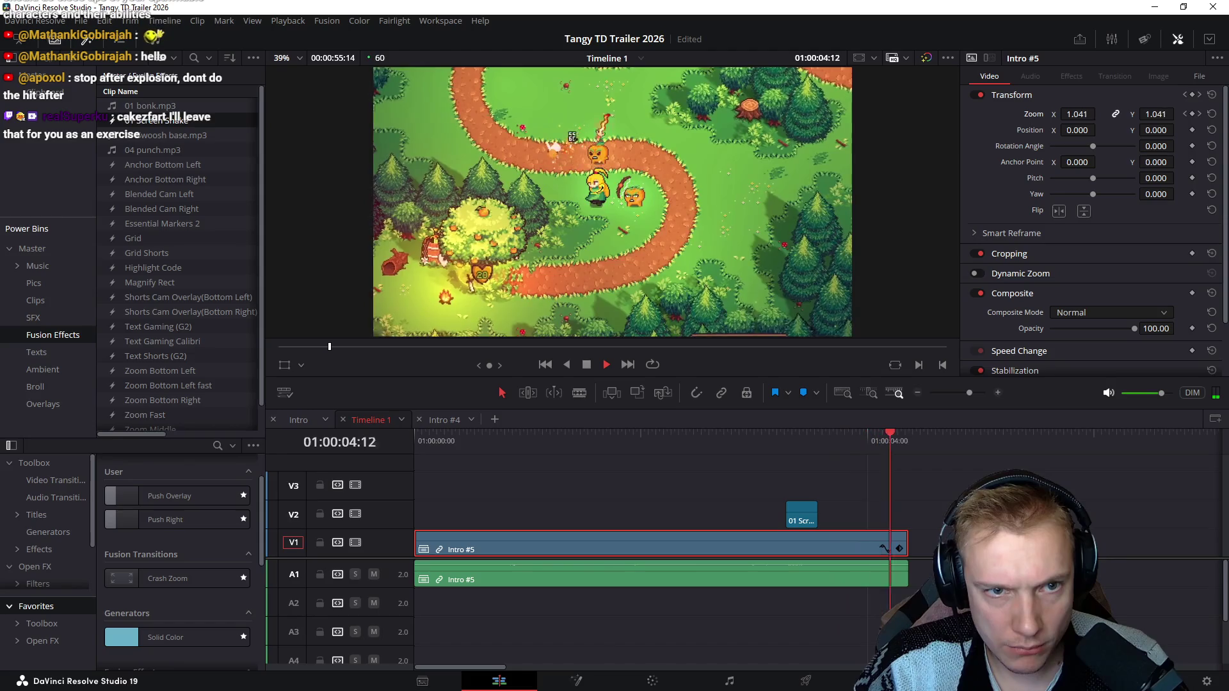
pyautogui.press('space')
pyautogui.press('space')
pyautogui.moveTo(817, 514); pyautogui.dragTo(852, 514)
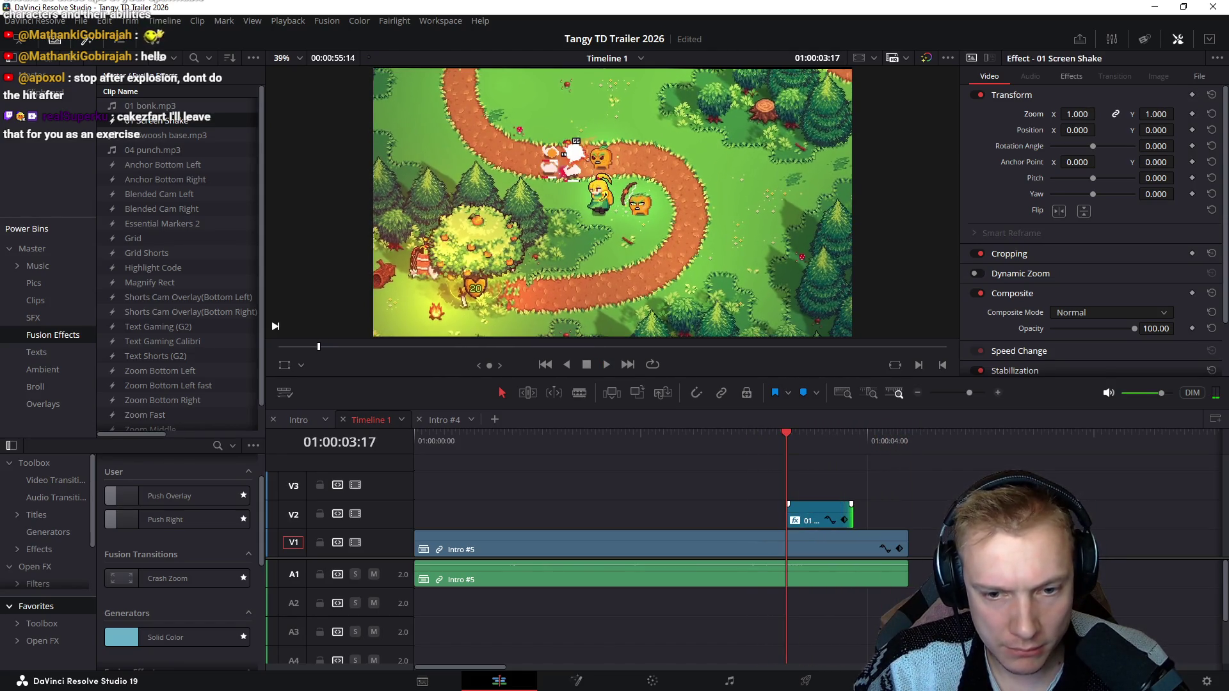
pyautogui.press('space')
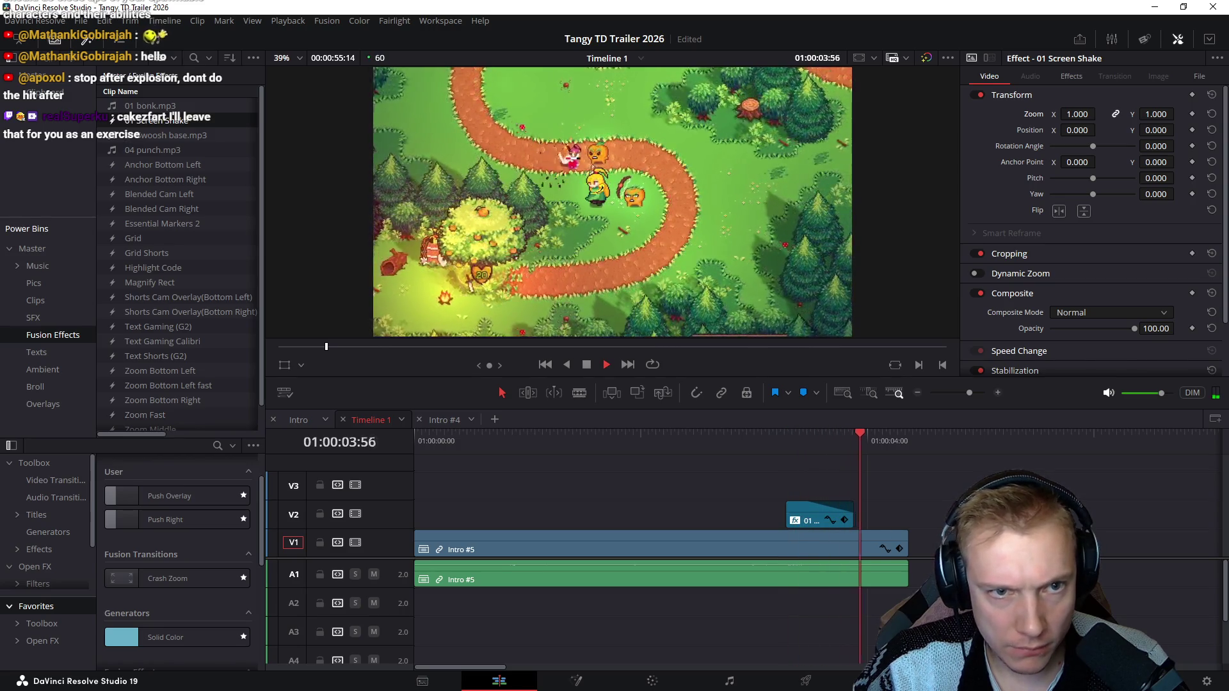
pyautogui.press('space')
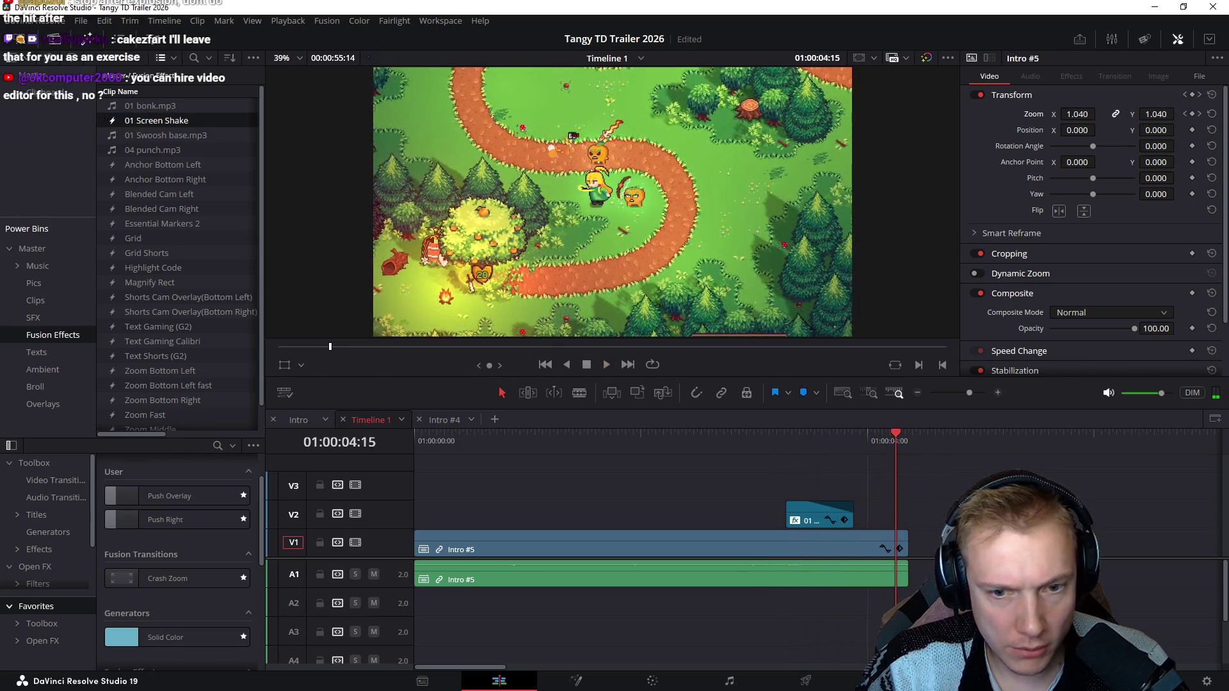
pyautogui.press('Delete')
pyautogui.press('space')
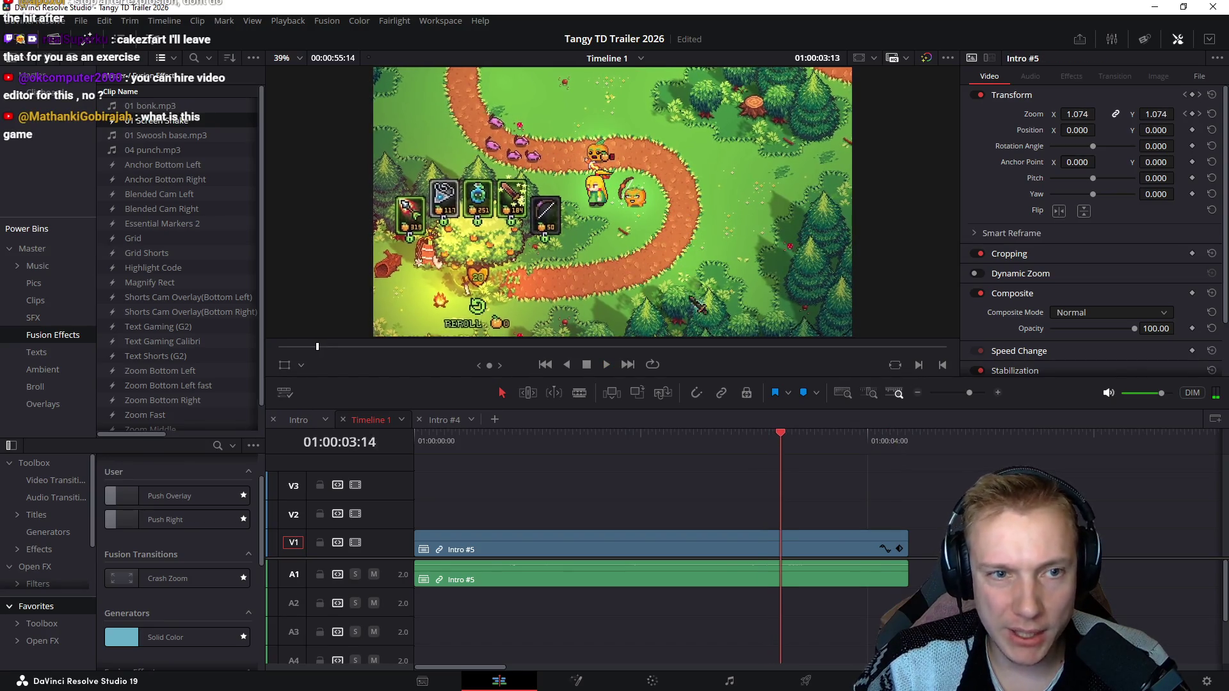
pyautogui.press('Left')
pyautogui.press('Left')
pyautogui.press('Left')
pyautogui.press('Left')
pyautogui.press('Right')
pyautogui.press('Right')
pyautogui.press('Right')
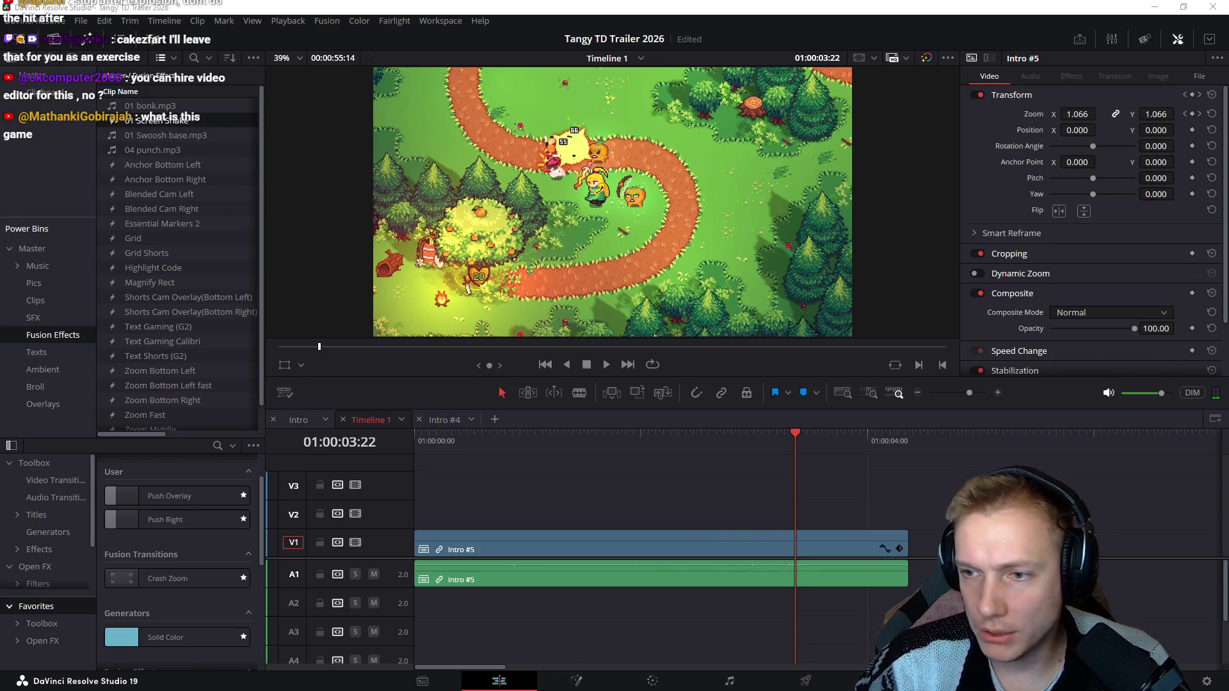
pyautogui.press('Left')
pyautogui.press('Left')
pyautogui.press('Left')
pyautogui.press('Right')
pyautogui.press('Right')
pyautogui.press('Right')
pyautogui.press('Right')
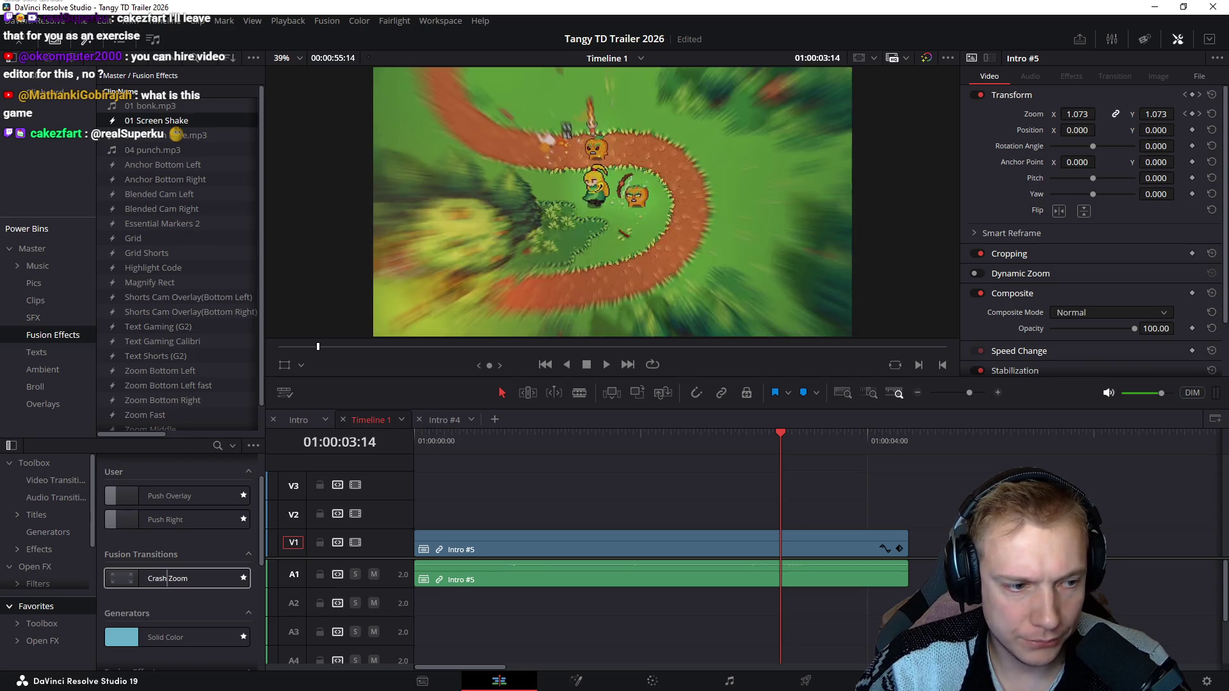
pyautogui.scroll(-1, 177, 576)
pyautogui.scroll(-1, 177, 576)
pyautogui.scroll(-1, 177, 576)
pyautogui.press('space')
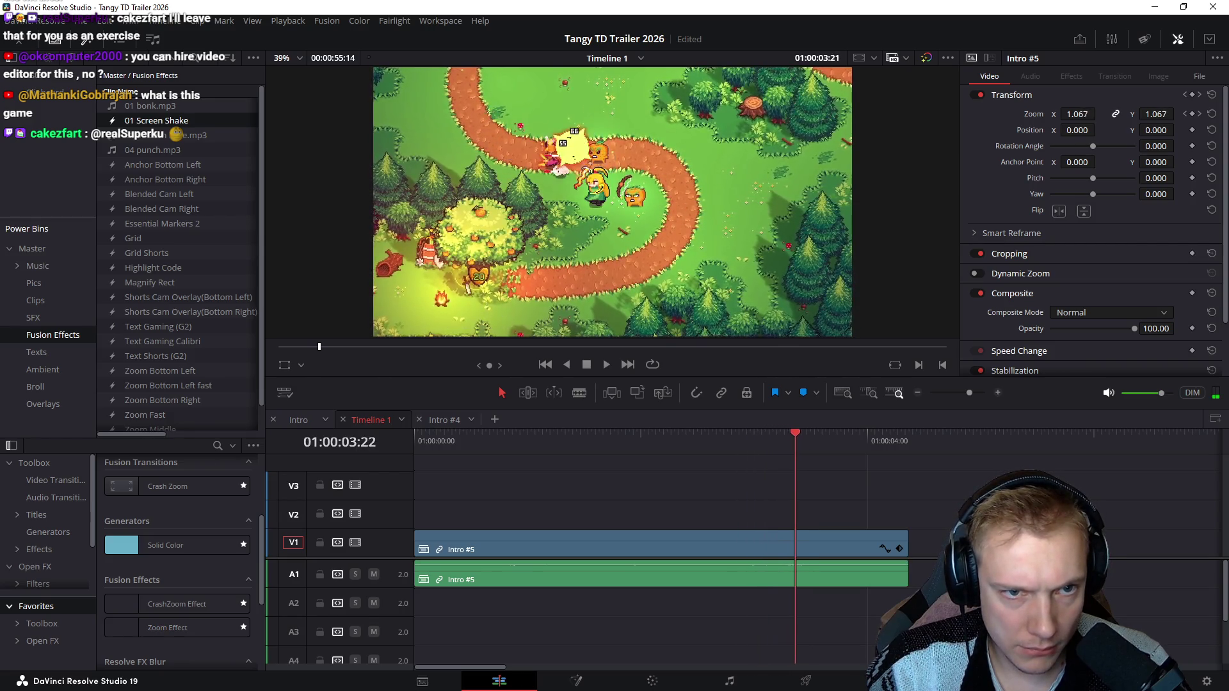
pyautogui.press('Left')
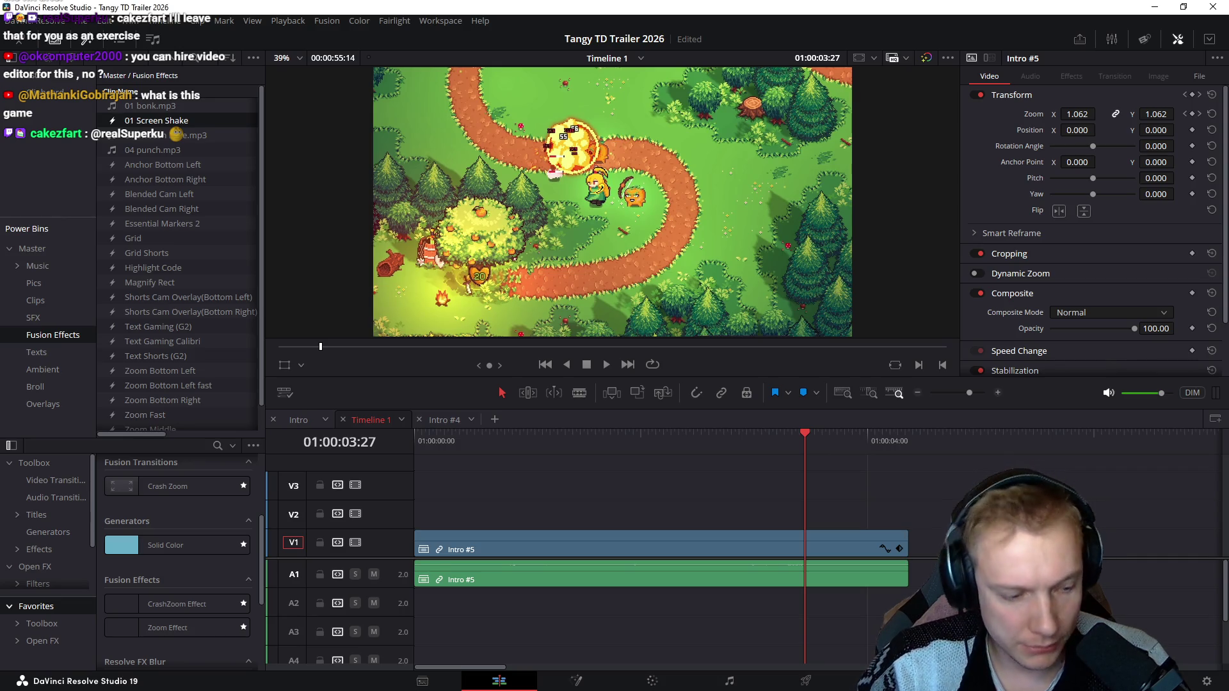
pyautogui.click(667, 440)
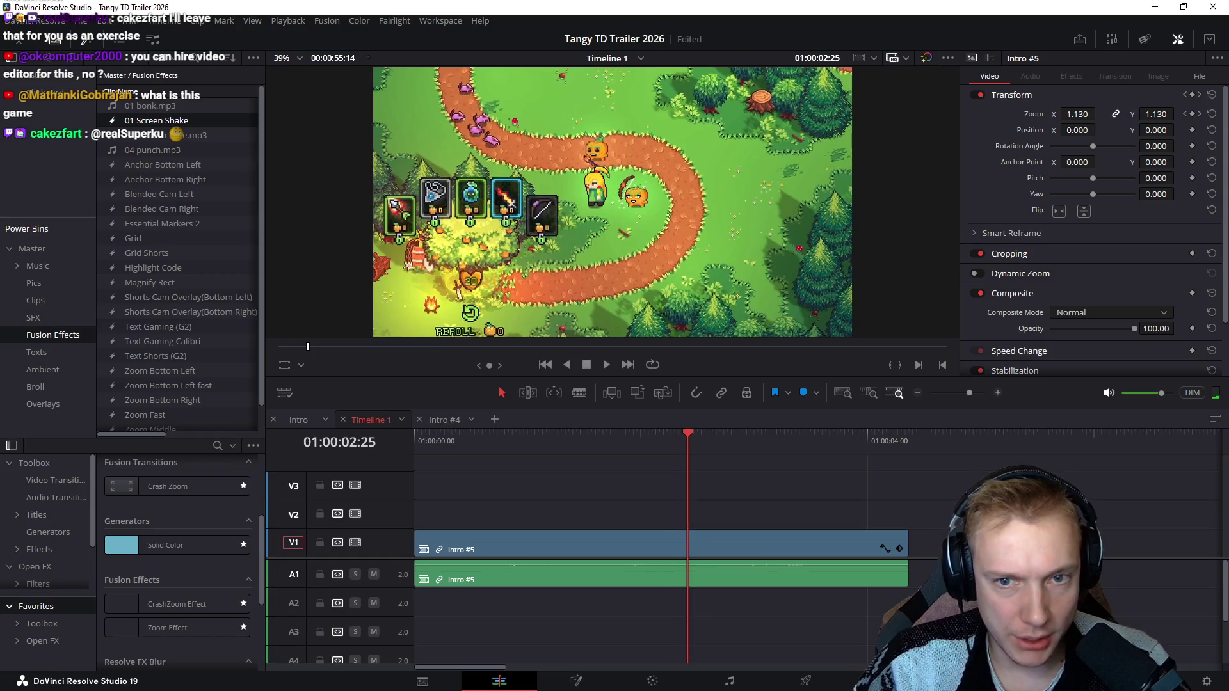
pyautogui.click(648, 440)
pyautogui.press('space')
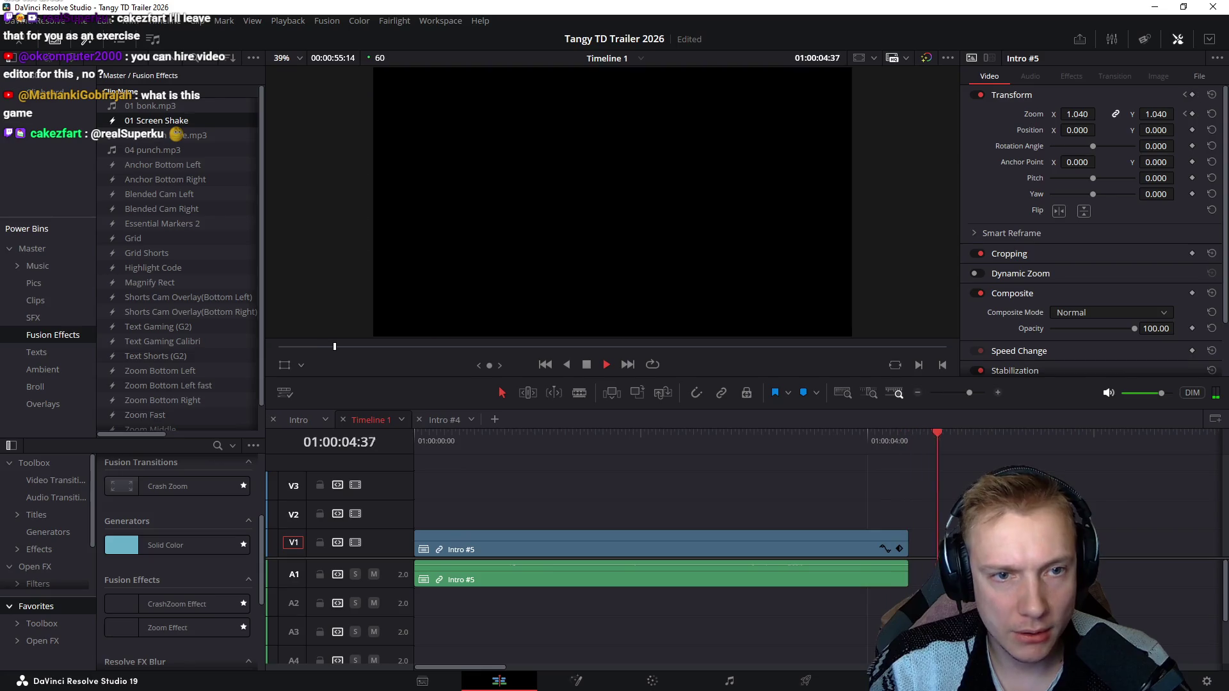
pyautogui.moveTo(638, 440); pyautogui.dragTo(418, 441)
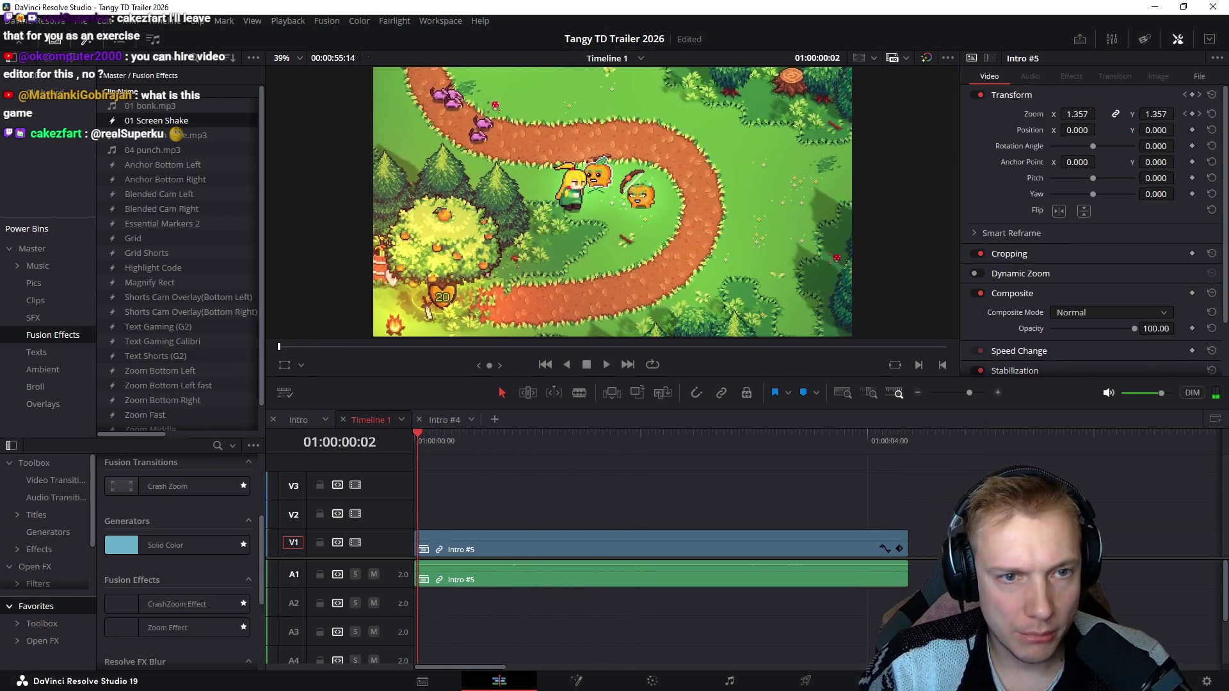
pyautogui.press('space')
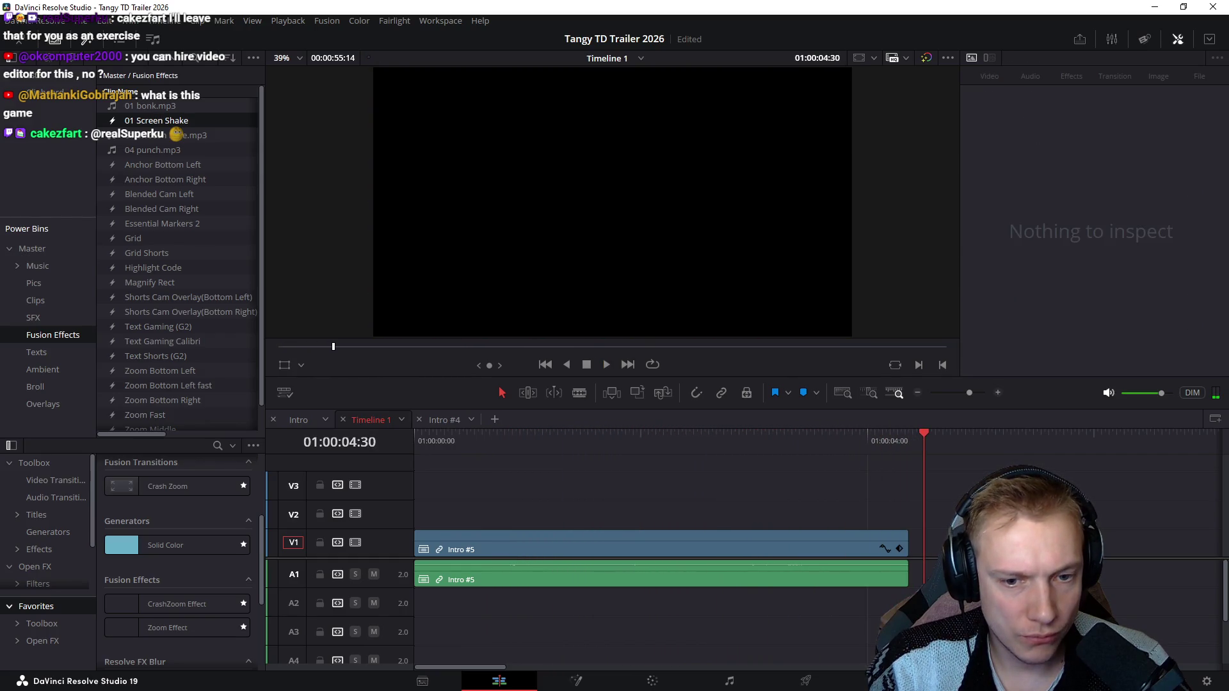
pyautogui.moveTo(754, 440); pyautogui.dragTo(793, 441)
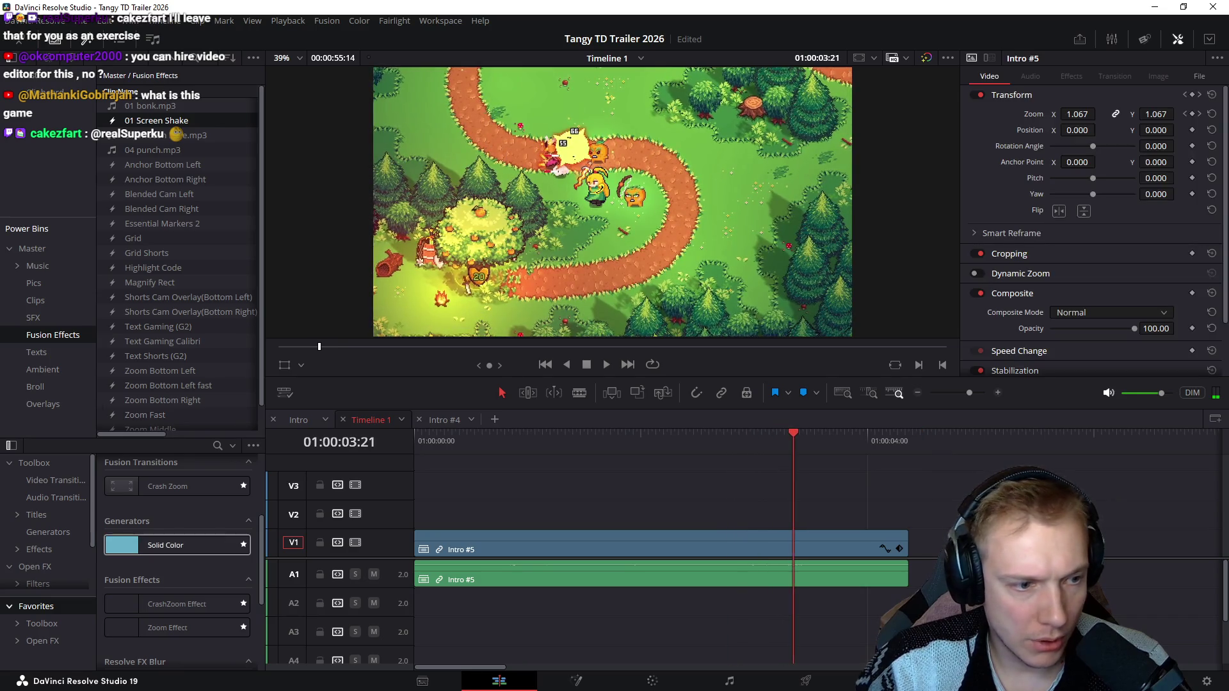
pyautogui.scroll(3, 177, 548)
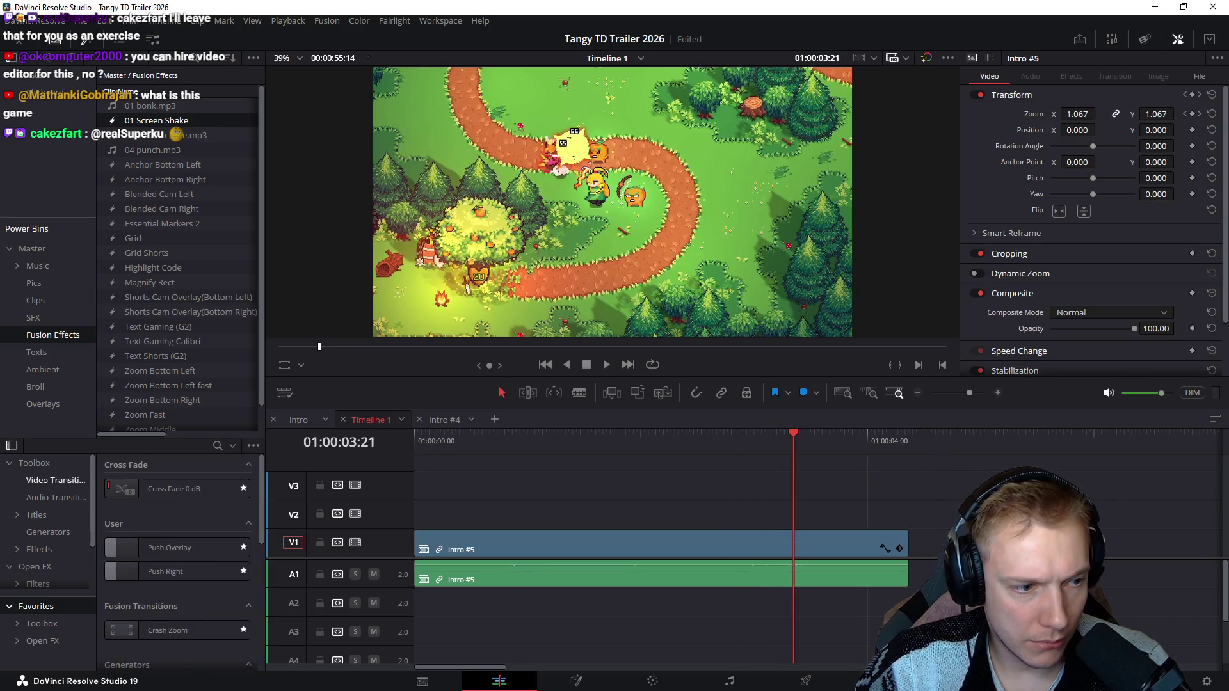
# Step: Browse the Toolbox effect lists and drop an Adjustment Clip onto V2 above Intro #5
pyautogui.click(55, 481)
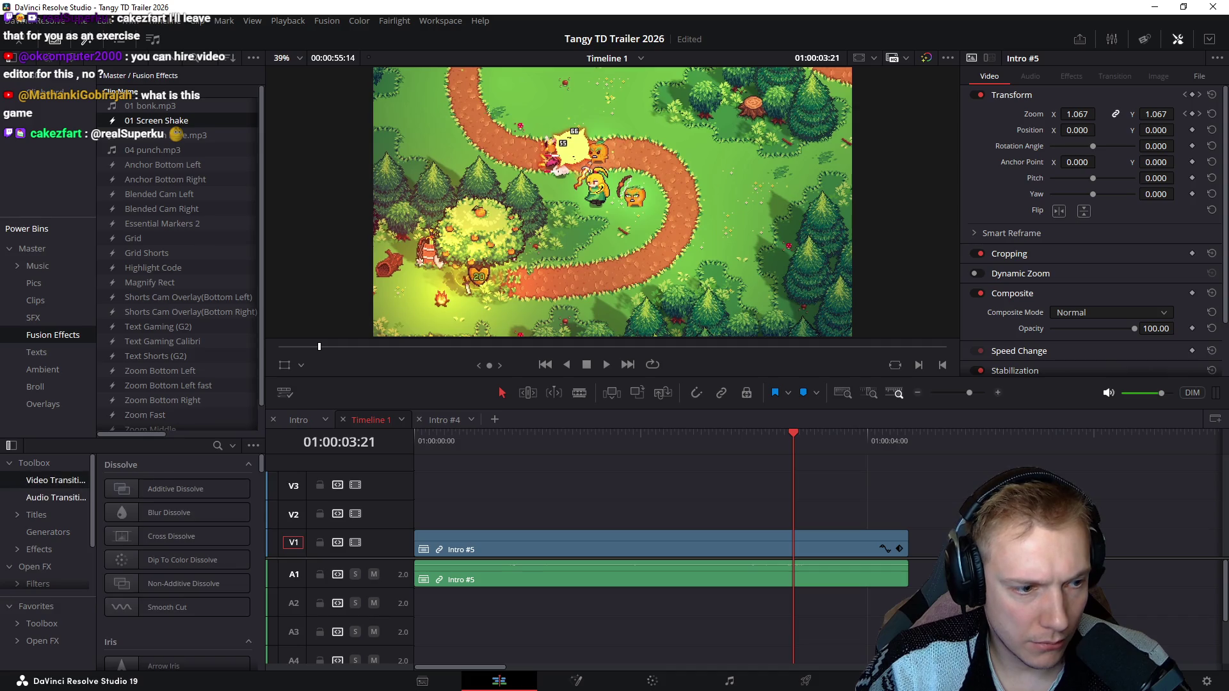
pyautogui.click(54, 498)
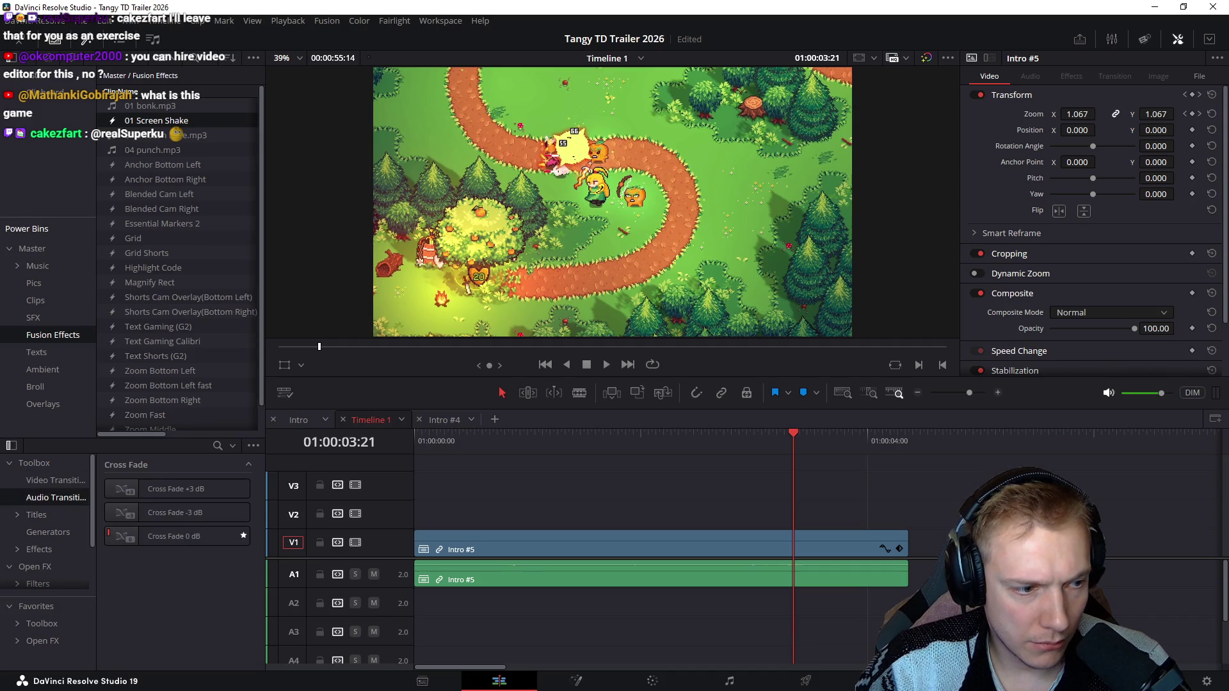
pyautogui.click(48, 533)
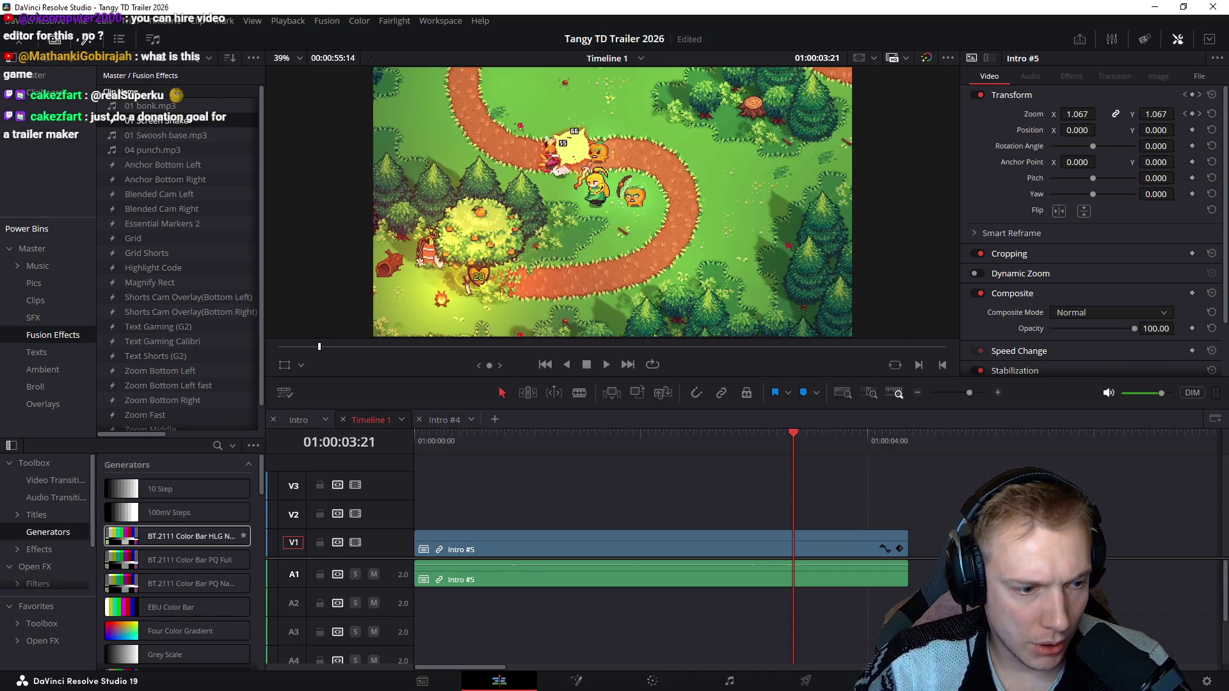
pyautogui.scroll(-3, 183, 538)
pyautogui.click(38, 550)
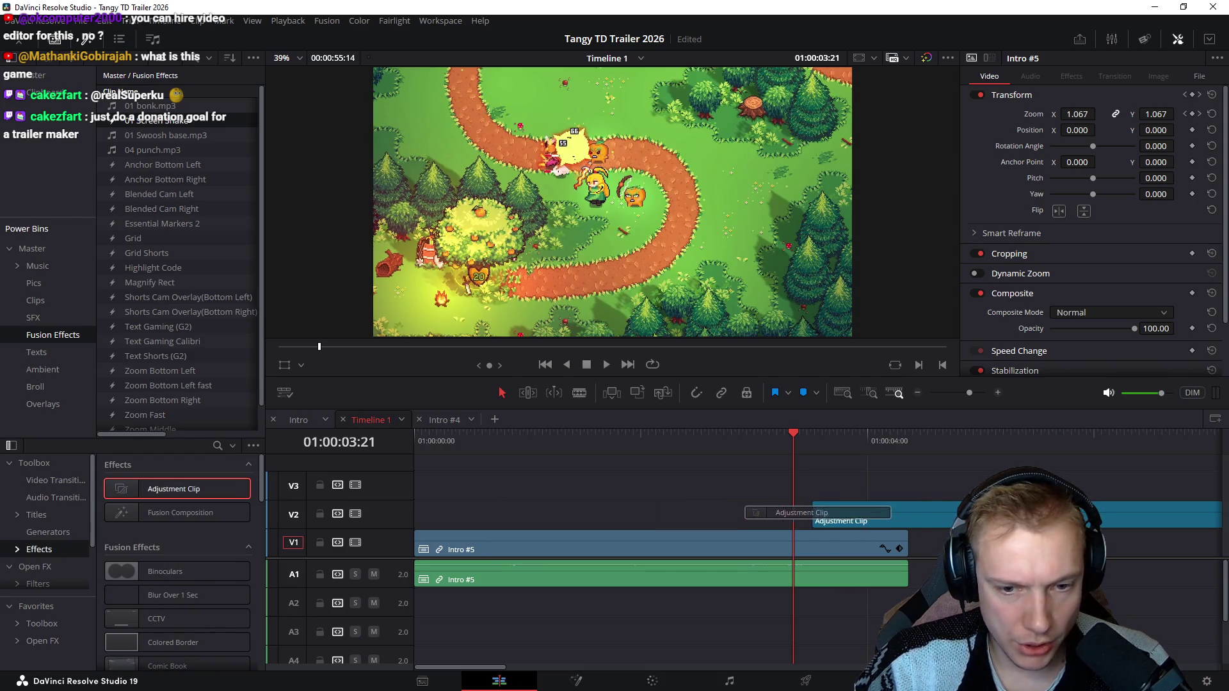
pyautogui.moveTo(174, 488); pyautogui.dragTo(796, 521)
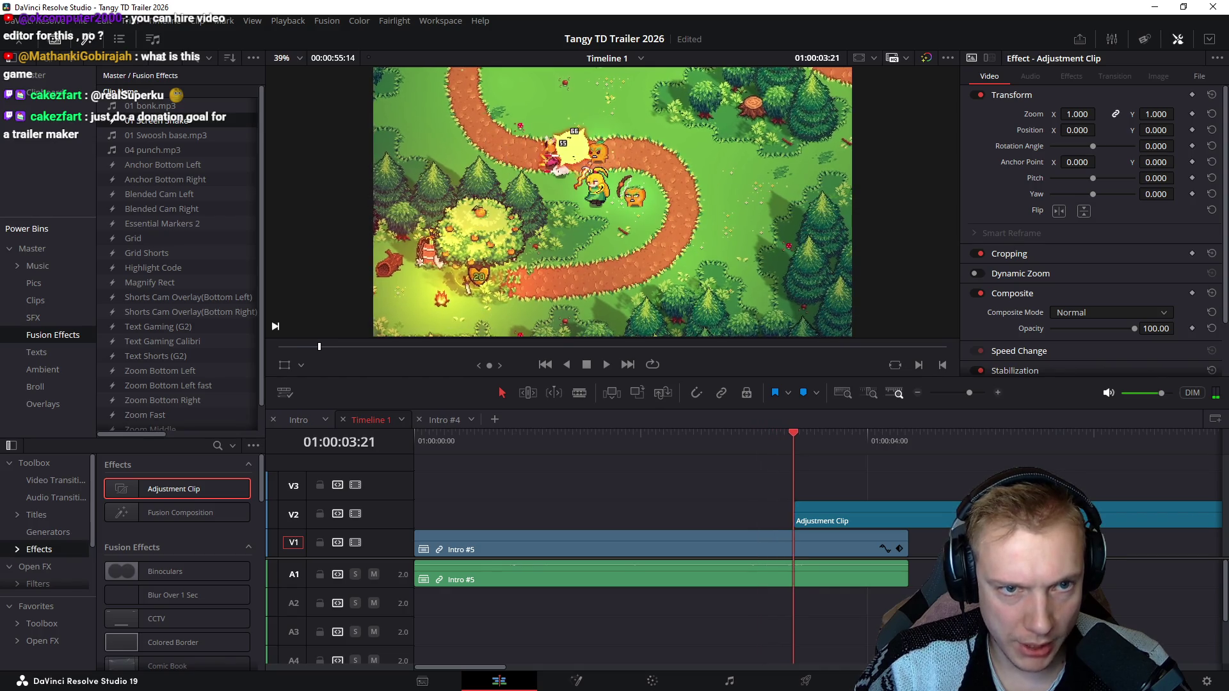
# Step: Trim the adjustment clip's start back to 01:00:03:17 and play past it to check
pyautogui.moveTo(768, 434); pyautogui.dragTo(786, 434)
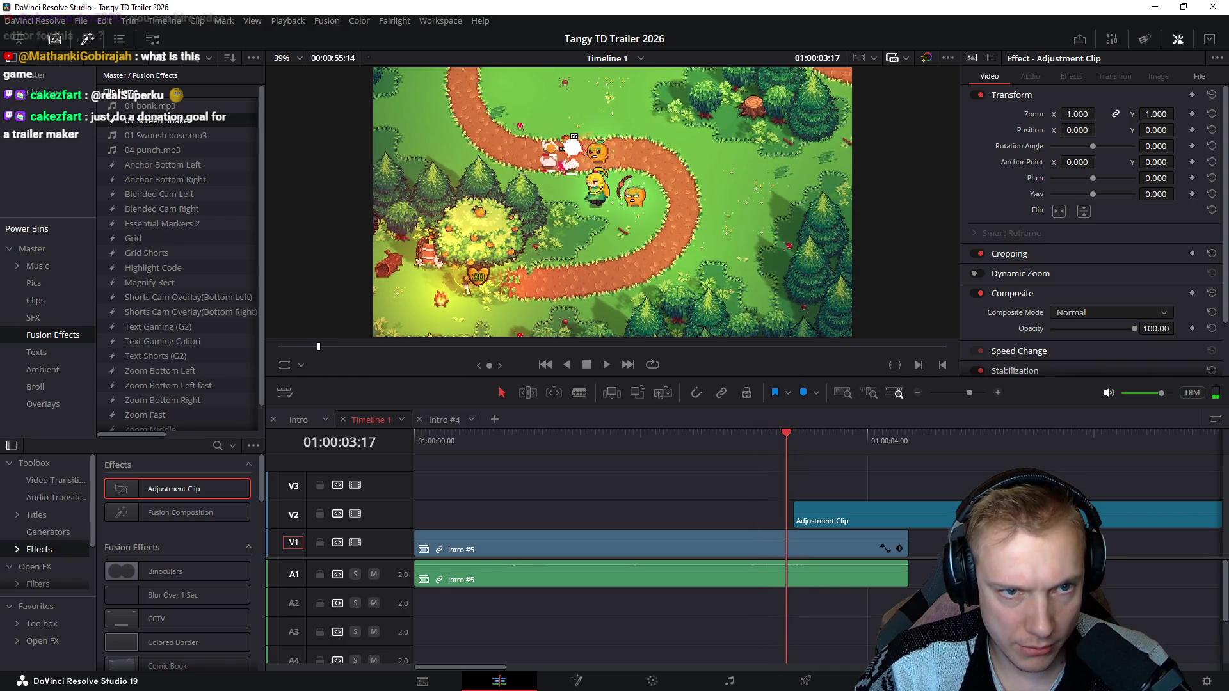
pyautogui.moveTo(794, 509); pyautogui.dragTo(787, 504)
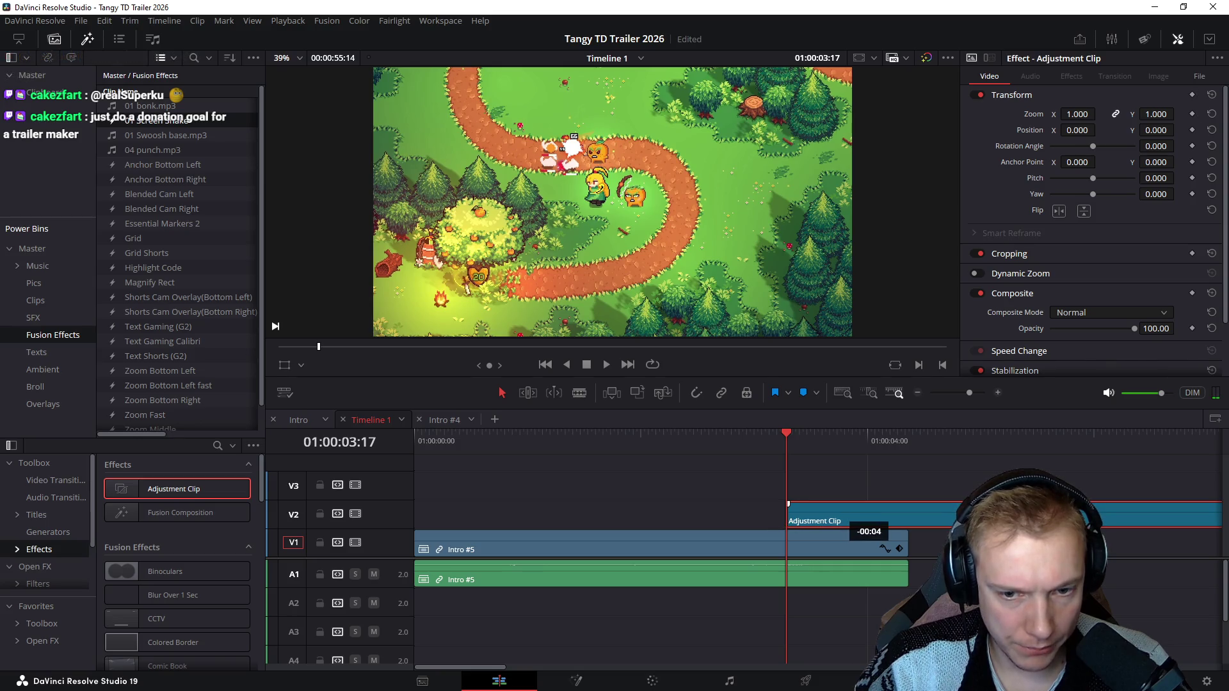
pyautogui.press('space')
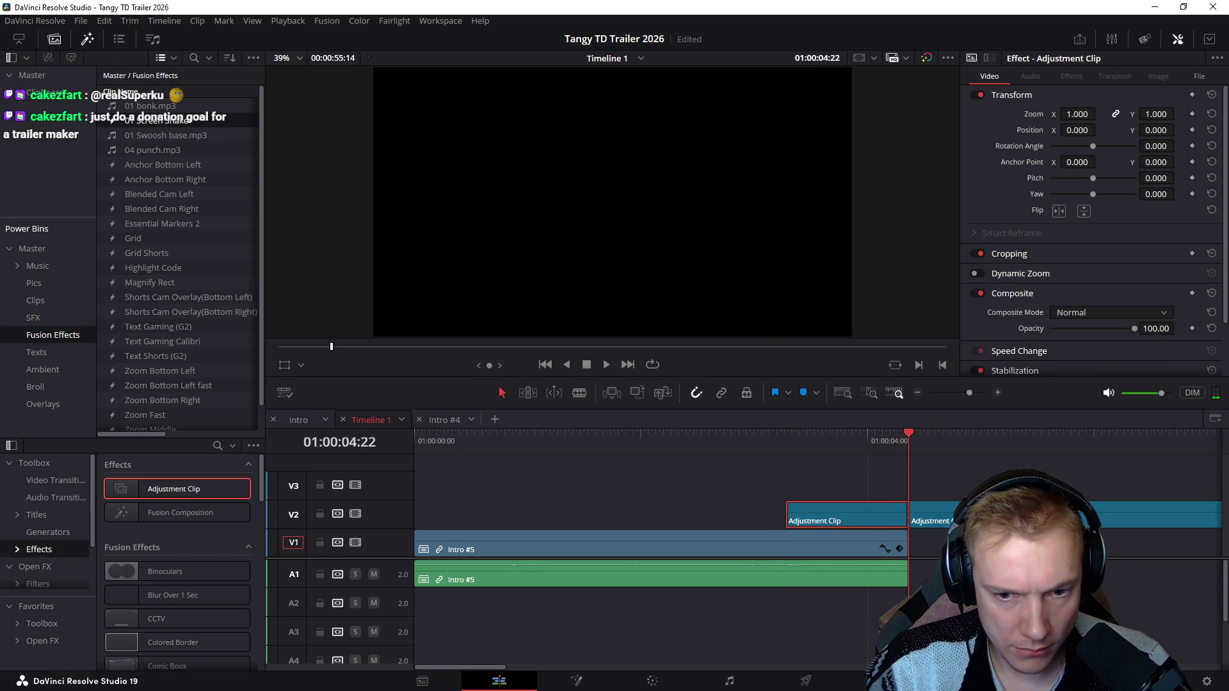
pyautogui.press('Up')
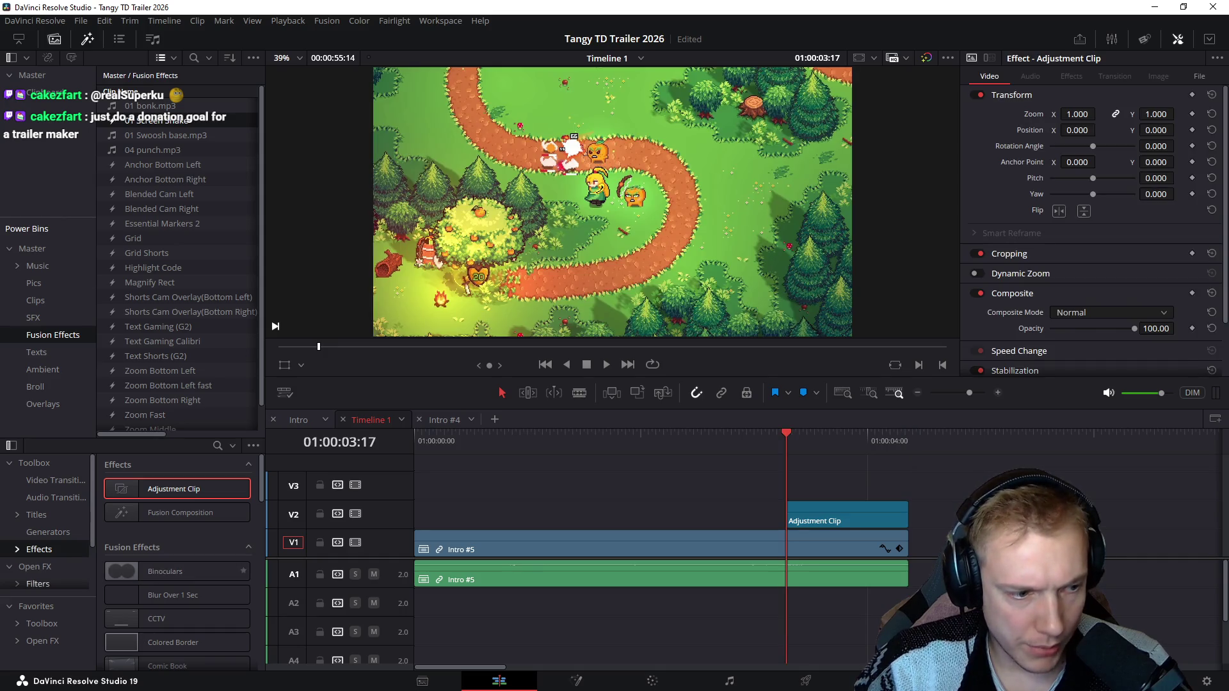
pyautogui.scroll(-3, 178, 588)
pyautogui.scroll(-5, 178, 587)
pyautogui.scroll(-5, 178, 587)
pyautogui.scroll(-5, 178, 588)
pyautogui.scroll(-5, 173, 596)
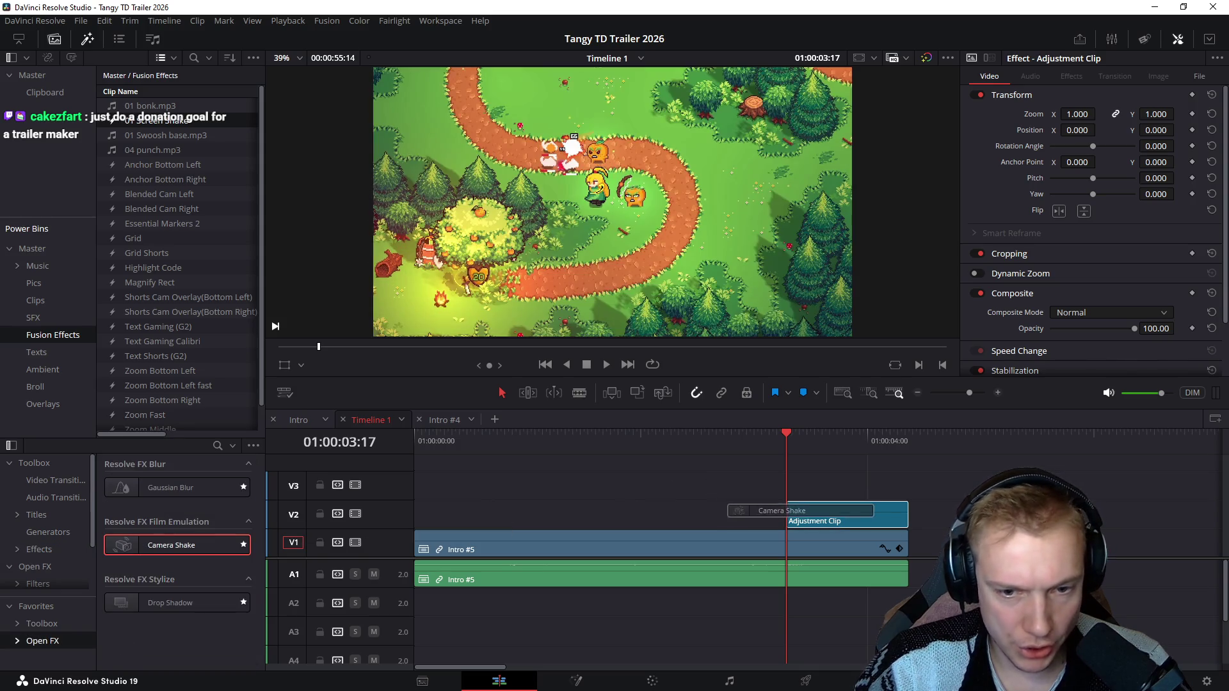
# Step: Apply Camera Shake to the adjustment clip and preview the shaking section repeatedly
pyautogui.moveTo(171, 544); pyautogui.dragTo(845, 519)
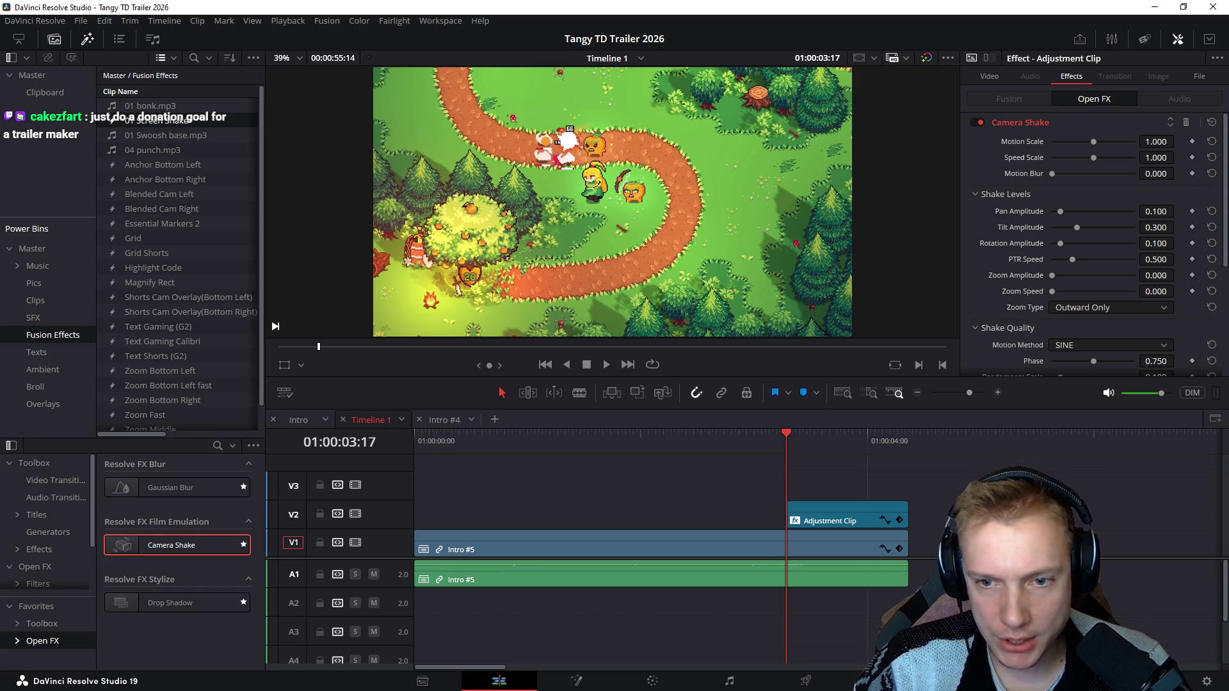
pyautogui.scroll(-2, 1095, 240)
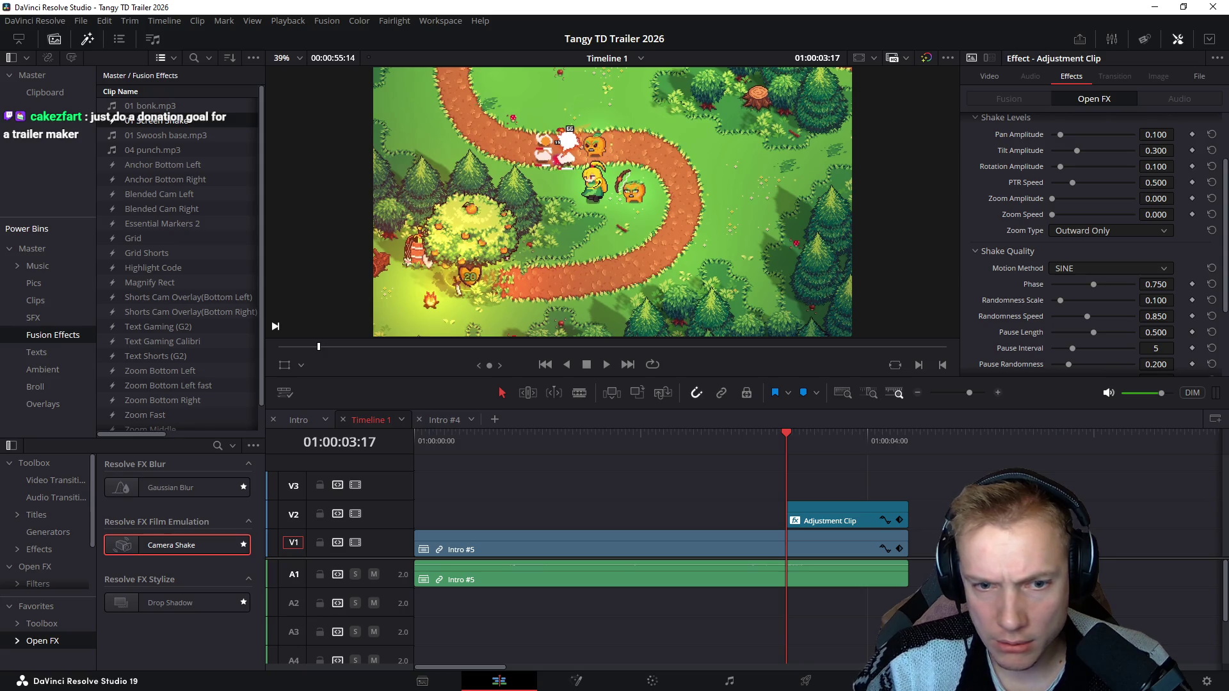
pyautogui.press('j')
pyautogui.press('l')
pyautogui.press('j')
pyautogui.press('l')
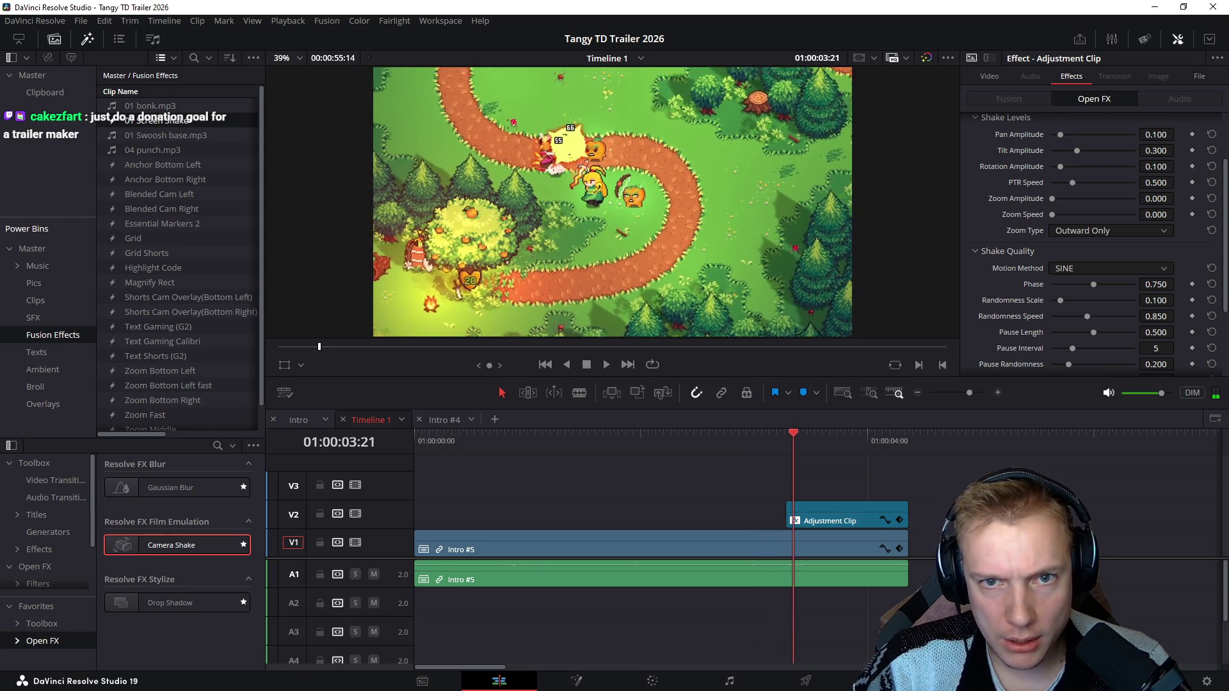
pyautogui.press('j')
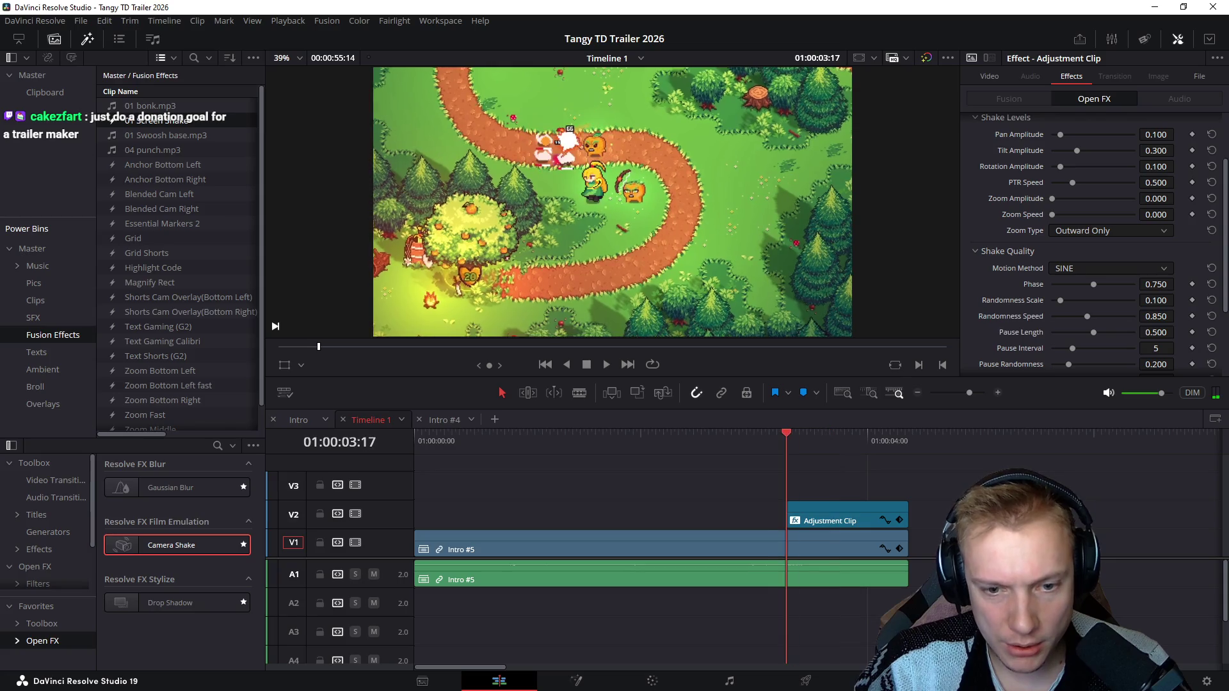
pyautogui.press('l')
pyautogui.press('j')
pyautogui.press('l')
pyautogui.hotkey('shift', 'v')
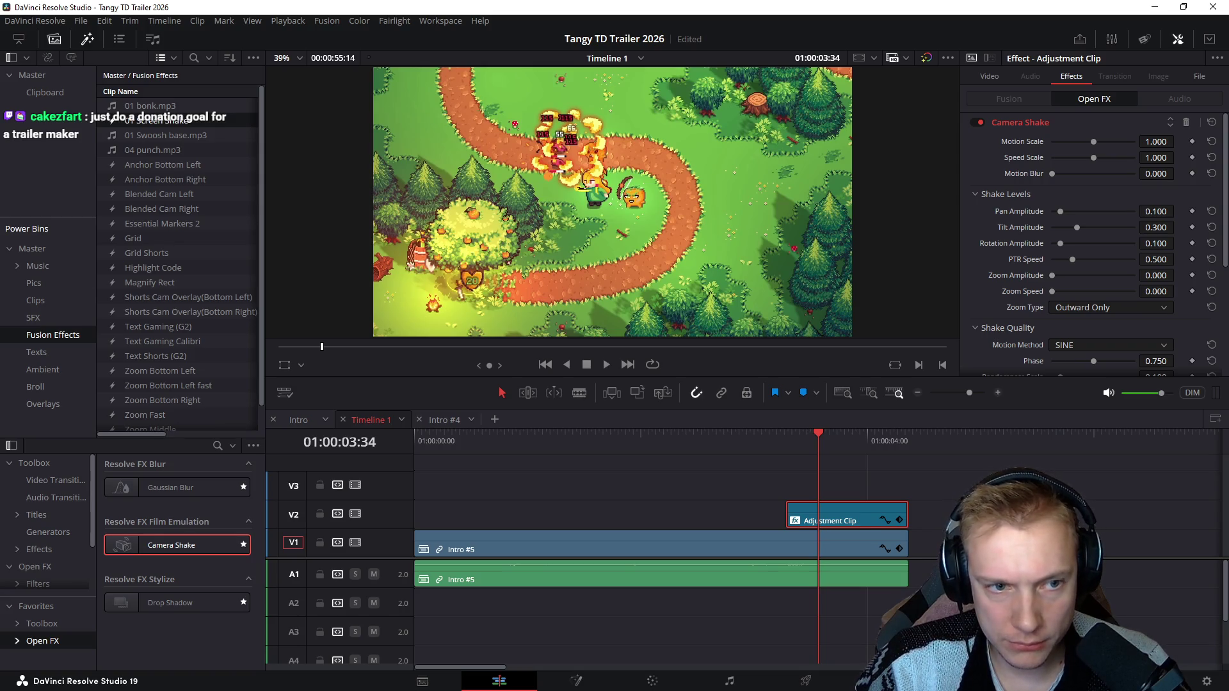
pyautogui.hotkey('alt', 'l')
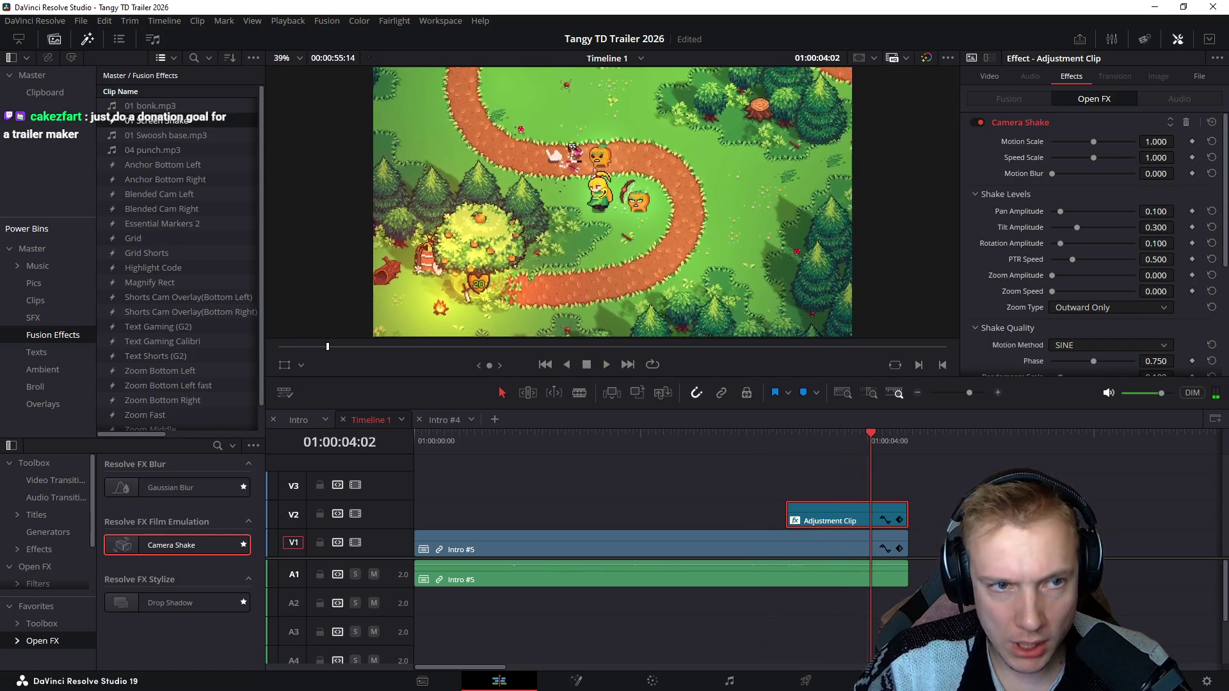
pyautogui.hotkey('alt', 'l')
pyautogui.press('space')
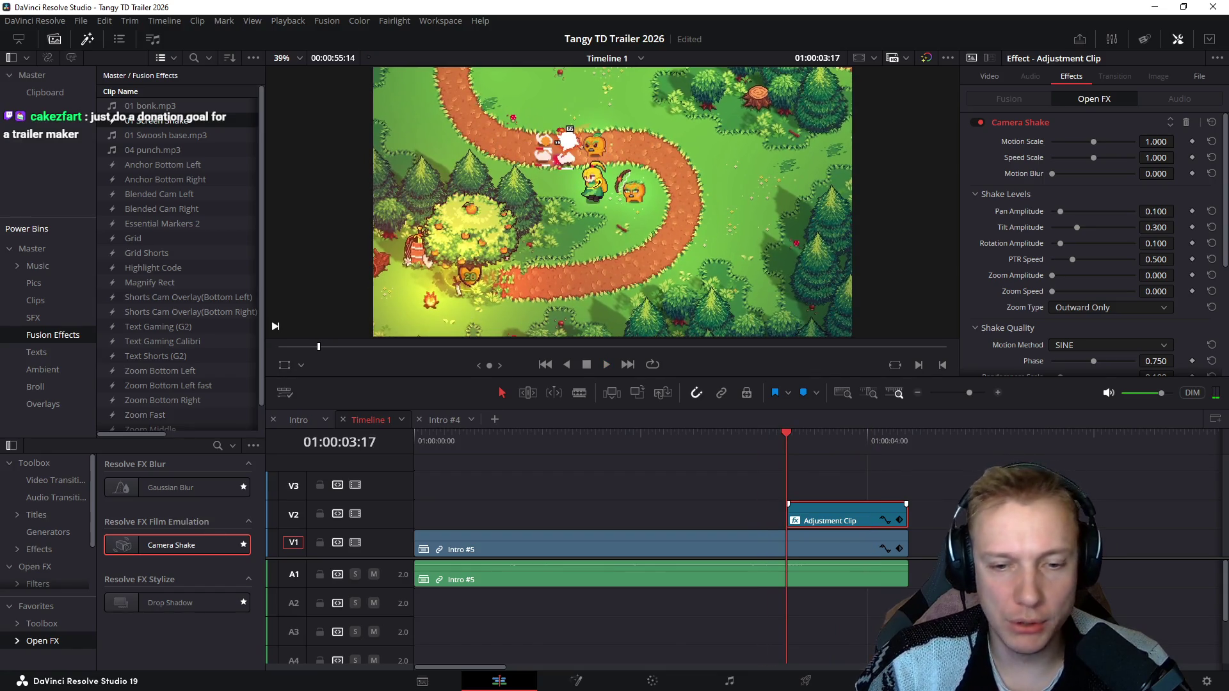
# Step: Delete the Camera Shake adjustment clip and save the project
pyautogui.press('Delete')
pyautogui.press('Home')
pyautogui.press('space')
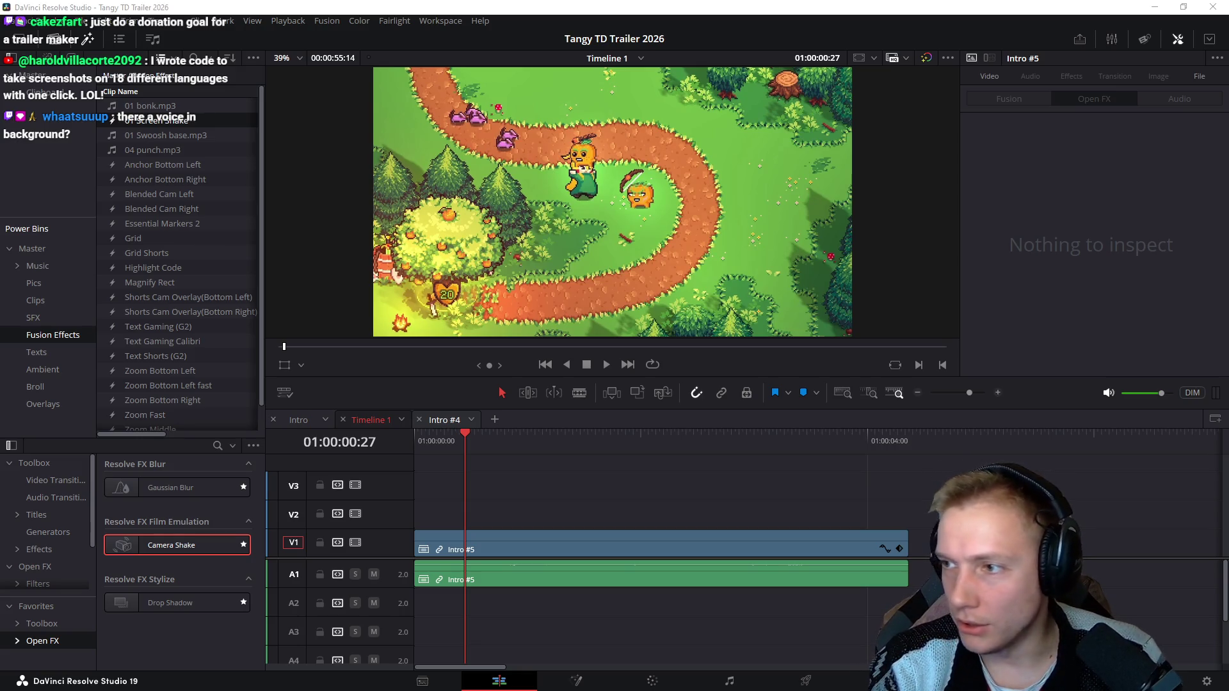
# Step: Switch to Visual Studio Code and find the ABILITY_EXPLOSION_ON_HIT case
pyautogui.hotkey('alt', 'Tab')
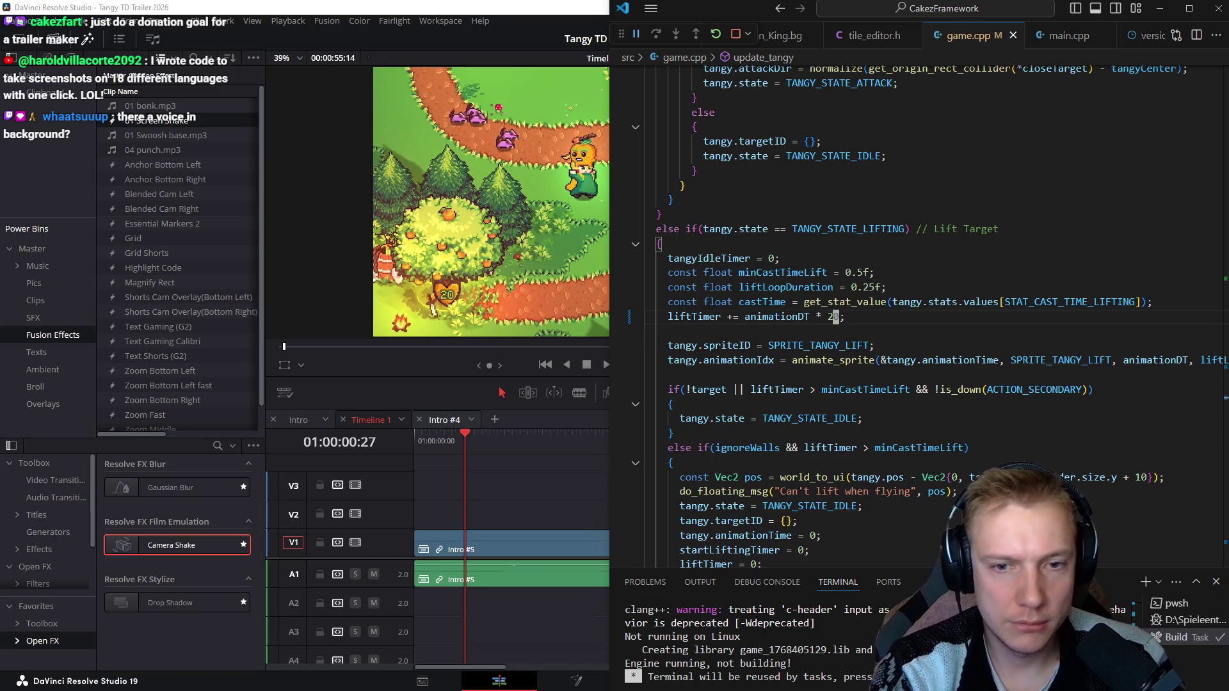
pyautogui.press('F3')
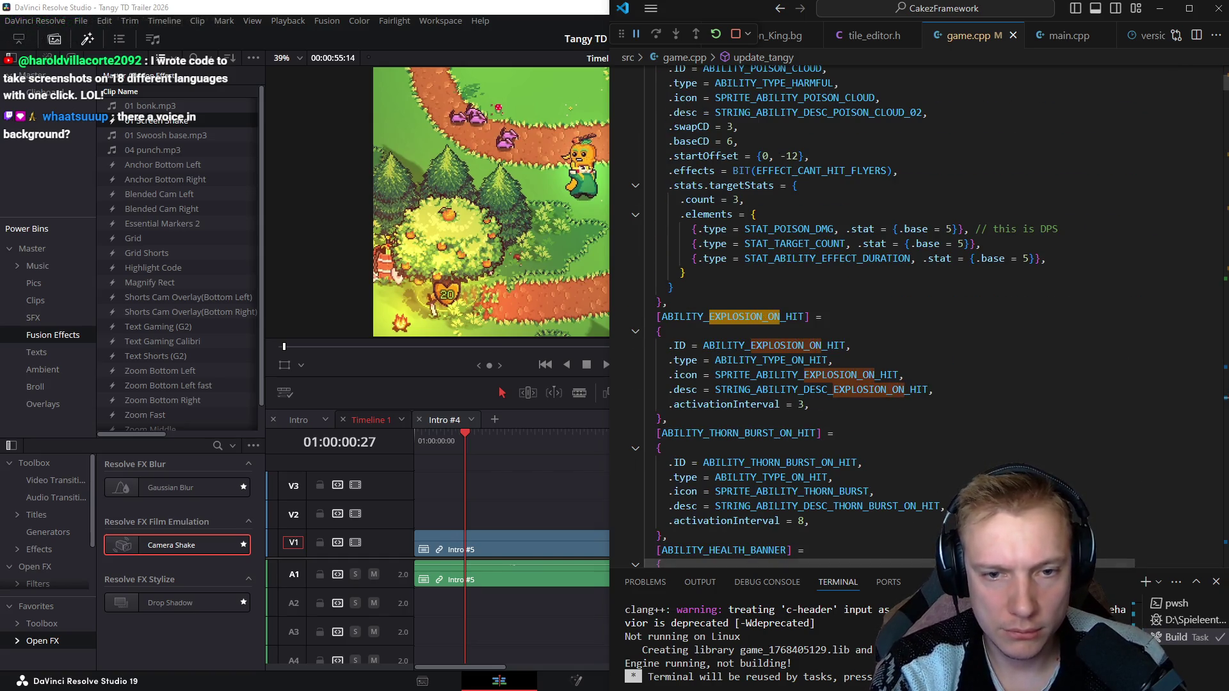
pyautogui.write('_HIT')
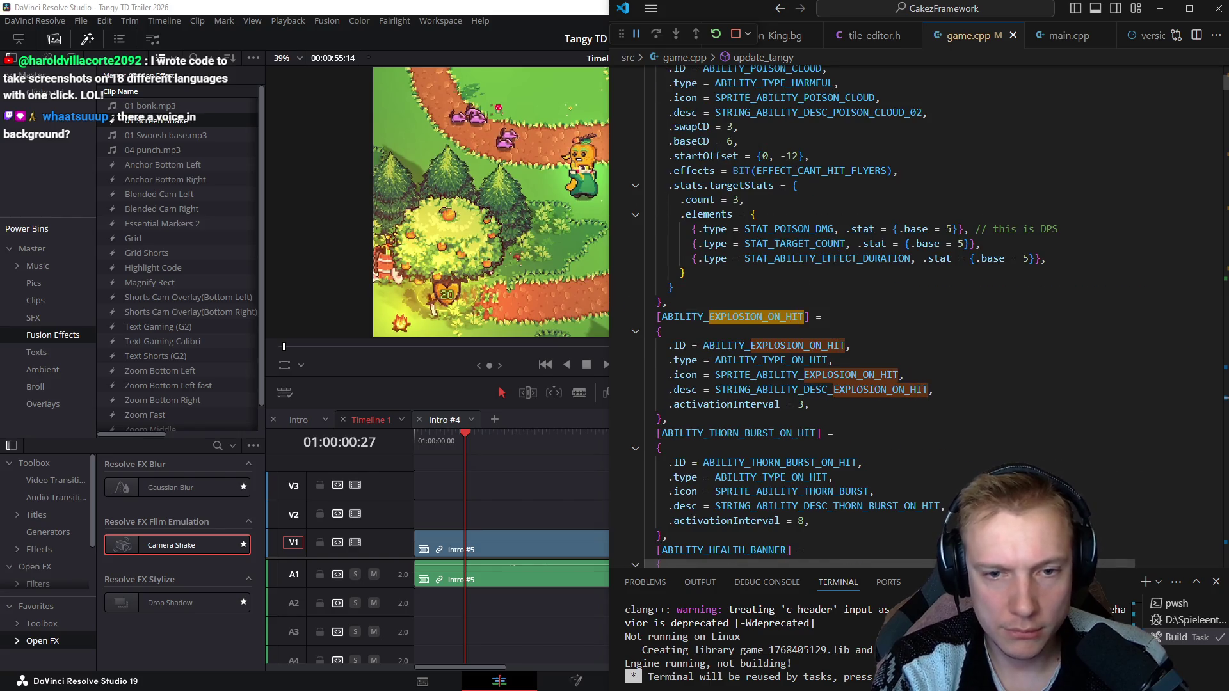
pyautogui.press('F3')
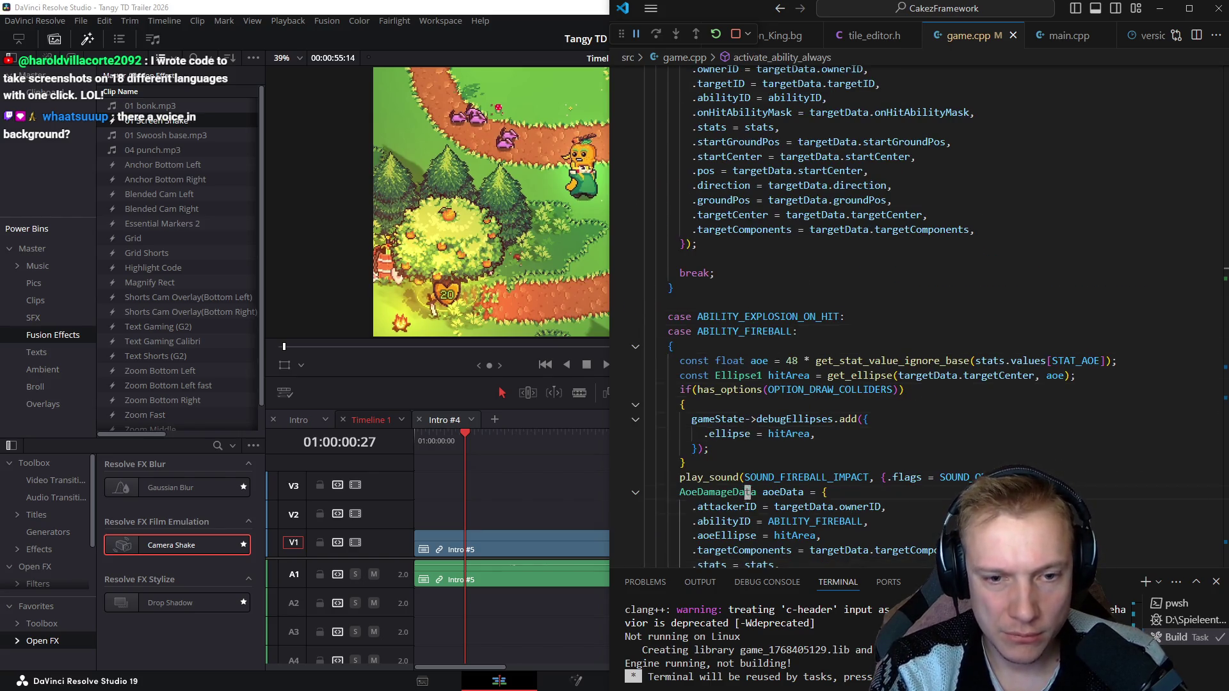
pyautogui.scroll(-3, 864, 317)
# Step: Insert shake_screen(); before play_sound, then save, build and return to the game
pyautogui.press('Up')
pyautogui.press('Up')
pyautogui.press('End')
pyautogui.press('Return')
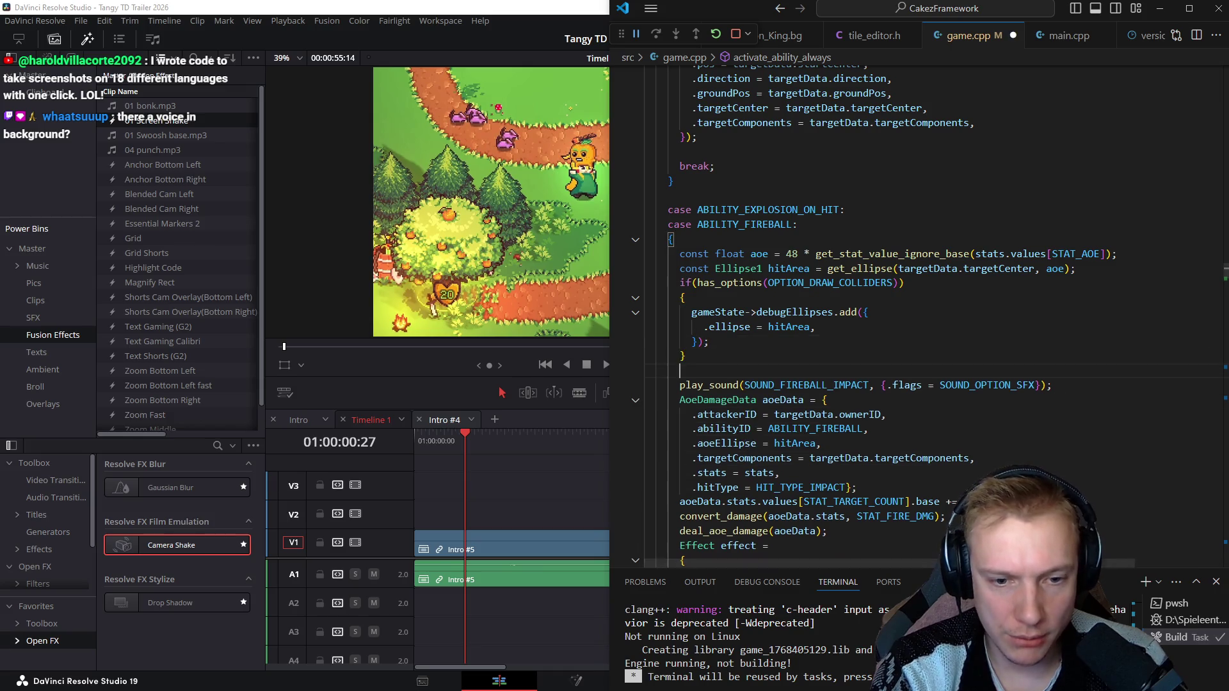
pyautogui.write('sha')
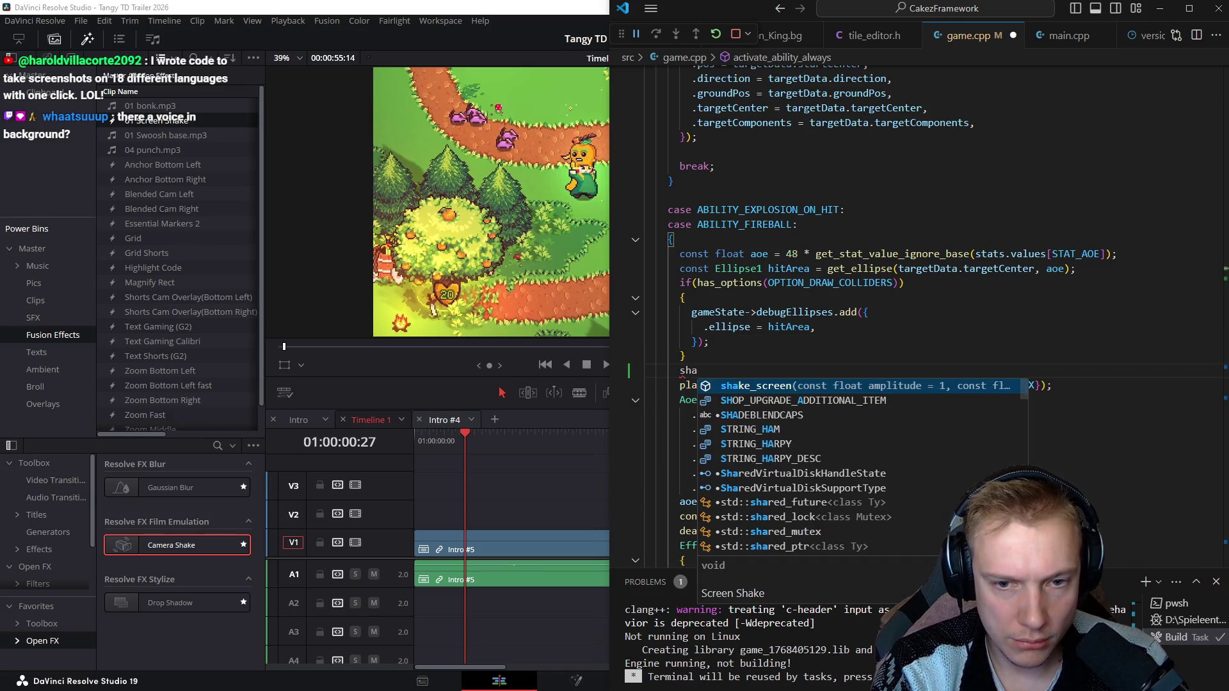
pyautogui.press('Tab')
pyautogui.write(';')
pyautogui.hotkey('ctrl', 'shift', 'b')
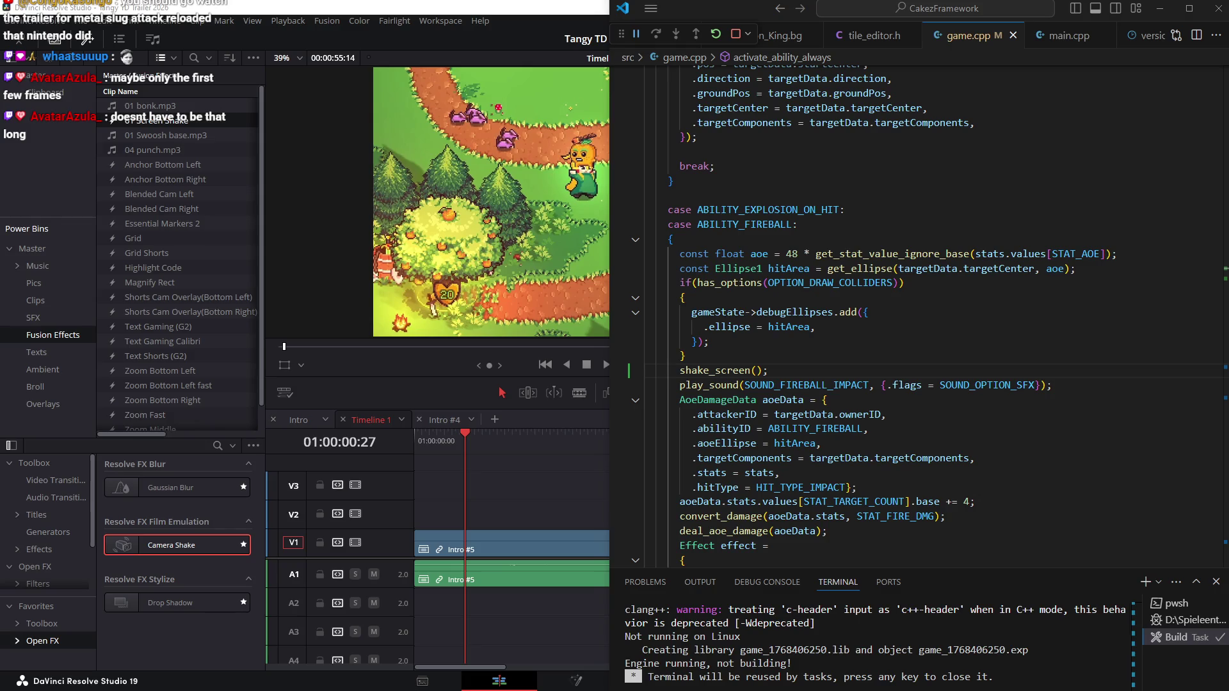
pyautogui.hotkey('alt', 'Tab')
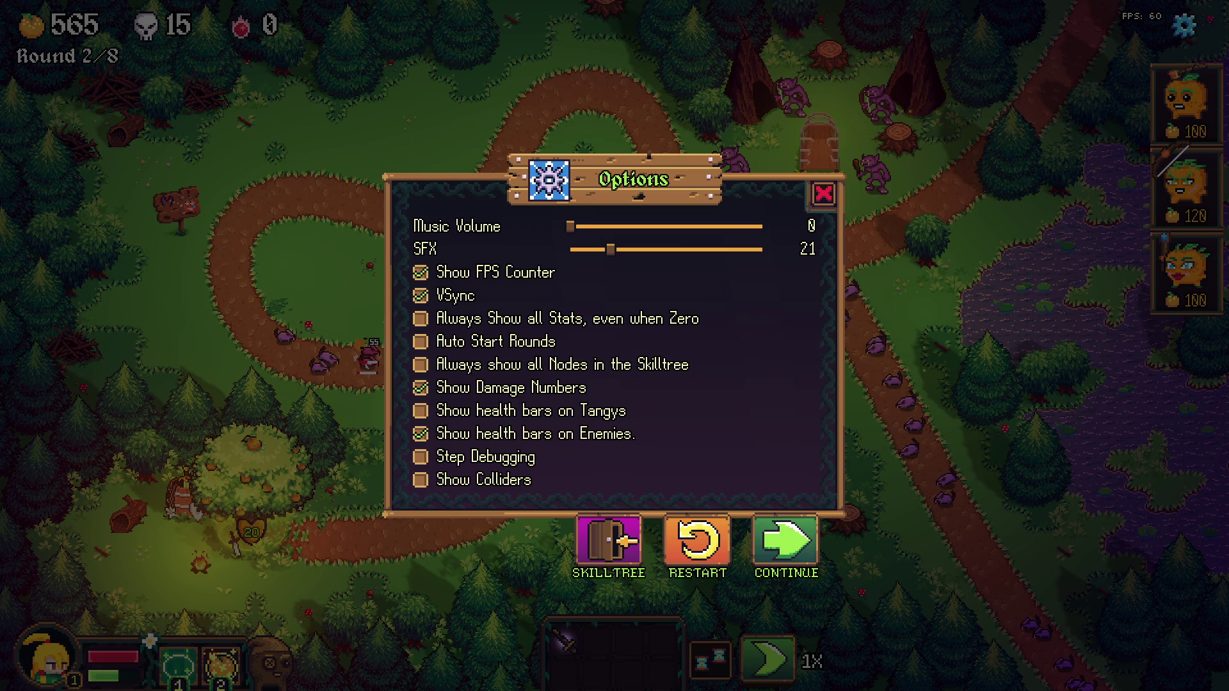
# Step: Restart the run, place the orange tangy units, play into round 2 and pause on Options
pyautogui.click(697, 542)
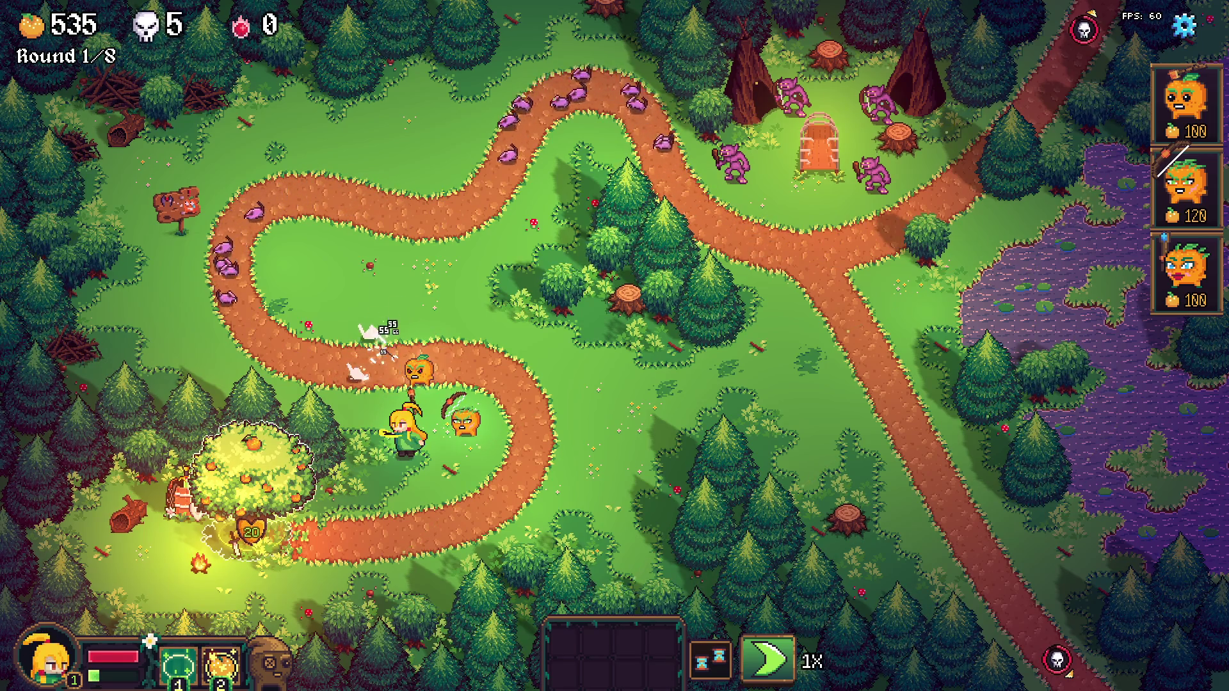
pyautogui.click(252, 471)
pyautogui.click(420, 368)
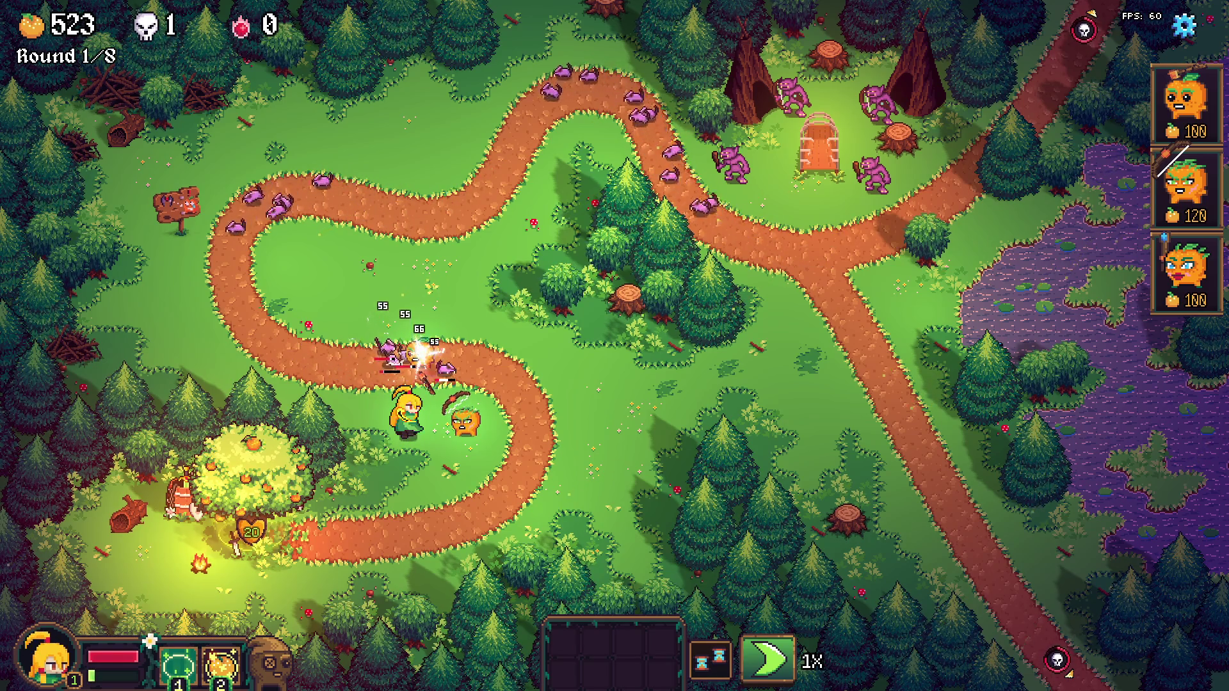
pyautogui.click(250, 470)
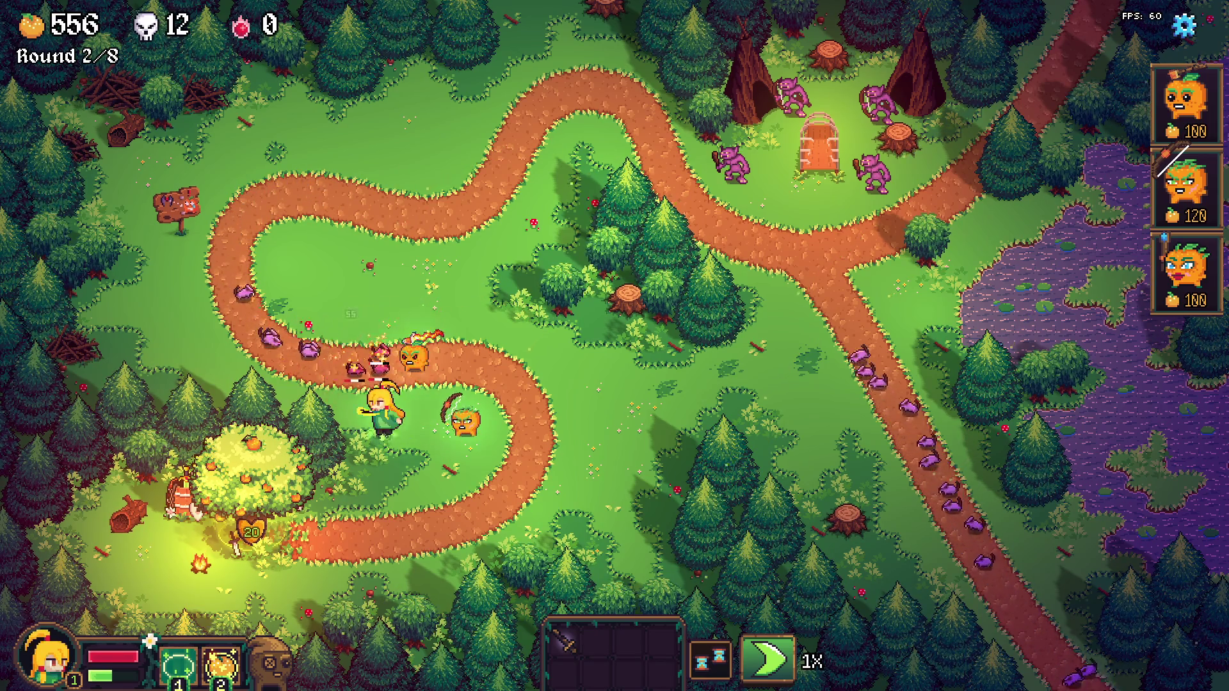
pyautogui.press('Escape')
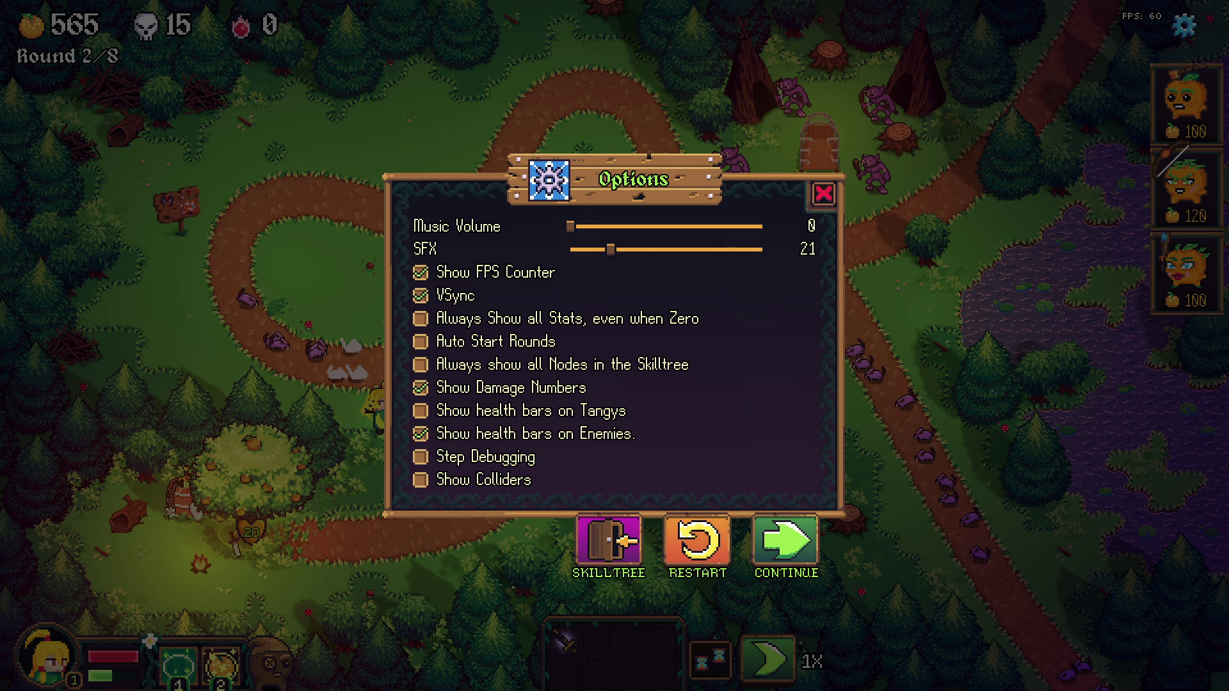
pyautogui.hotkey('alt', 'Tab')
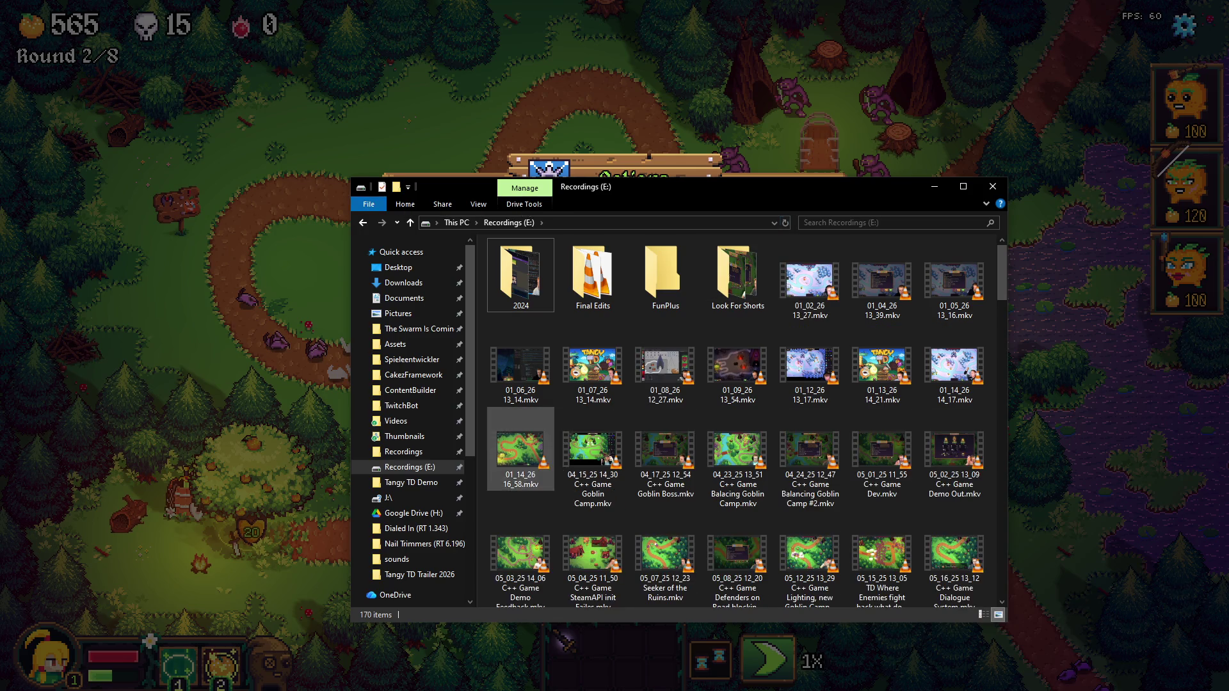
# Step: Move recording 01_14_26 16_58.mkv into the Tangy TD Trailer 2026 folder as Part 1_6.mkv
pyautogui.click(520, 452)
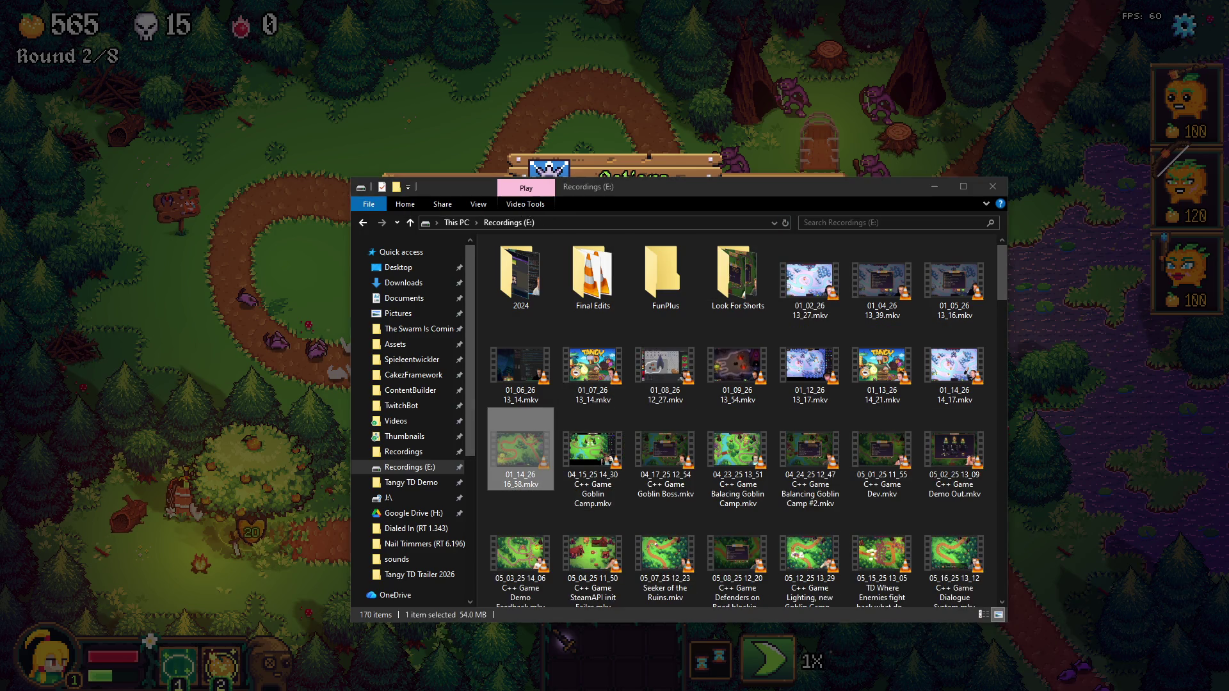
pyautogui.hotkey('alt', 'Tab')
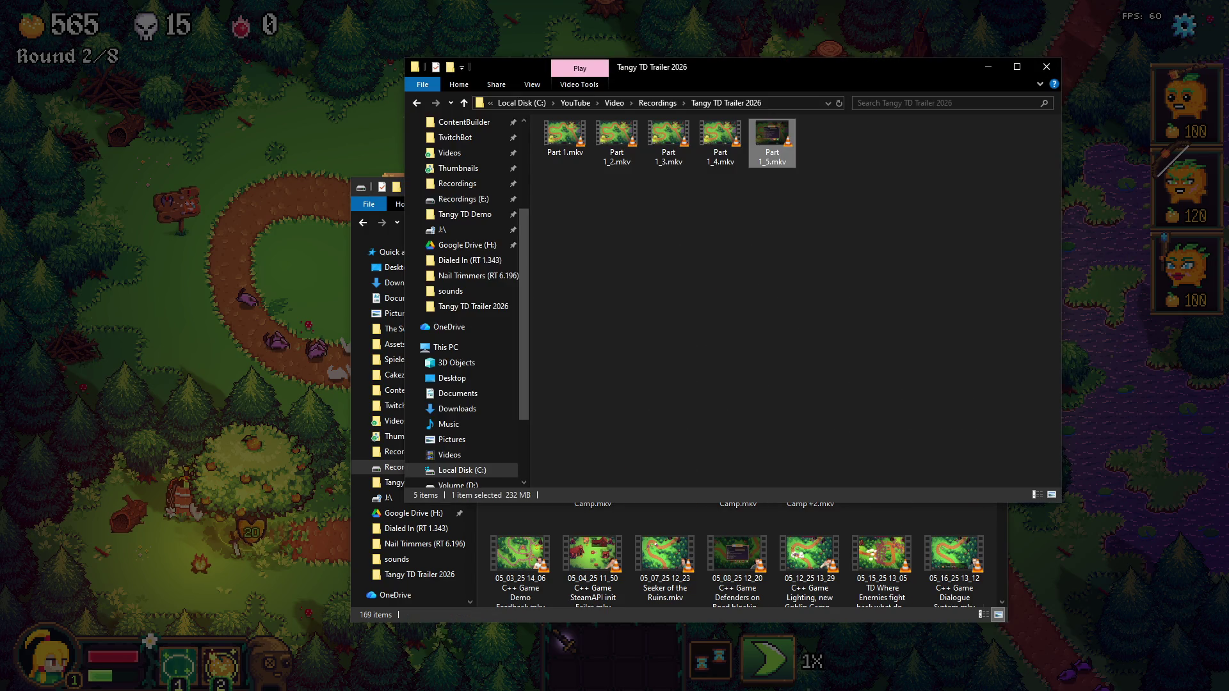
pyautogui.hotkey('ctrl', 'v')
pyautogui.press('F2')
pyautogui.write('Part 1_6')
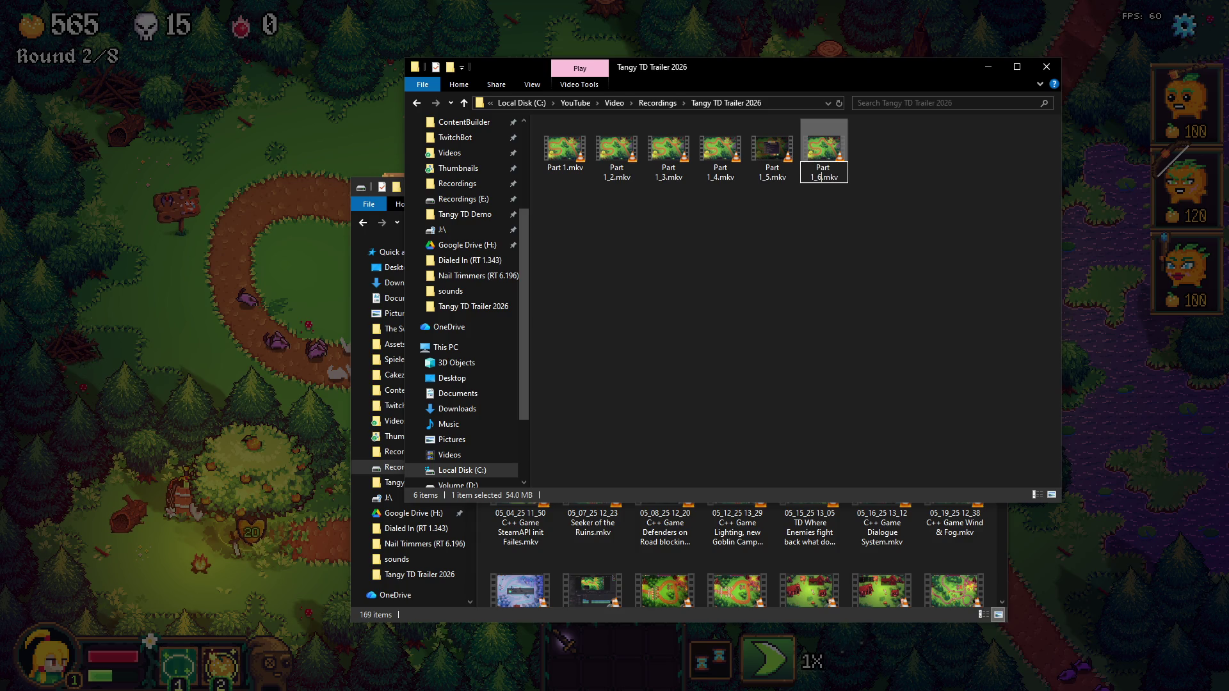
pyautogui.press('Return')
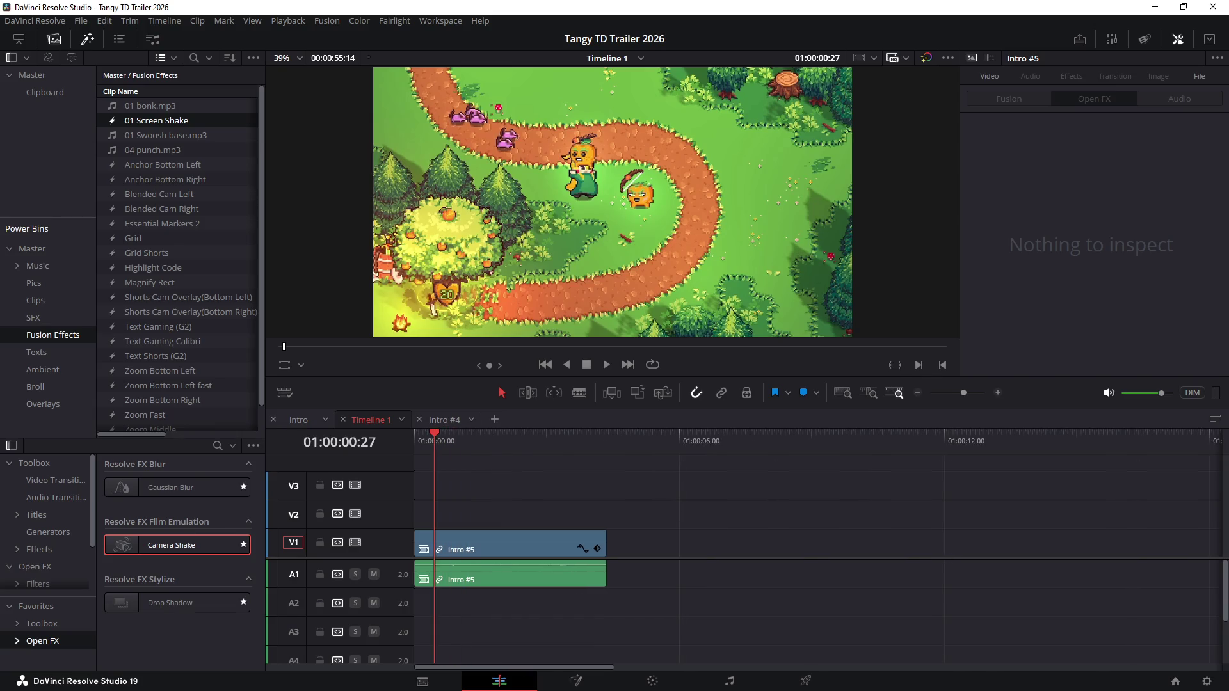
# Step: Delete both Intro #5 clips and park the playhead right after the last Intro clip
pyautogui.moveTo(434, 441)
pyautogui.mouseDown()
pyautogui.moveTo(607, 441)
pyautogui.moveTo(513, 441)
pyautogui.moveTo(563, 440)
pyautogui.mouseUp()
pyautogui.moveTo(644, 502); pyautogui.dragTo(467, 576)
pyautogui.press('Delete')
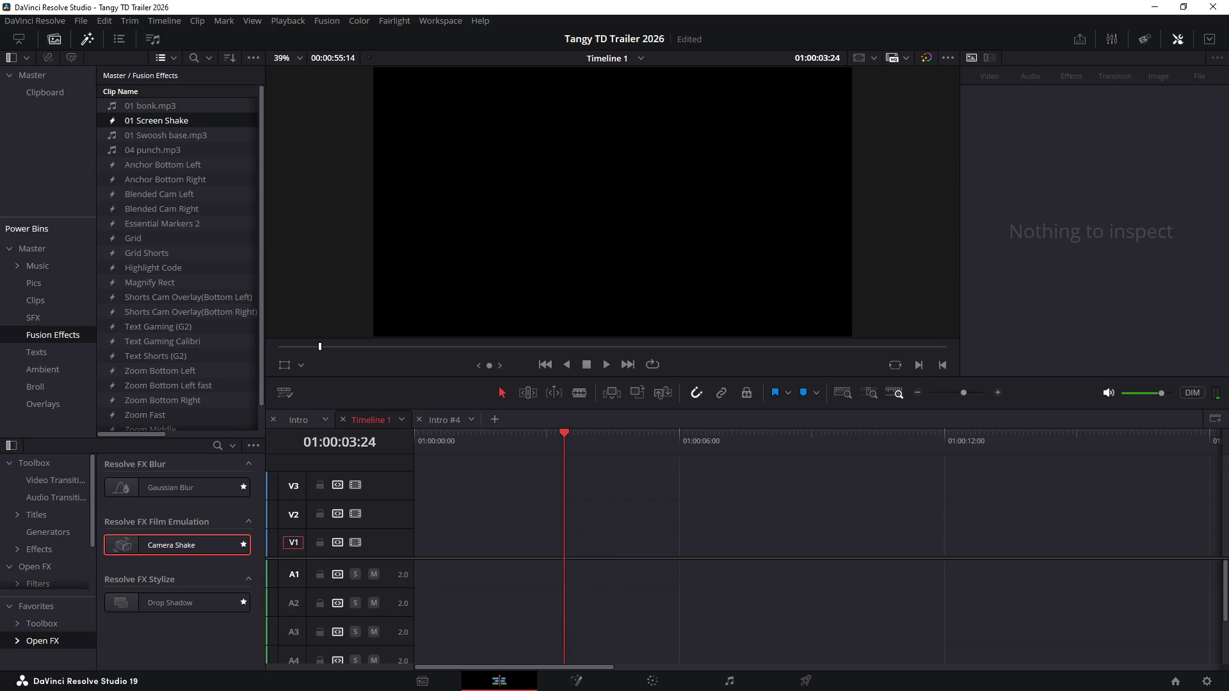
pyautogui.hotkey('ctrl', '-')
pyautogui.hscroll(5, 817, 537)
pyautogui.click(851, 441)
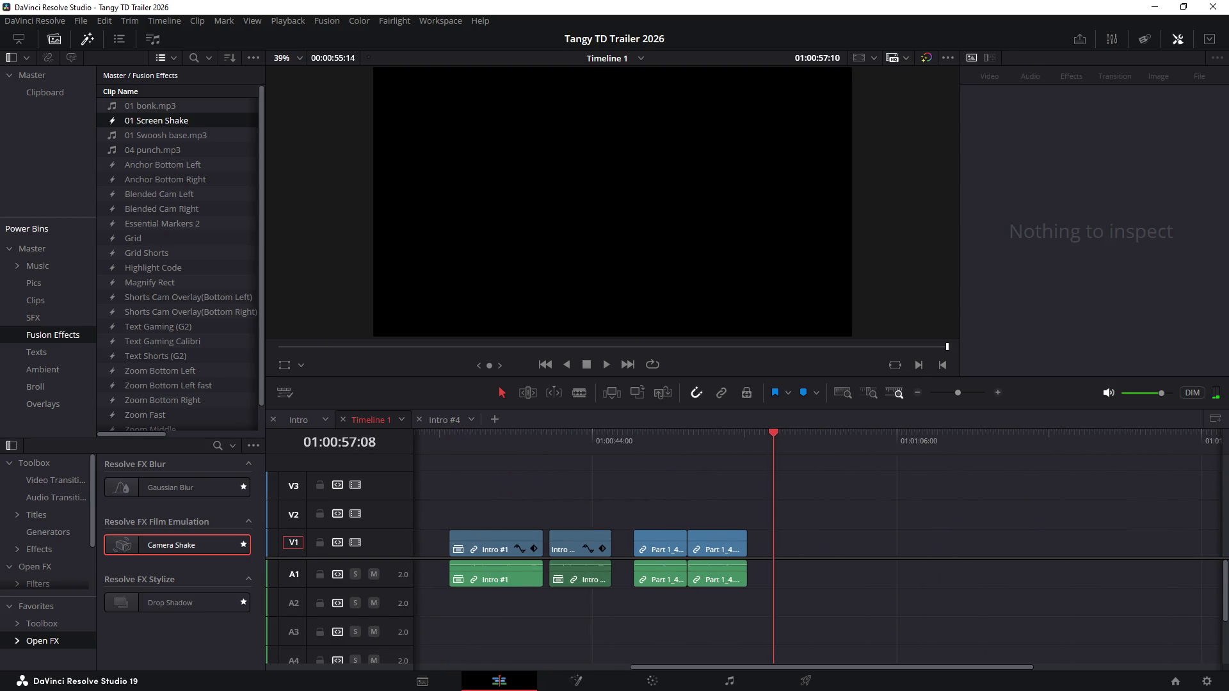
pyautogui.click(803, 543)
pyautogui.click(906, 440)
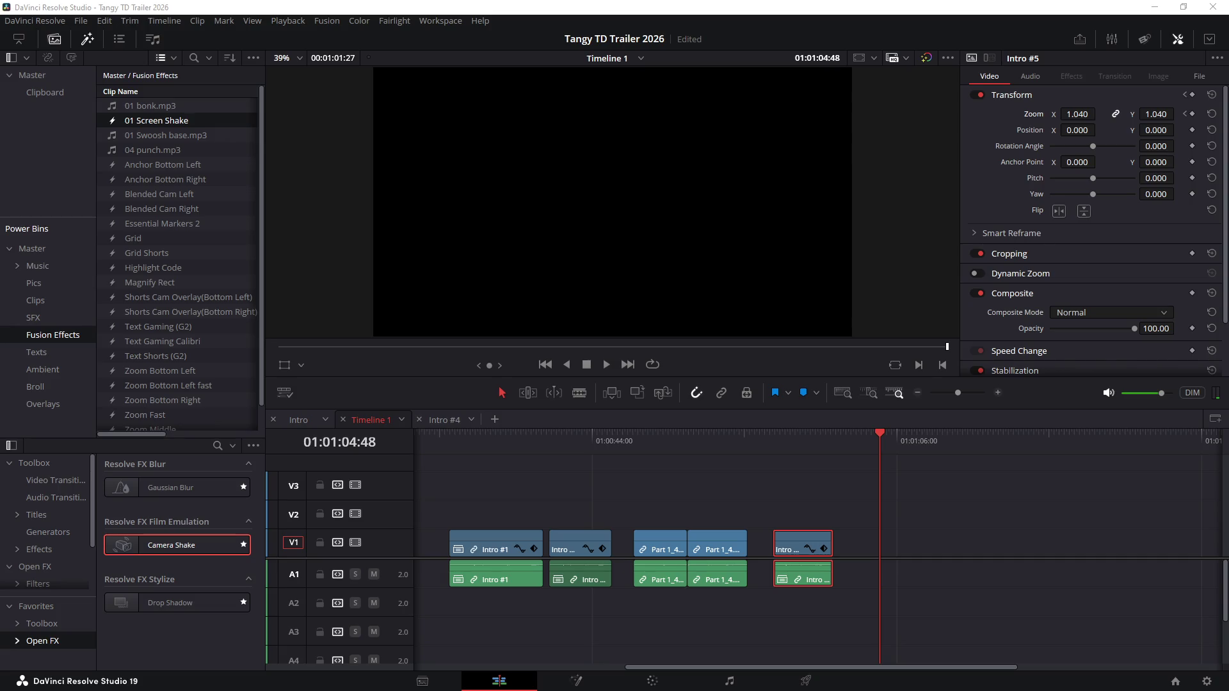
# Step: Drop Part 1_6.mkv from the trailer folder at the playhead and delete its extra audio clips
pyautogui.hotkey('alt', 'Tab')
pyautogui.moveTo(825, 144)
pyautogui.mouseDown()
pyautogui.moveTo(883, 547)
pyautogui.moveTo(913, 611)
pyautogui.mouseUp()
pyautogui.press('Delete')
pyautogui.moveTo(854, 578); pyautogui.dragTo(922, 626)
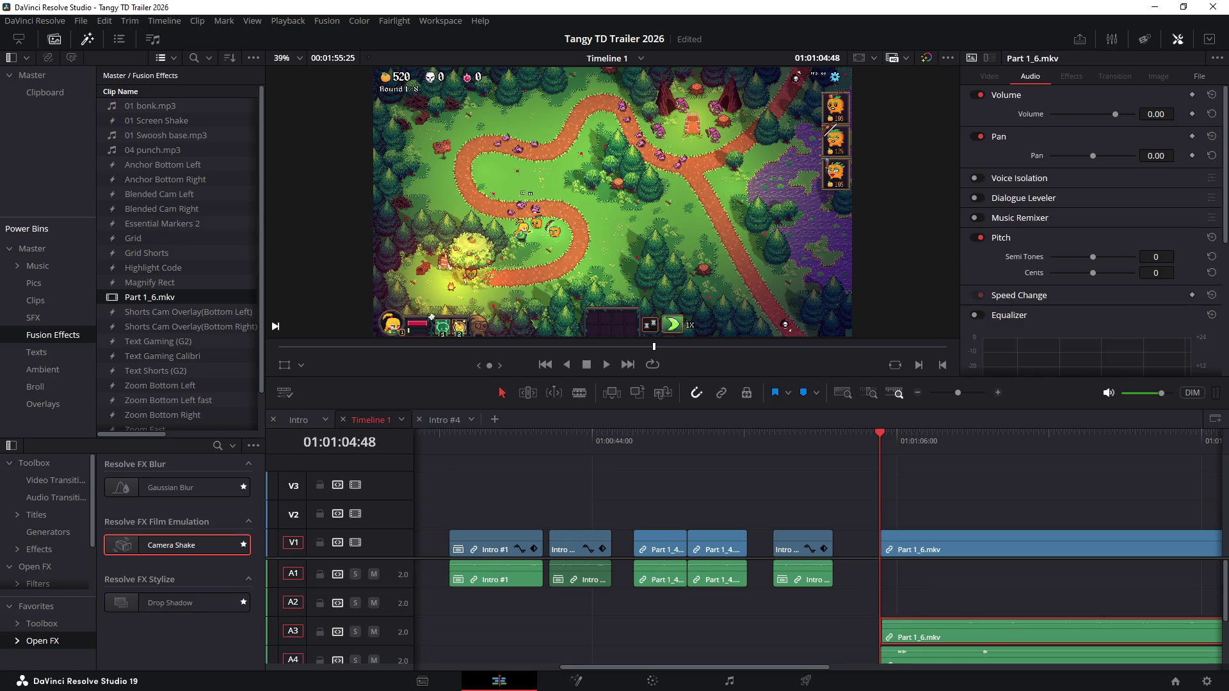
pyautogui.scroll(-2, 816, 610)
pyautogui.moveTo(866, 577); pyautogui.dragTo(908, 663)
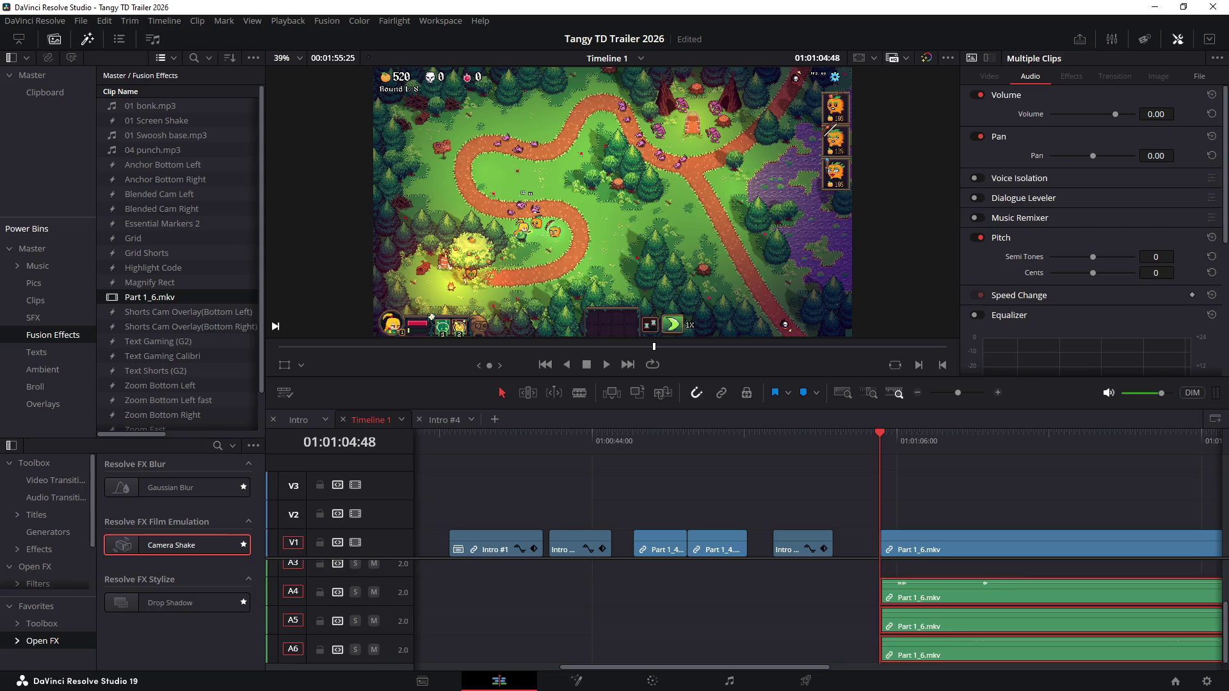
pyautogui.press('Delete')
pyautogui.scroll(2, 816, 610)
# Step: Save the project, close the Chrome image search, select Intro #5 and switch to the Intro #4 timeline
pyautogui.hotkey('ctrl', 's')
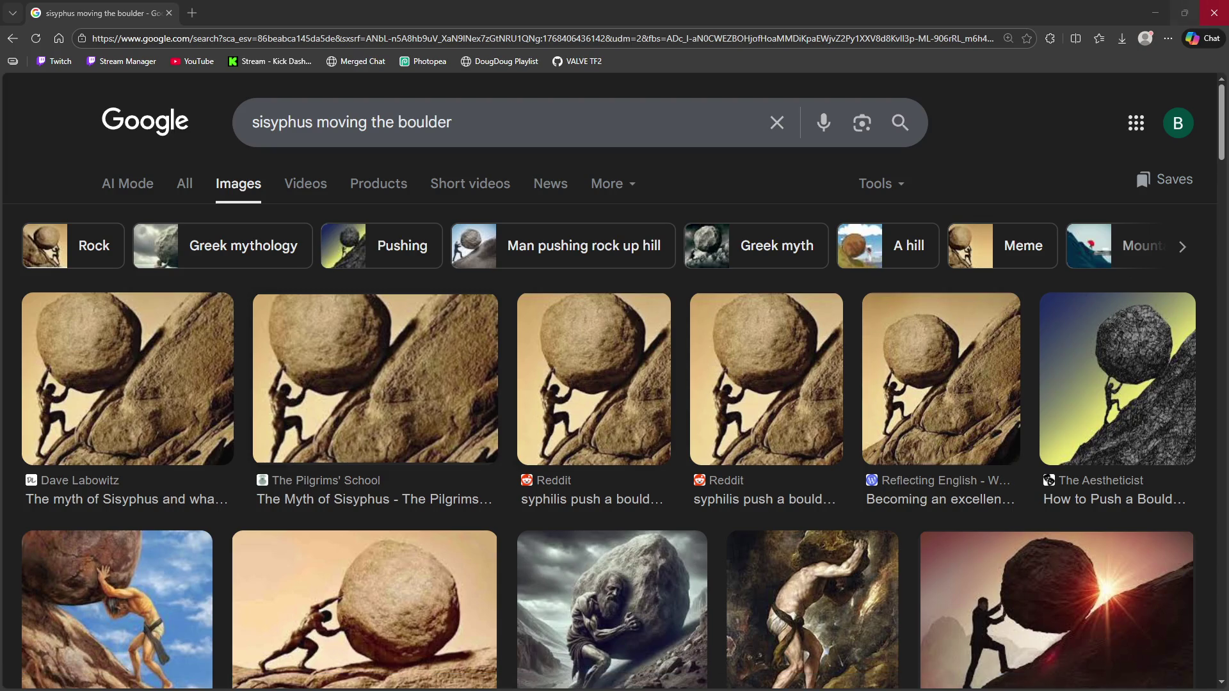
pyautogui.click(1214, 13)
pyautogui.hotkey('ctrl', 'z')
pyautogui.hotkey('ctrl', 'z')
pyautogui.hotkey('ctrl', 'z')
pyautogui.hotkey('ctrl', 'z')
pyautogui.hscroll(5, 816, 547)
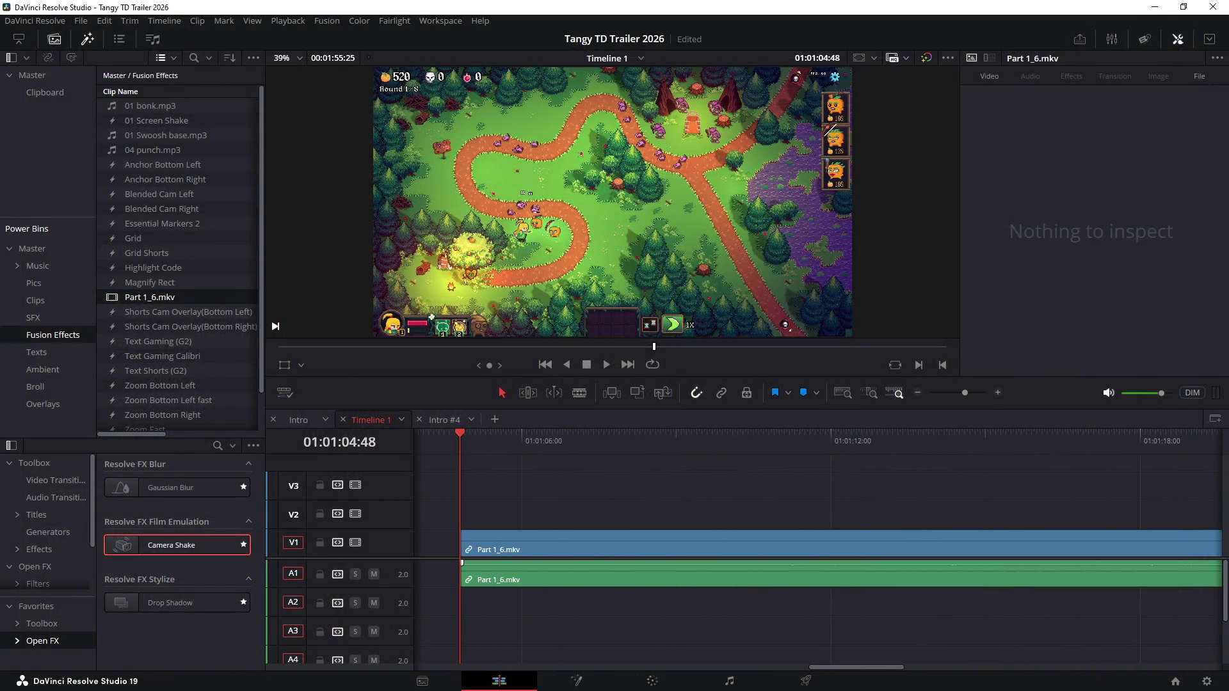
pyautogui.hscroll(-5, 816, 547)
pyautogui.click(555, 546)
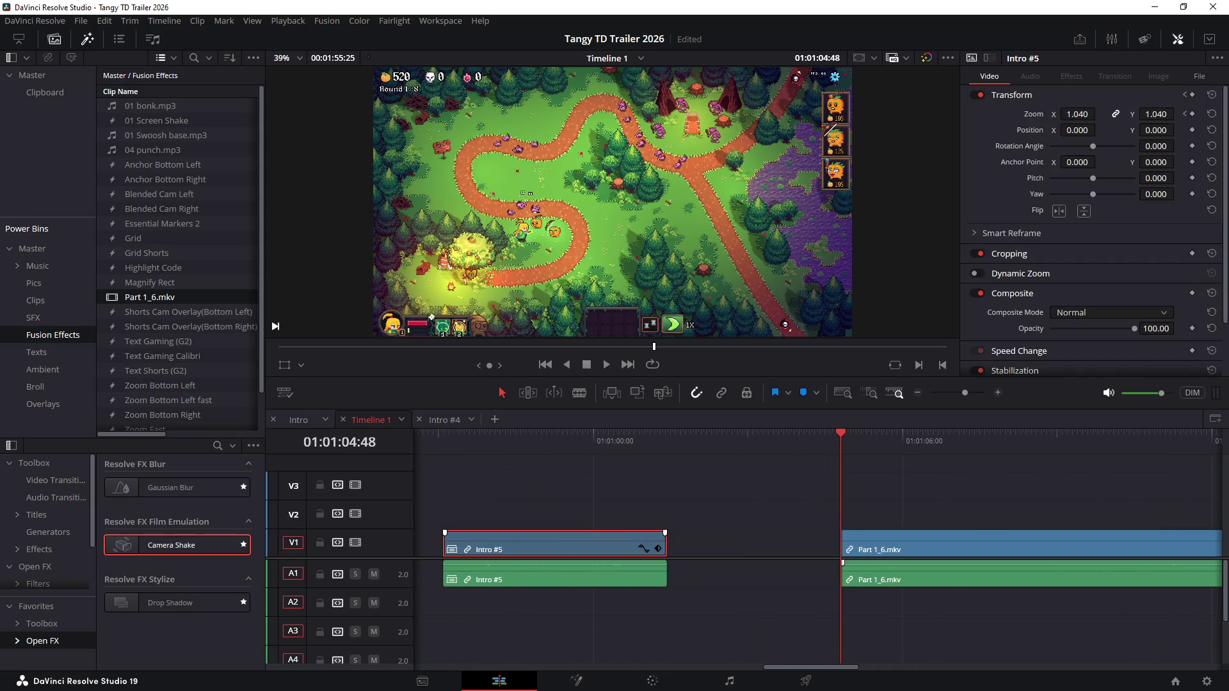
pyautogui.click(445, 420)
# Step: Paste Part 1_5's 1.750 zoom and -653, -306 anchor point onto Part 1_6.mkv, then fast-forward to check
pyautogui.moveTo(438, 491); pyautogui.dragTo(866, 534)
pyautogui.click(371, 419)
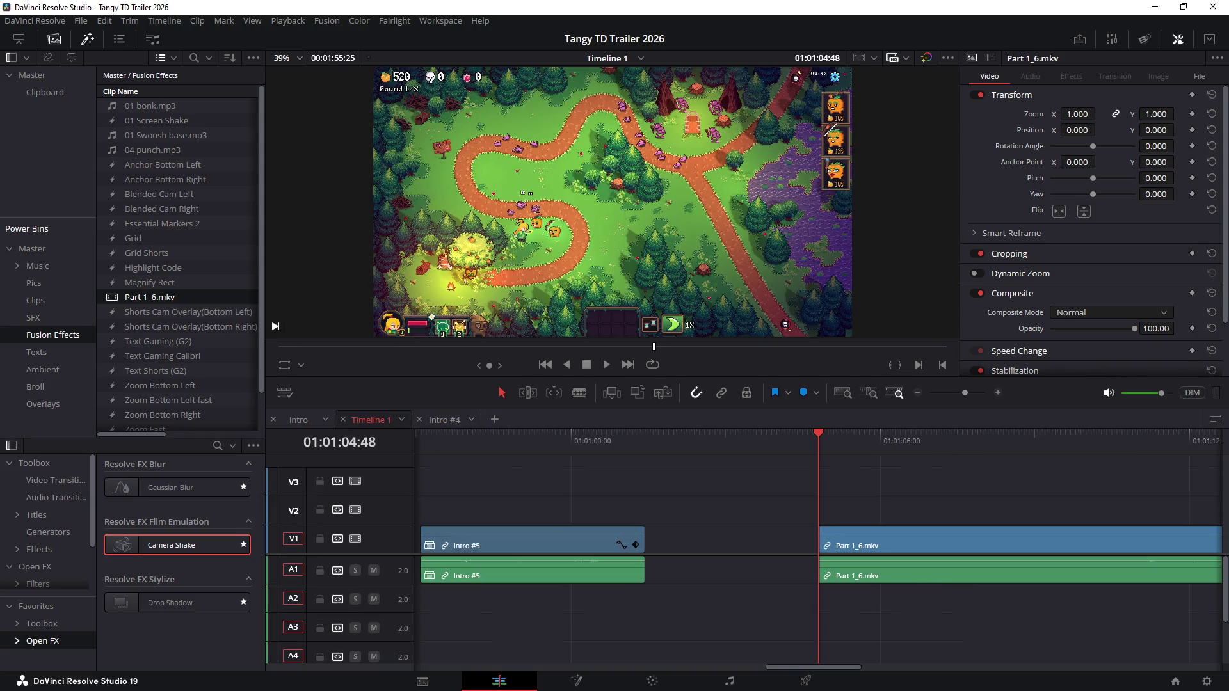
pyautogui.click(874, 543)
pyautogui.hotkey('alt', 'v')
pyautogui.click(815, 547)
pyautogui.hotkey('alt', 'v')
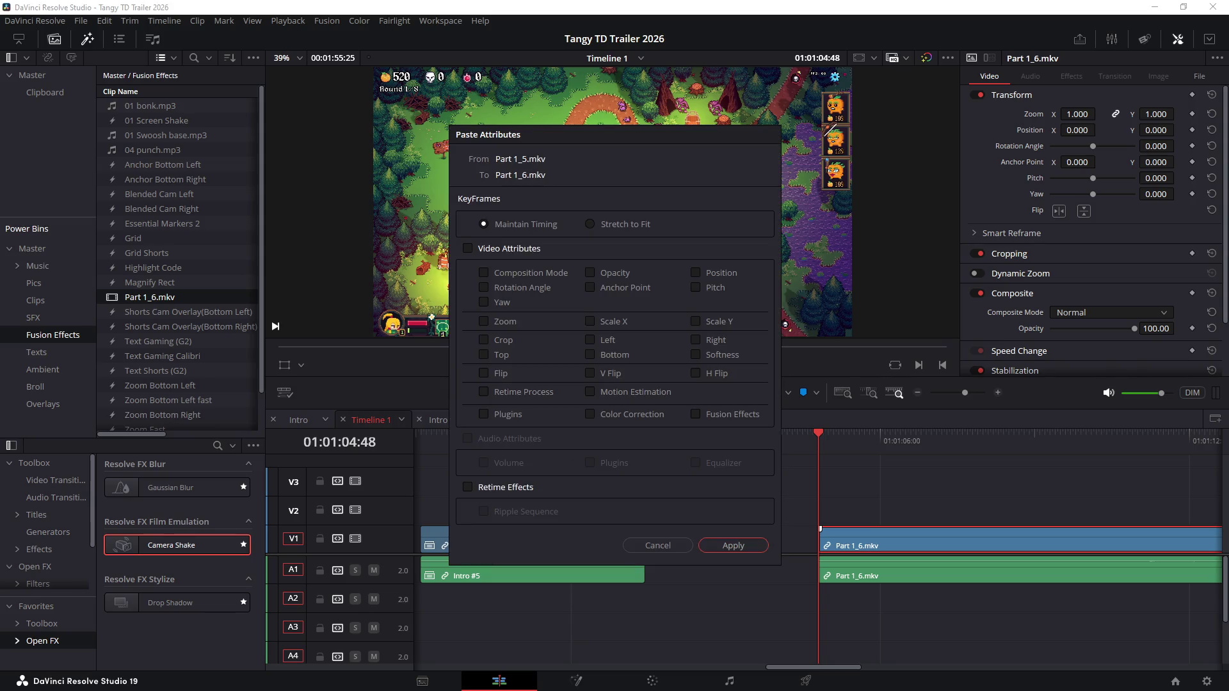
pyautogui.click(732, 546)
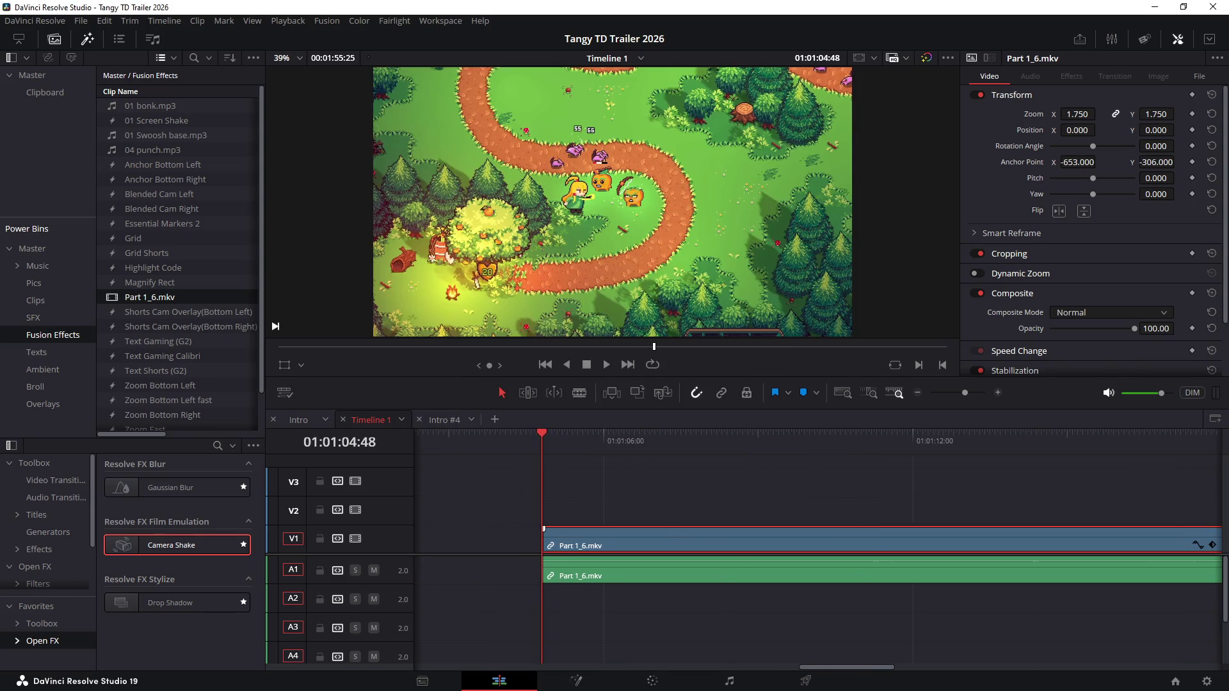
pyautogui.press('l')
pyautogui.press('l')
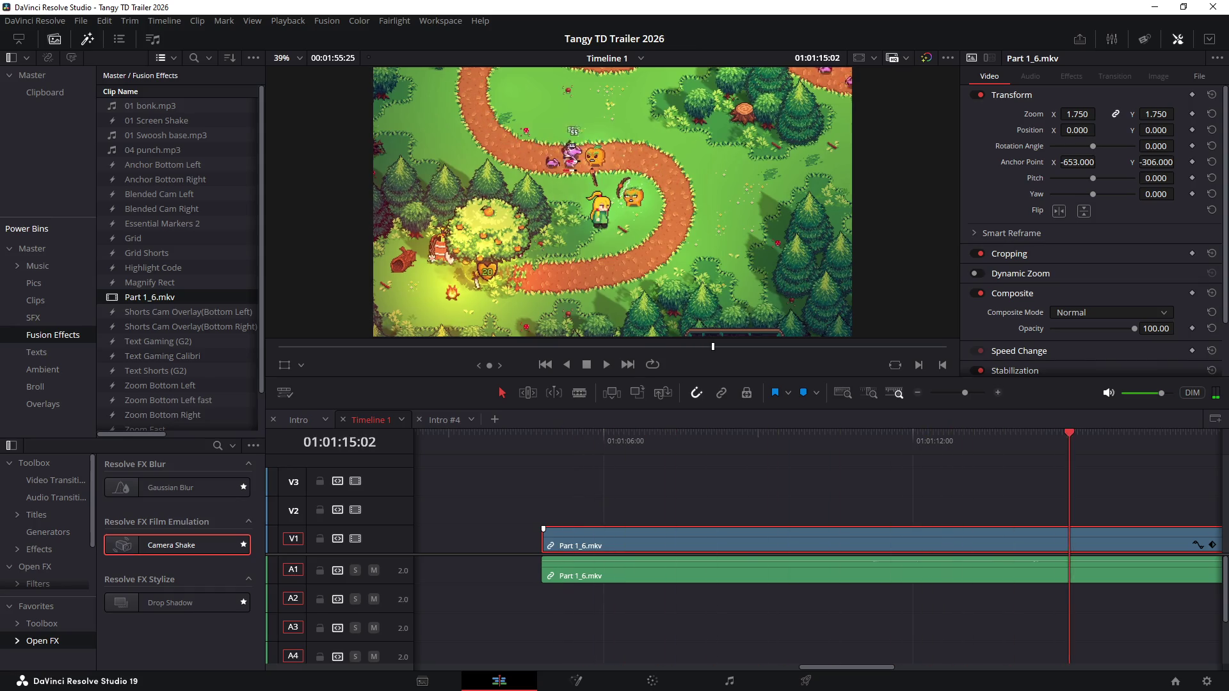
pyautogui.hotkey('ctrl', '-')
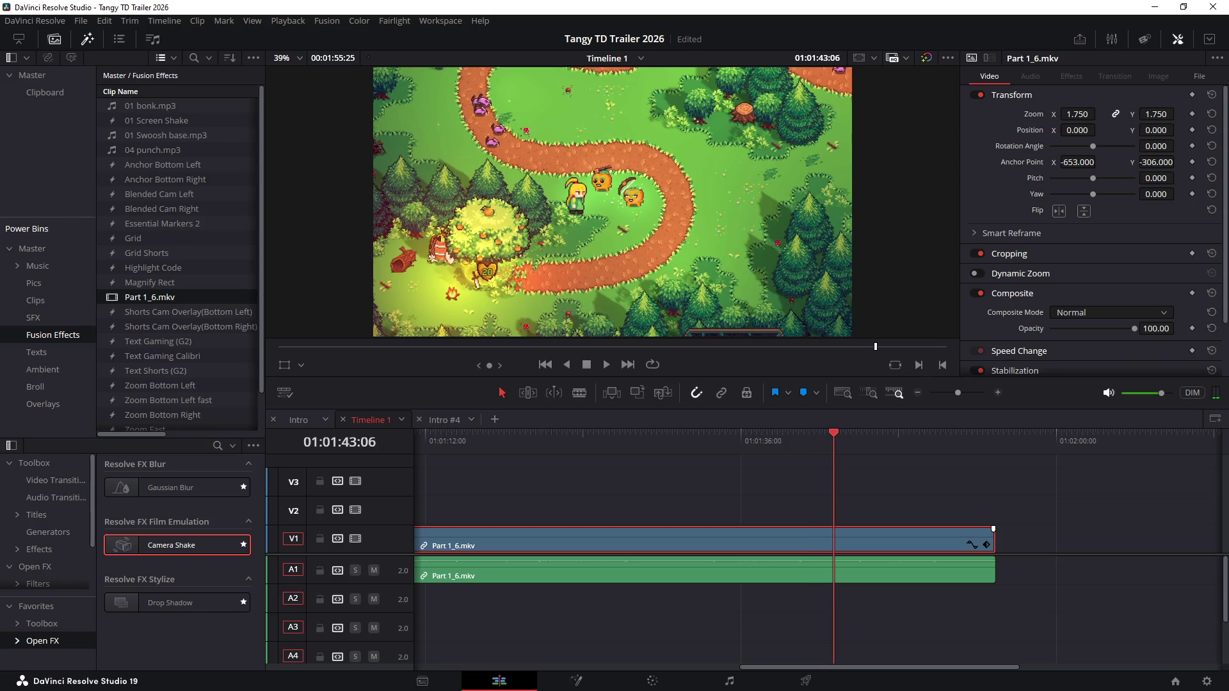
pyautogui.press('Up')
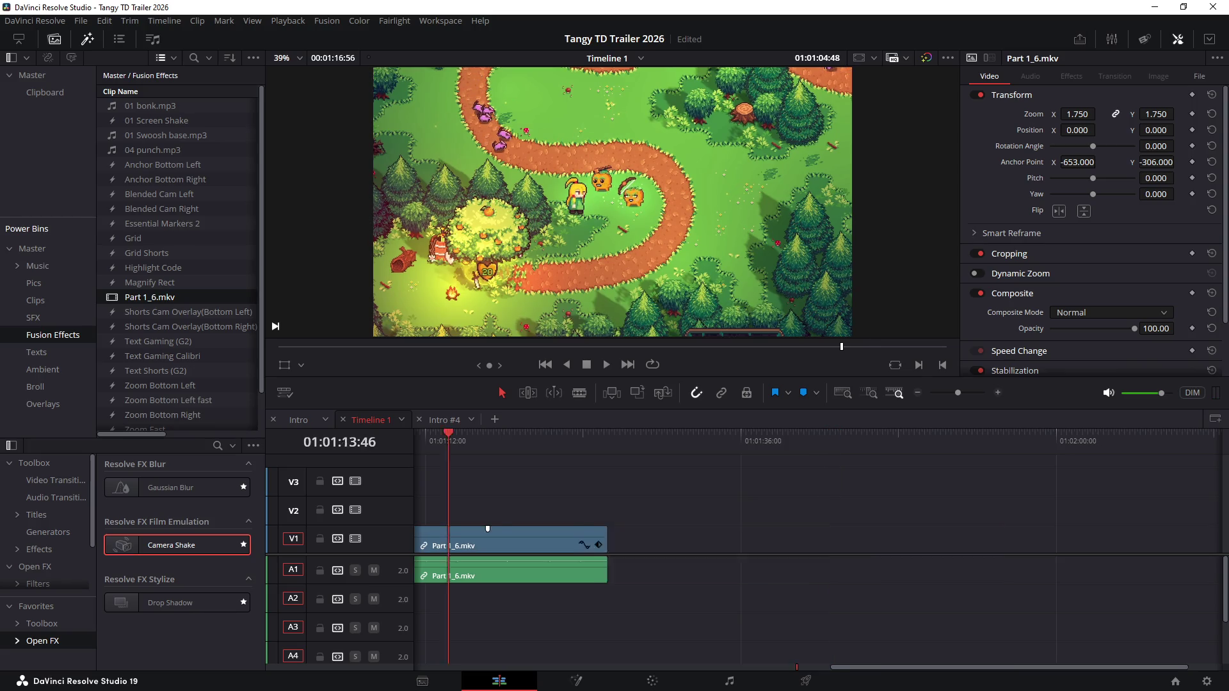
pyautogui.press('space')
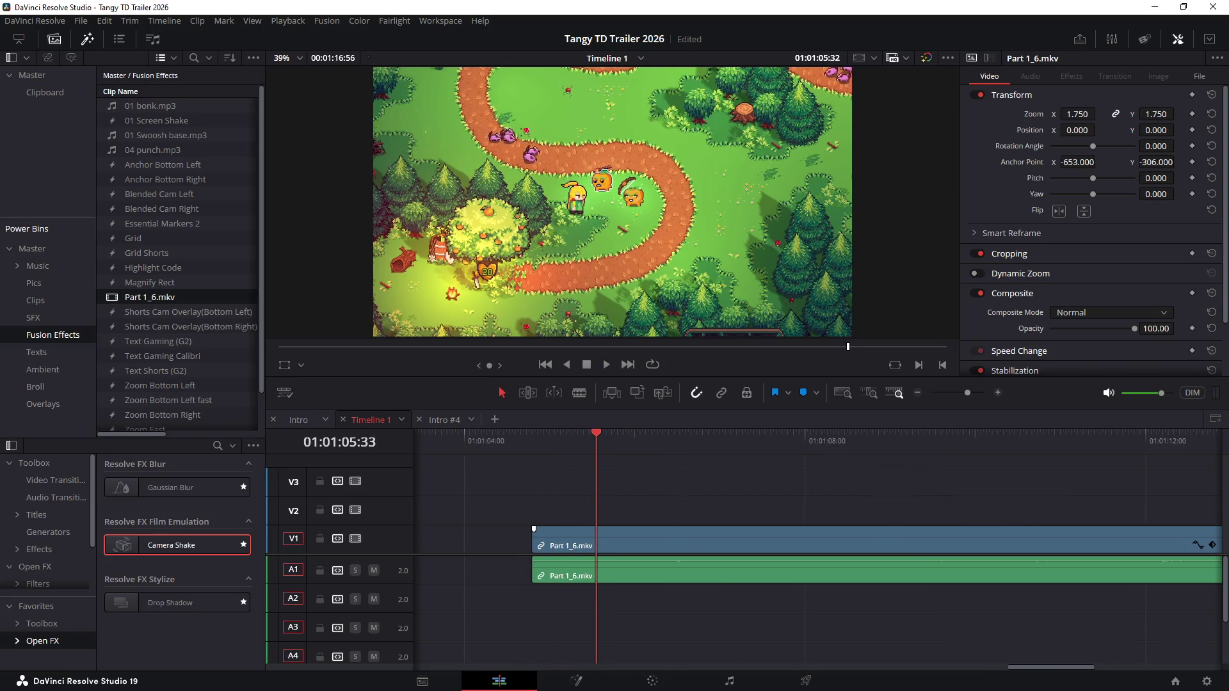
pyautogui.press('space')
pyautogui.press('space')
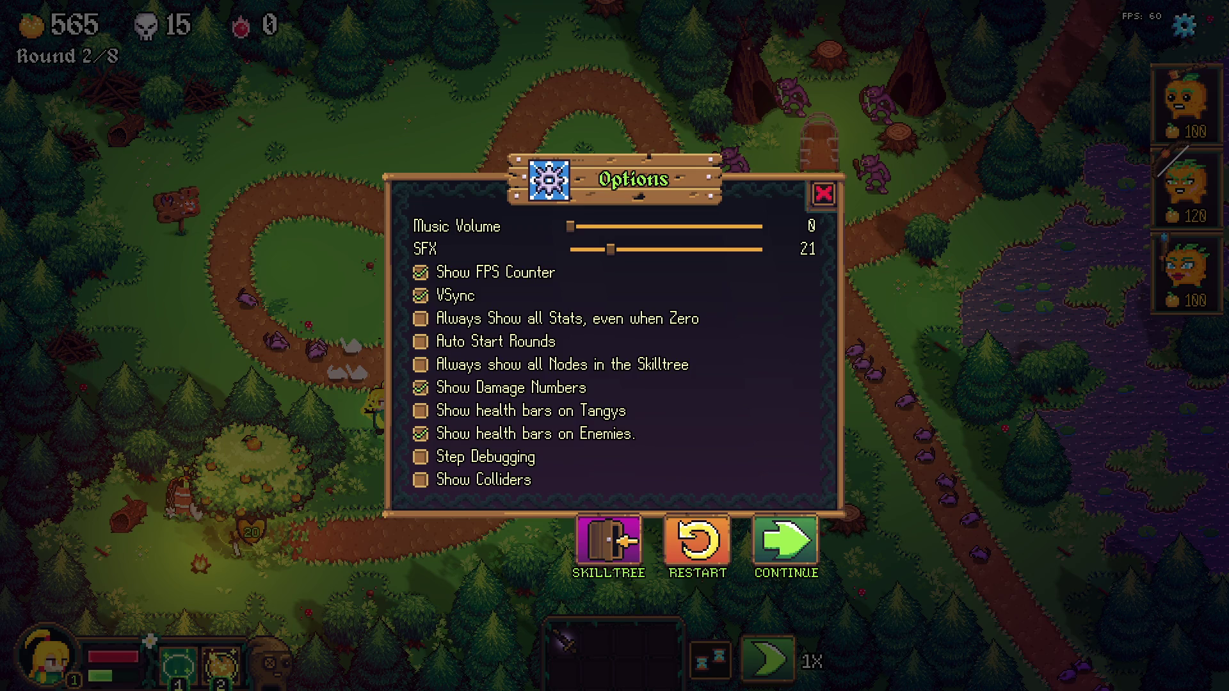
# Step: Resume round 2, dismiss the card selection, then pause again on the game's options
pyautogui.press('Escape')
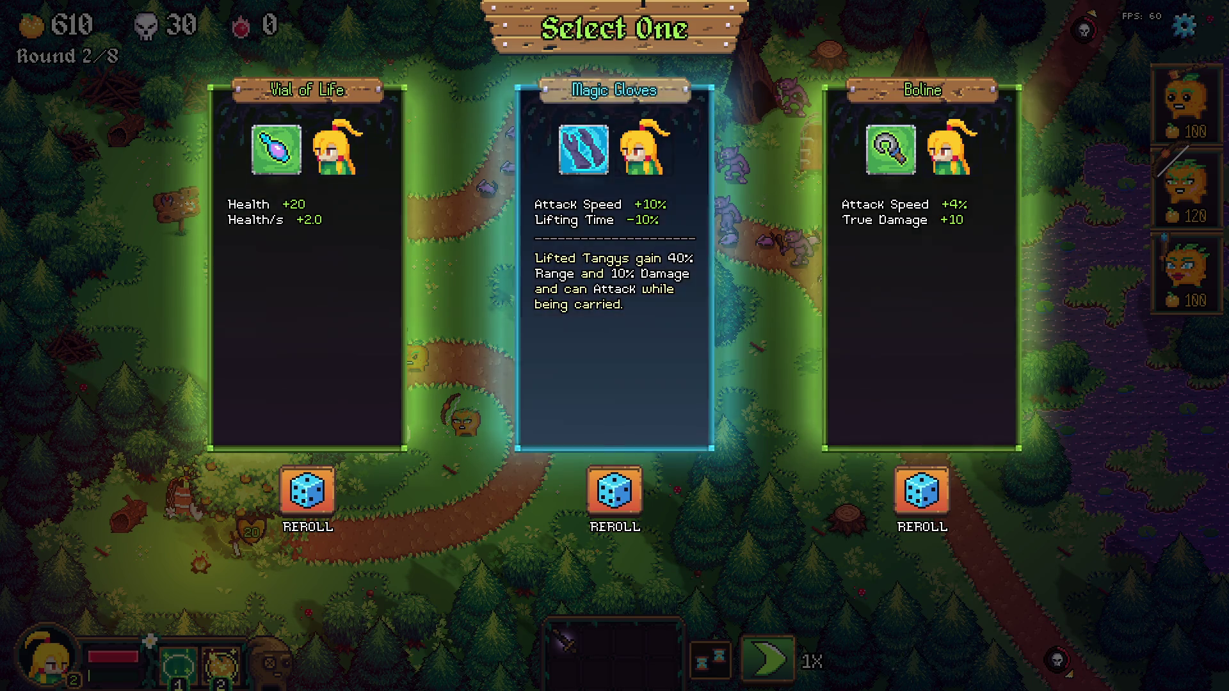
pyautogui.press('Return')
pyautogui.press('Escape')
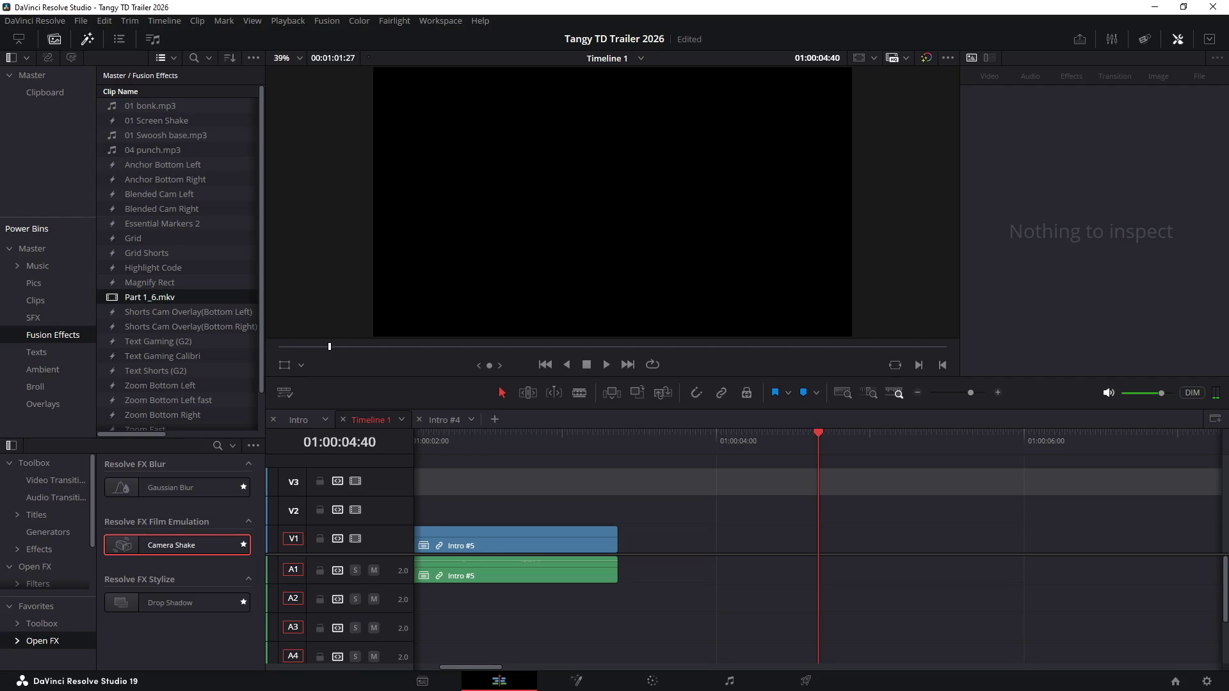
pyautogui.press('space')
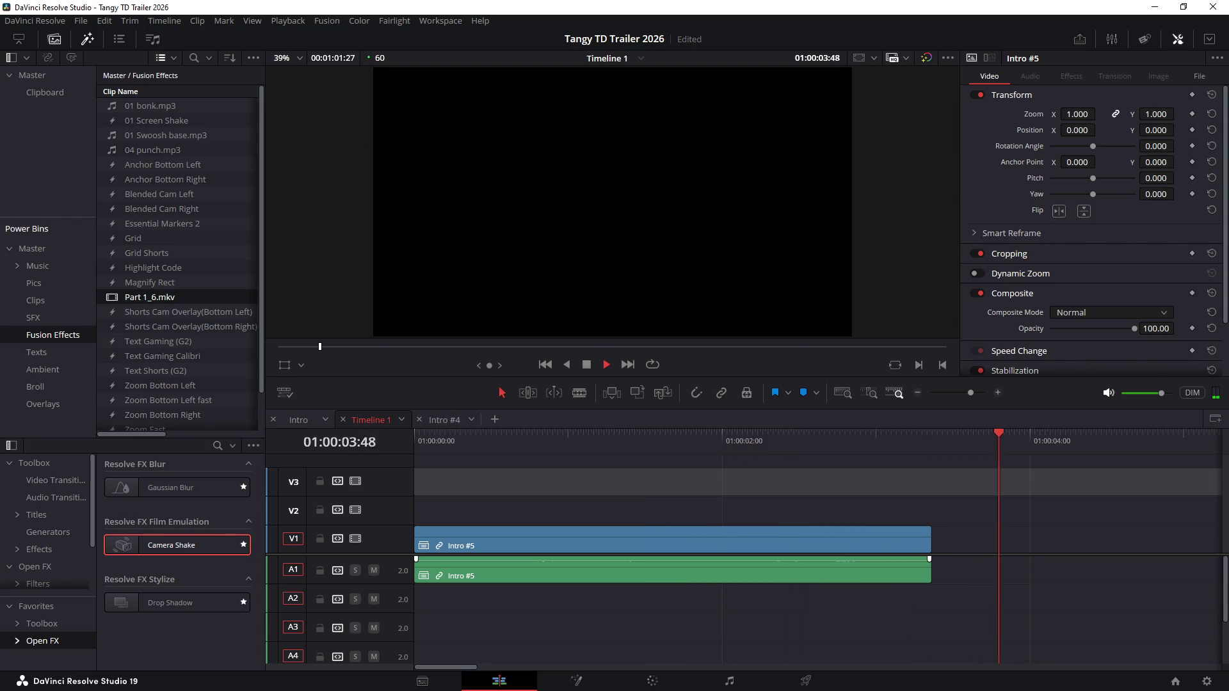
pyautogui.press('space')
pyautogui.press('space')
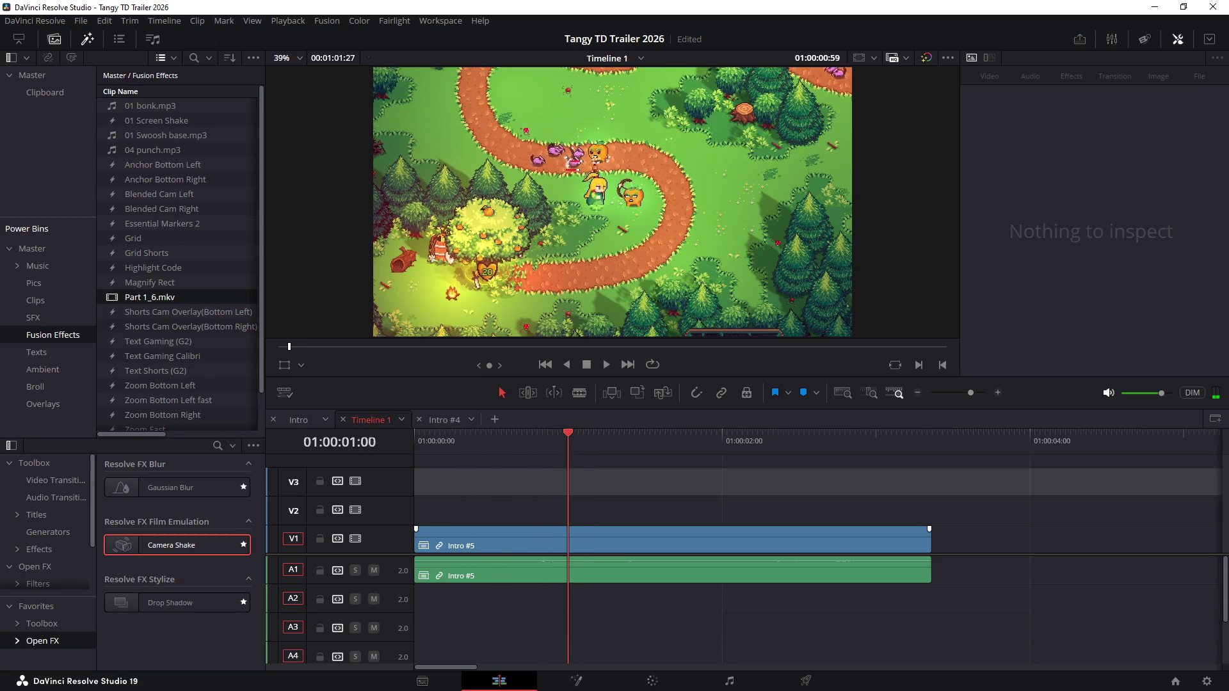
pyautogui.press('space')
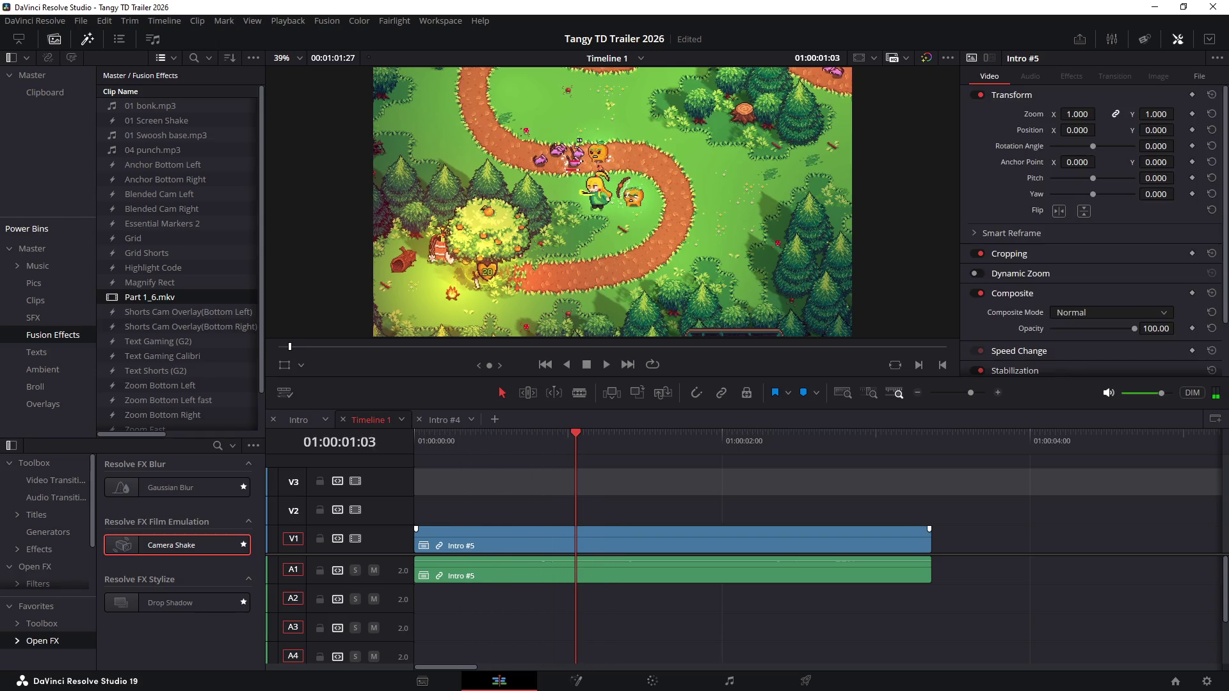
pyautogui.press('Down')
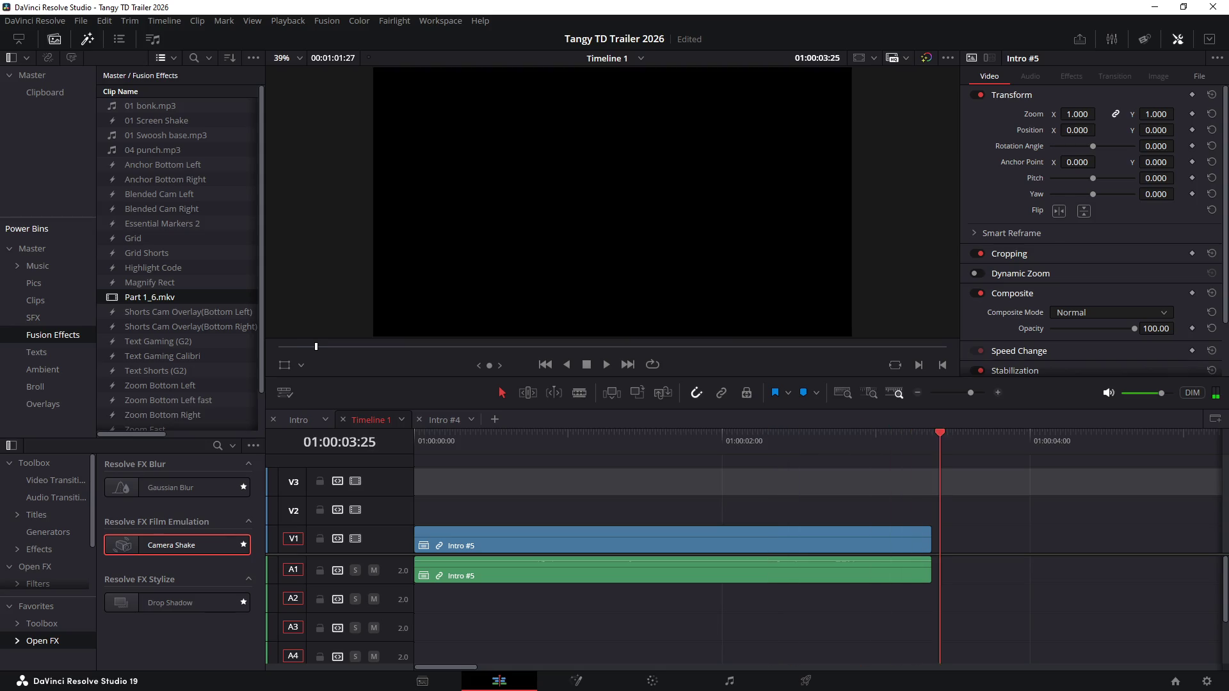
pyautogui.press('Left')
pyautogui.press('Left')
pyautogui.press('Left')
pyautogui.press('Down')
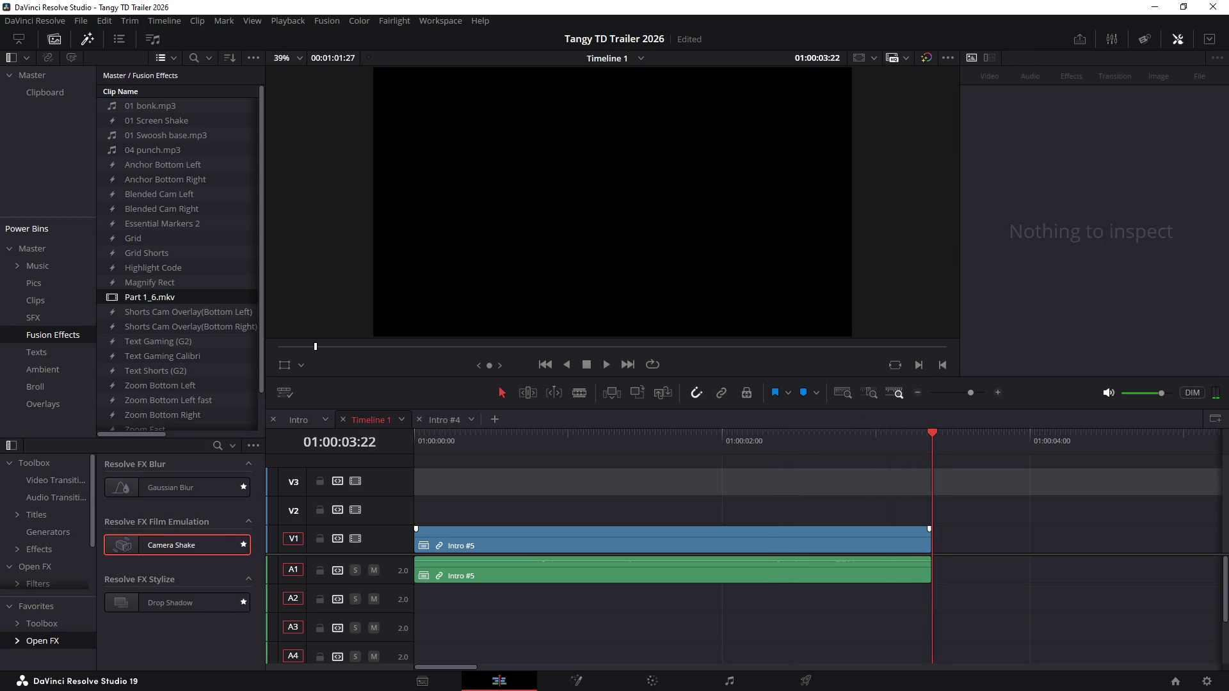
pyautogui.hotkey('shift', 'v')
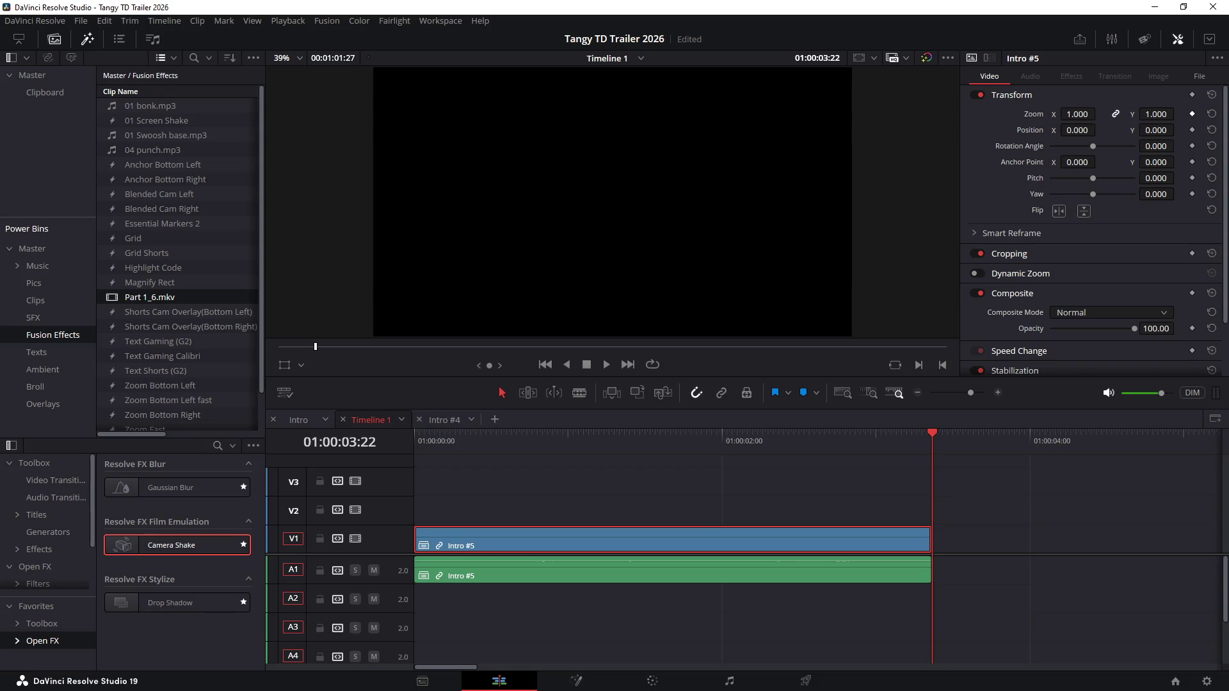
# Step: Keyframe Intro #5's zoom at its first and last frames, ending at 1.200, and show the Zoom X curve
pyautogui.hotkey('ctrl', 'k')
pyautogui.press('Home')
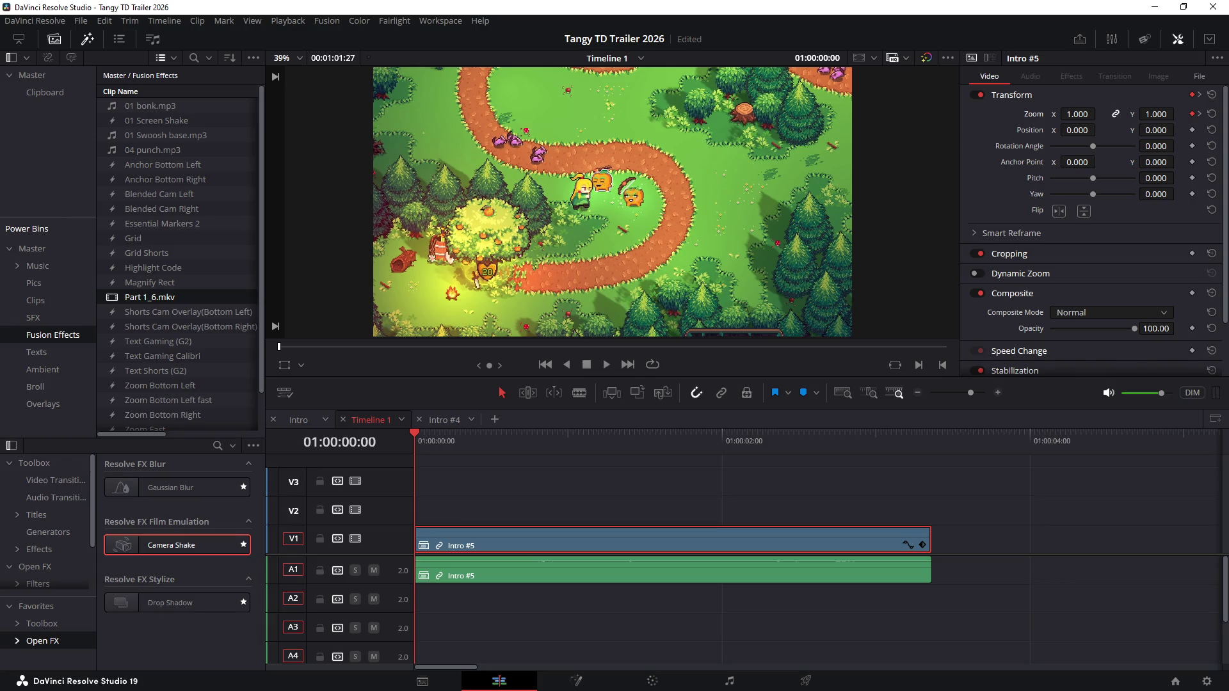
pyautogui.press('End')
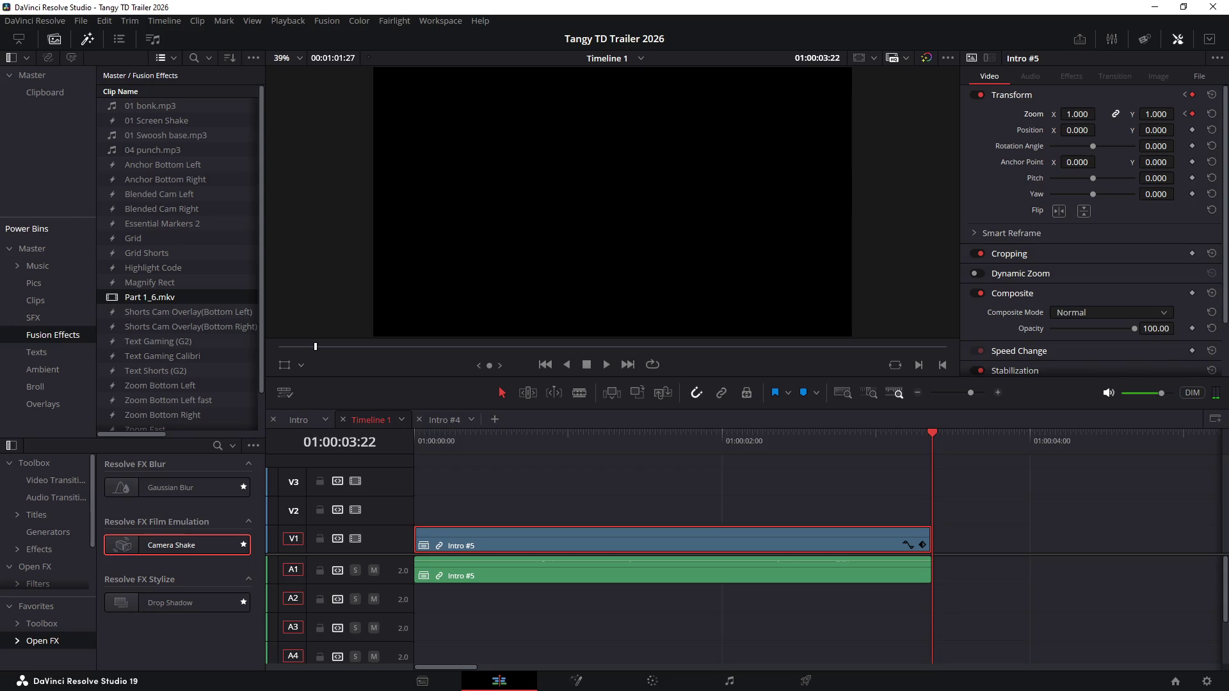
pyautogui.press('Left')
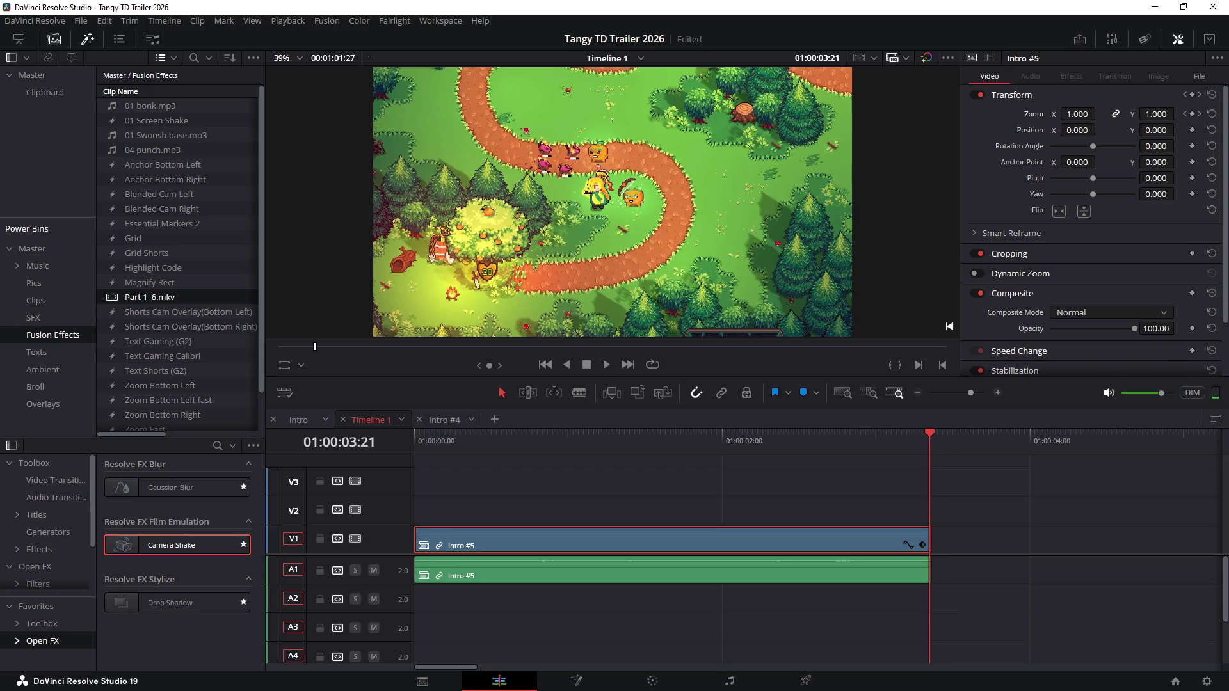
pyautogui.press('Right')
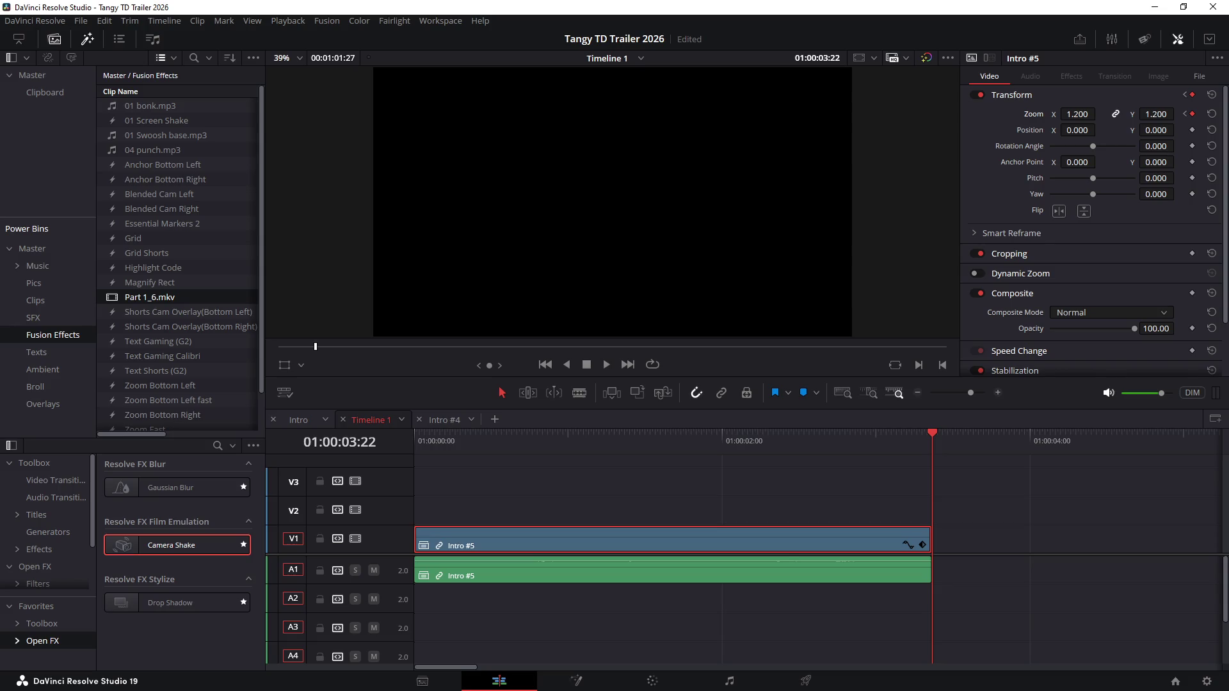
pyautogui.click(907, 545)
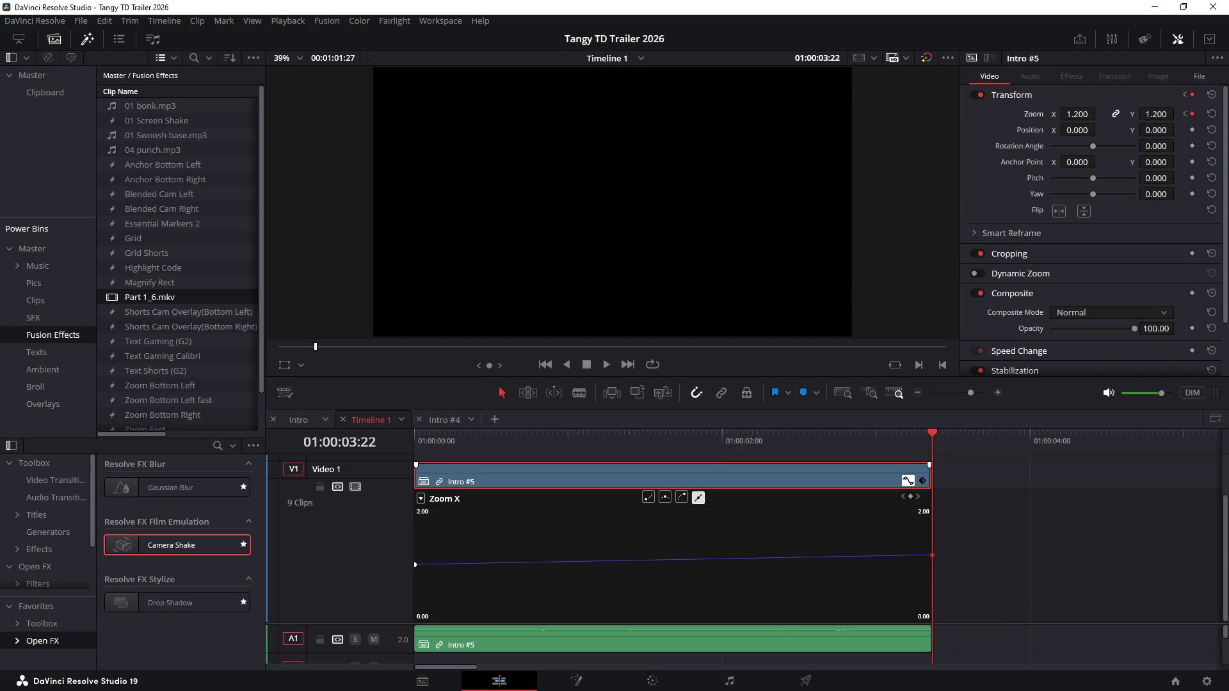
# Step: Ease the zoom into the end keyframe and play the intro from the start to preview
pyautogui.click(683, 497)
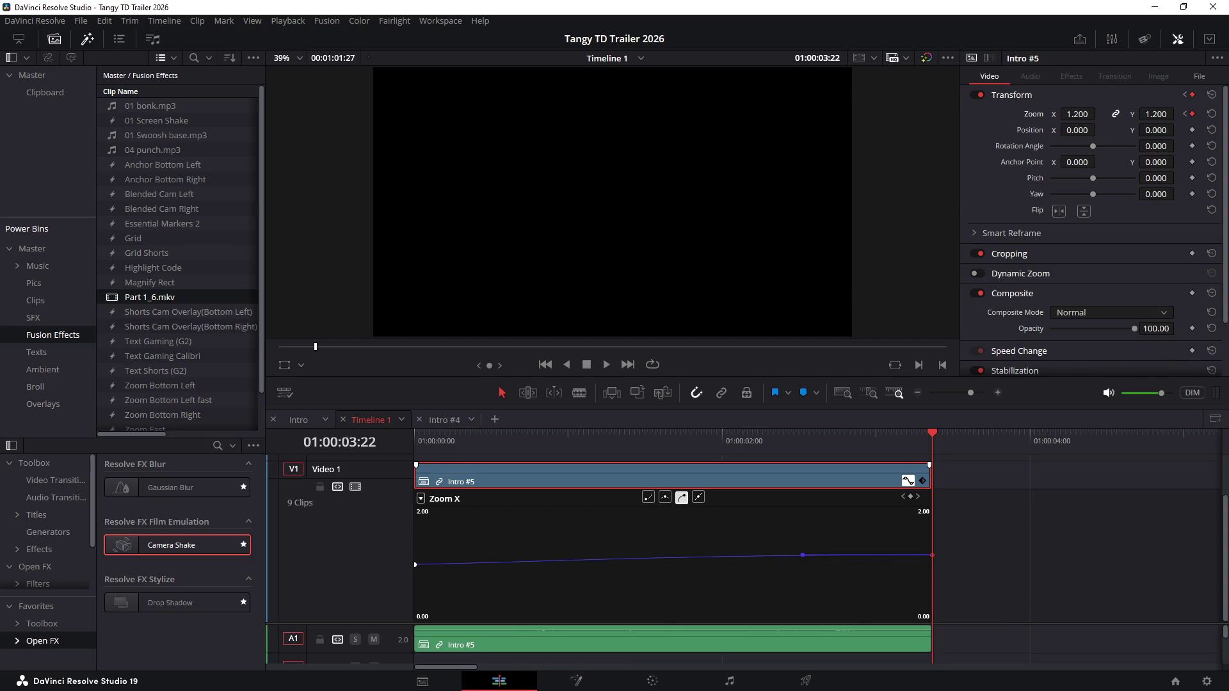
pyautogui.hotkey('shift', 'c')
pyautogui.press('Home')
pyautogui.press('space')
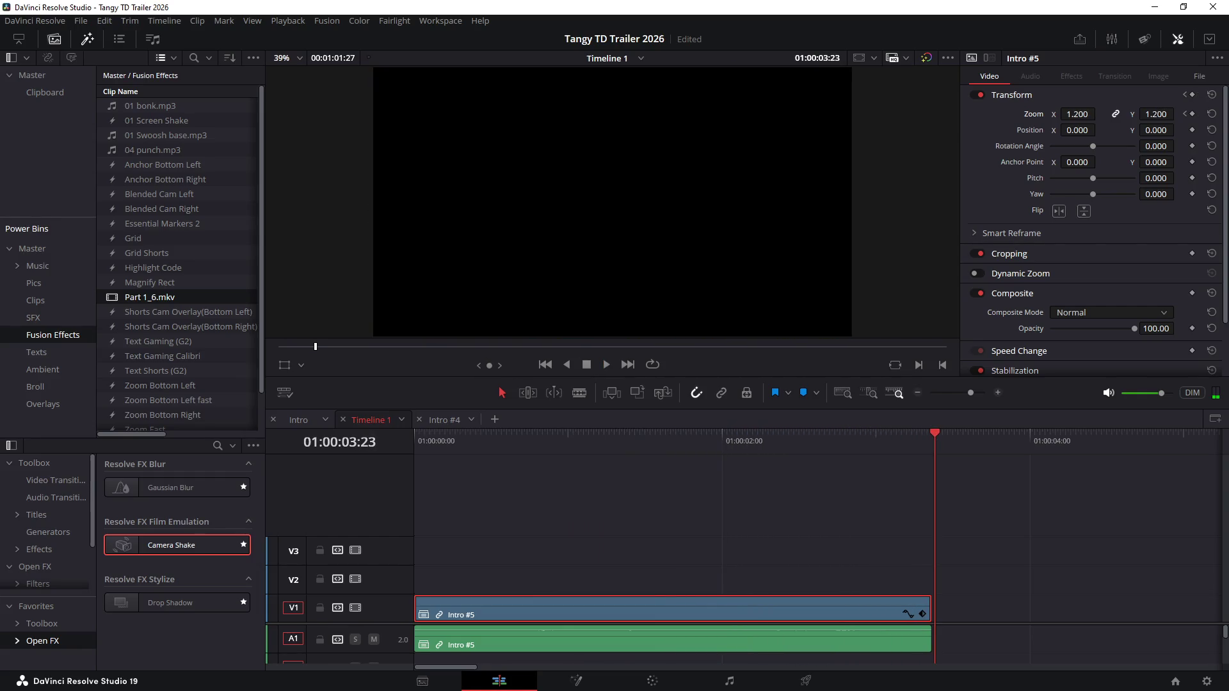
# Step: Ease the zoom out of the start keyframe, preview the intro again, and reopen the Zoom X curve
pyautogui.hotkey('shift', 'c')
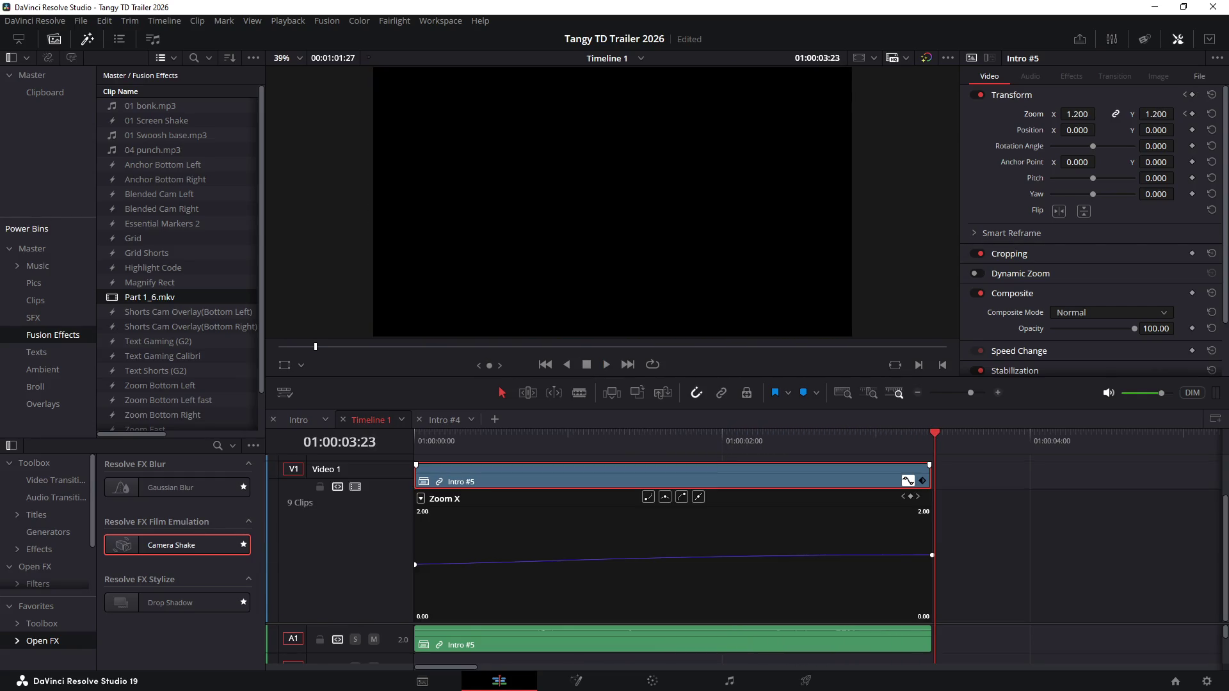
pyautogui.click(415, 564)
pyautogui.click(648, 498)
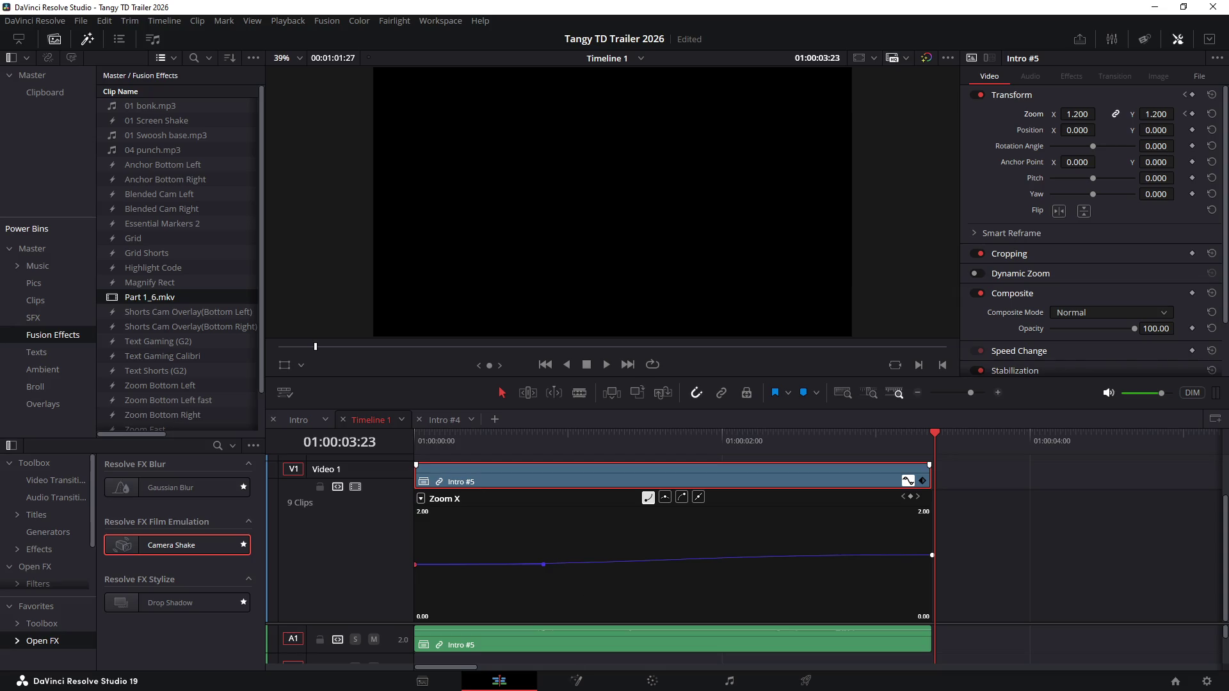
pyautogui.hotkey('shift', 'c')
pyautogui.press('Home')
pyautogui.press('space')
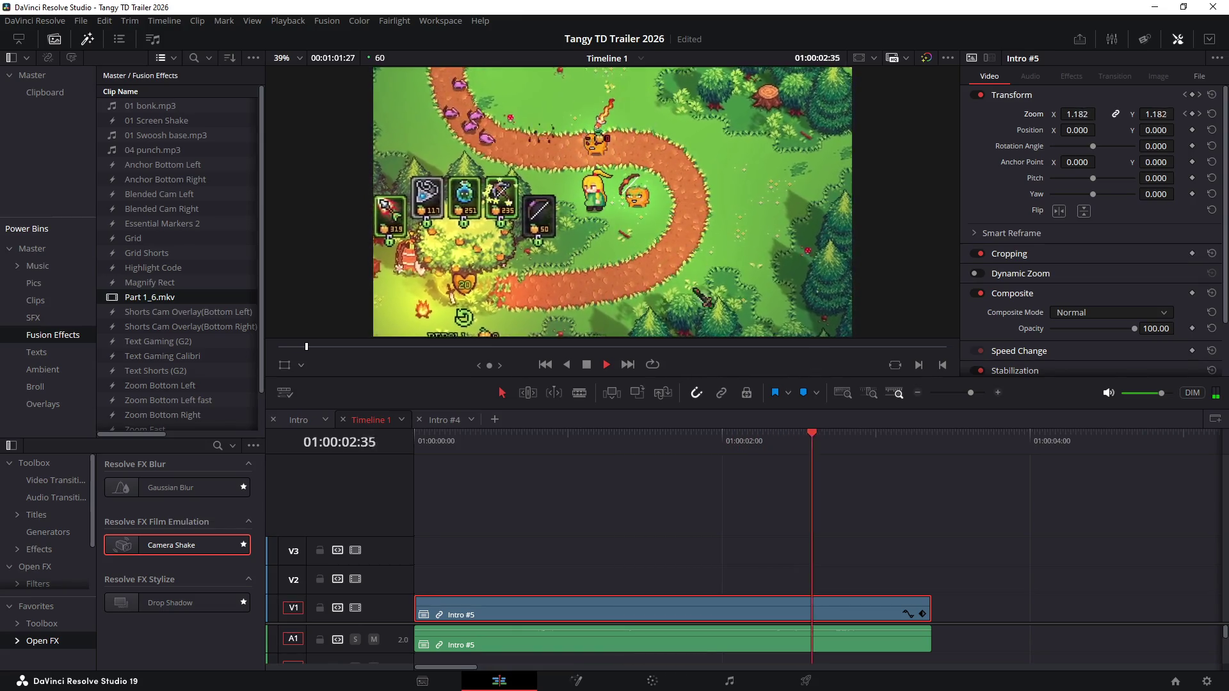
pyautogui.press('space')
pyautogui.hotkey('shift', 'c')
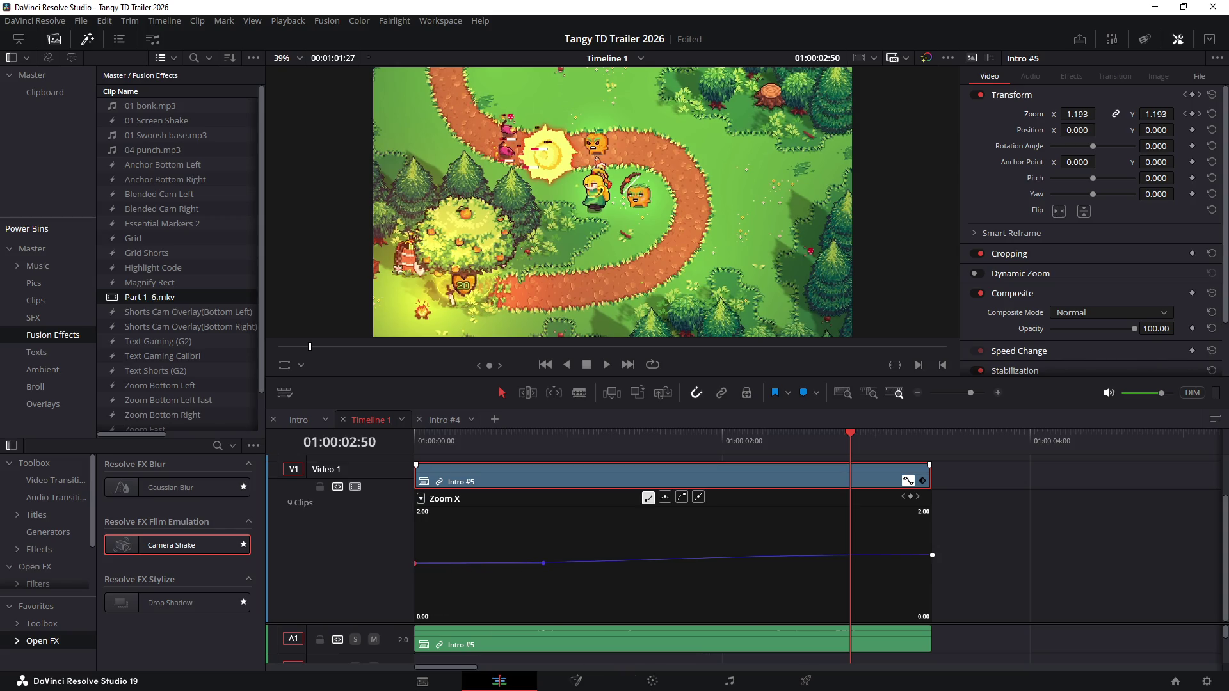
# Step: Tweak the easing handles at both zoom keyframes and play the clip to check
pyautogui.moveTo(543, 563); pyautogui.dragTo(542, 562)
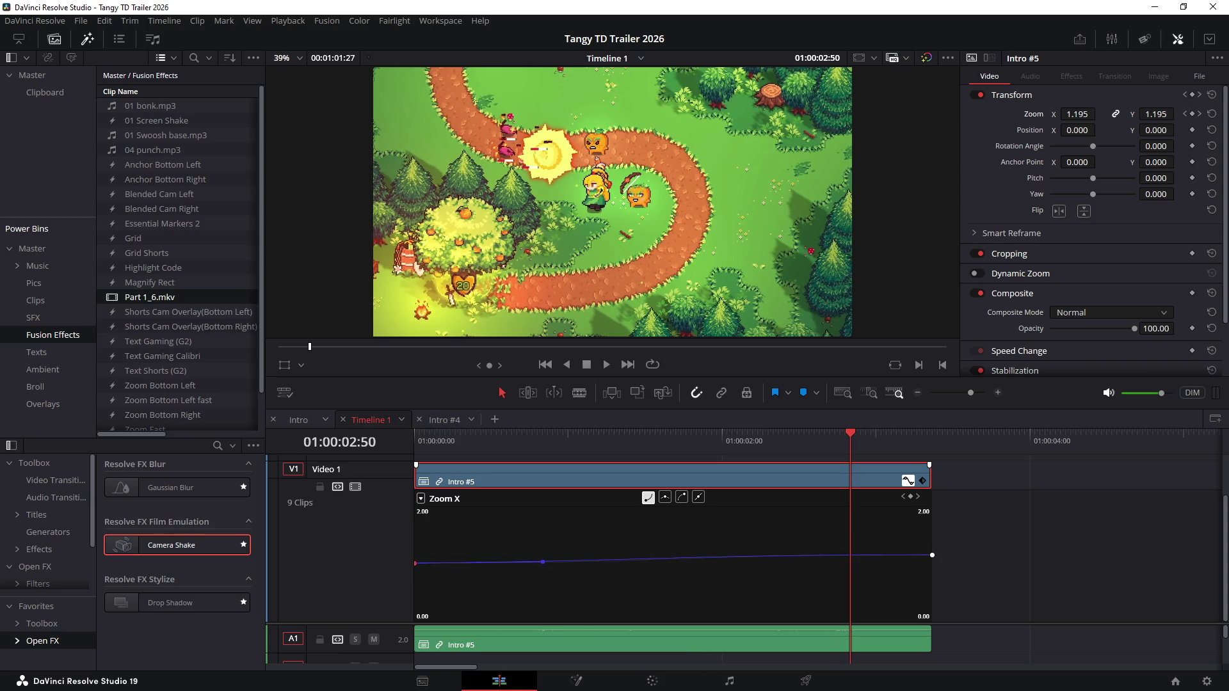
pyautogui.click(933, 555)
pyautogui.moveTo(802, 555); pyautogui.dragTo(801, 557)
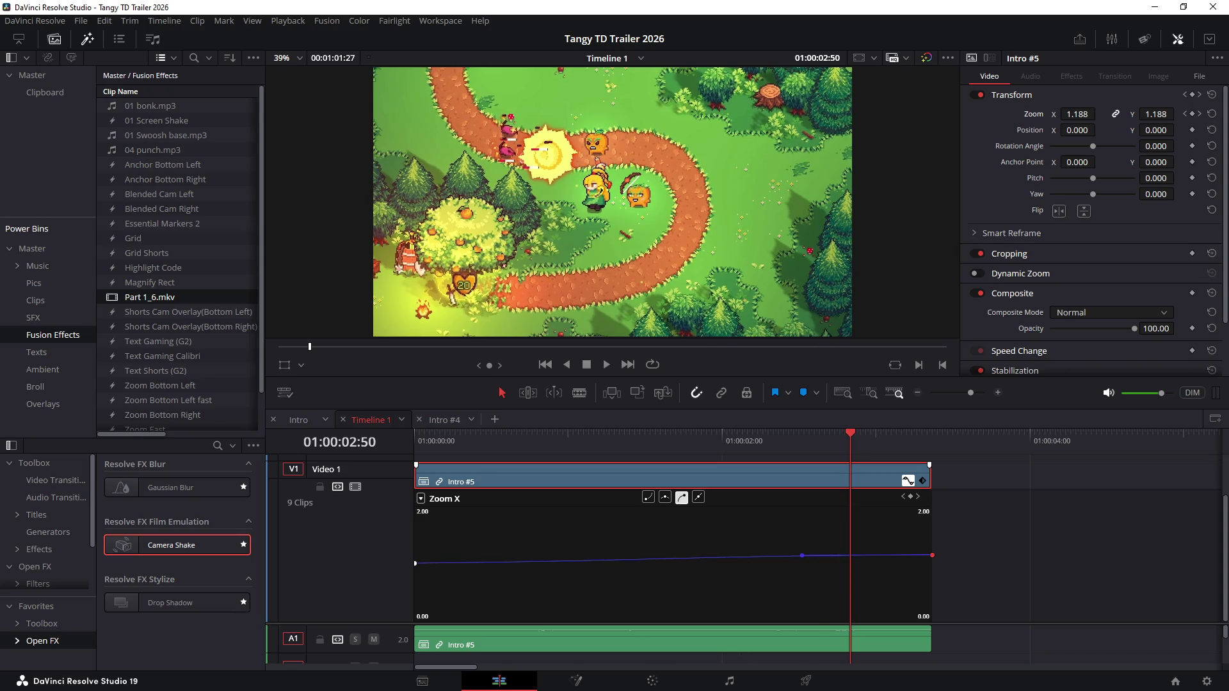
pyautogui.click(415, 562)
pyautogui.moveTo(542, 562); pyautogui.dragTo(548, 560)
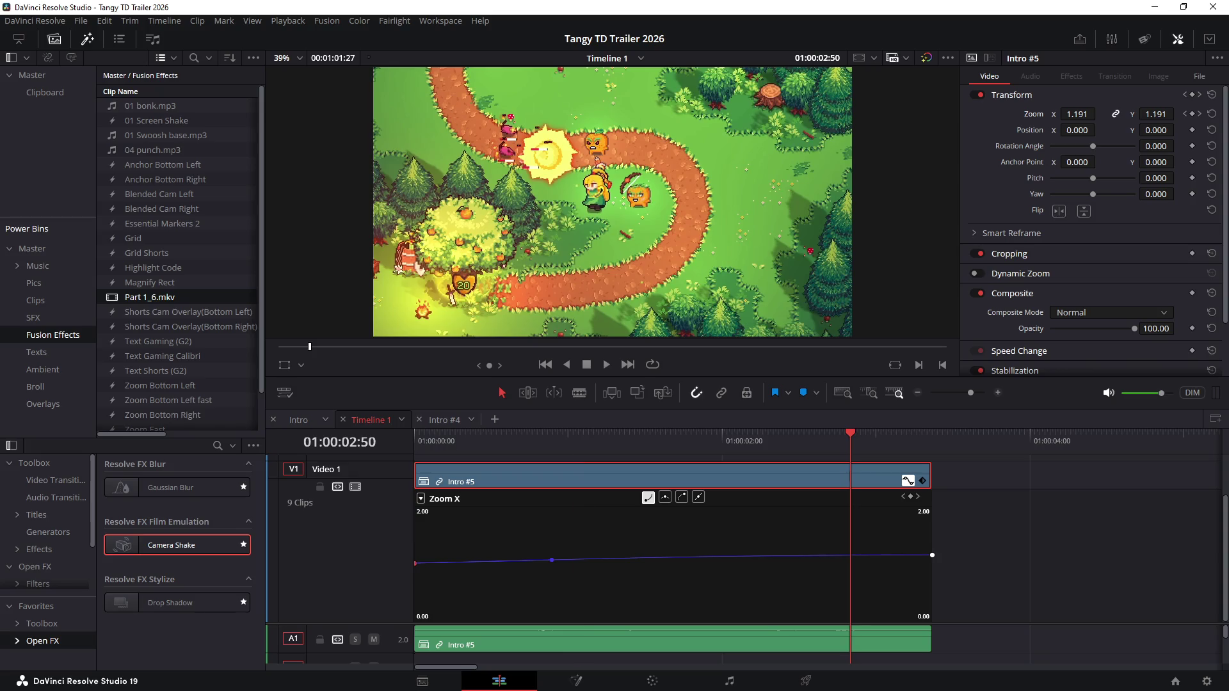
pyautogui.press('Home')
pyautogui.press('space')
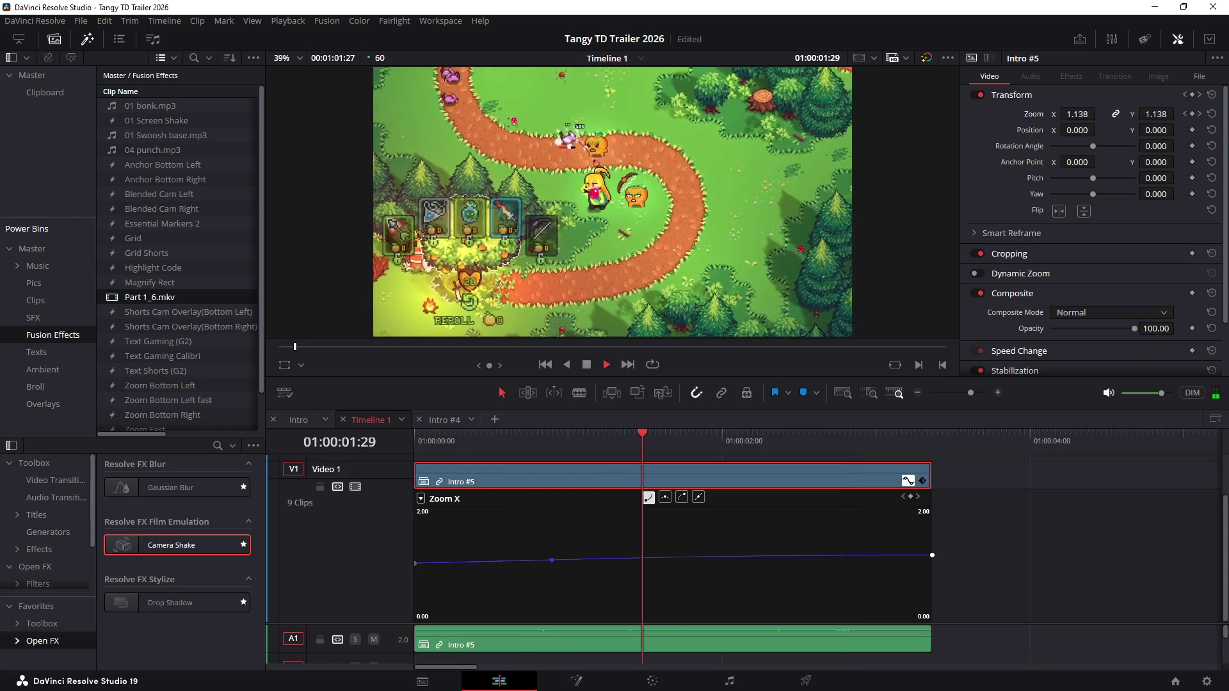
pyautogui.press('space')
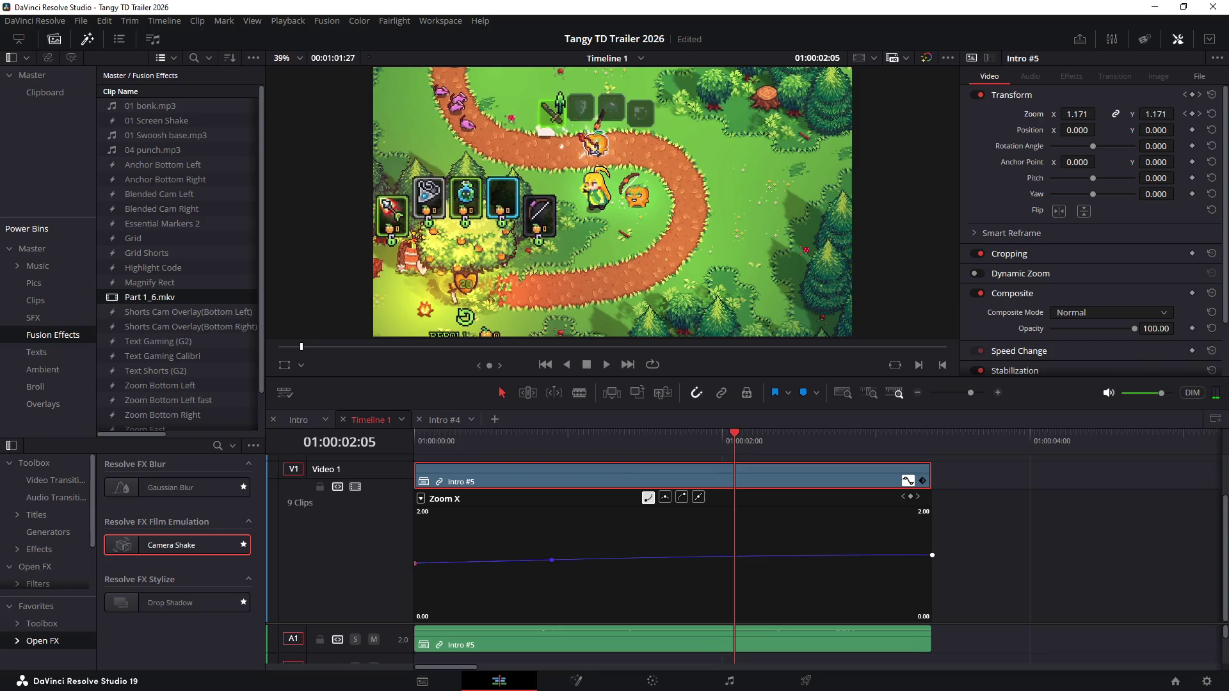
# Step: Reshape the curve at the final keyframe, replay the clip and save the project
pyautogui.press('Down')
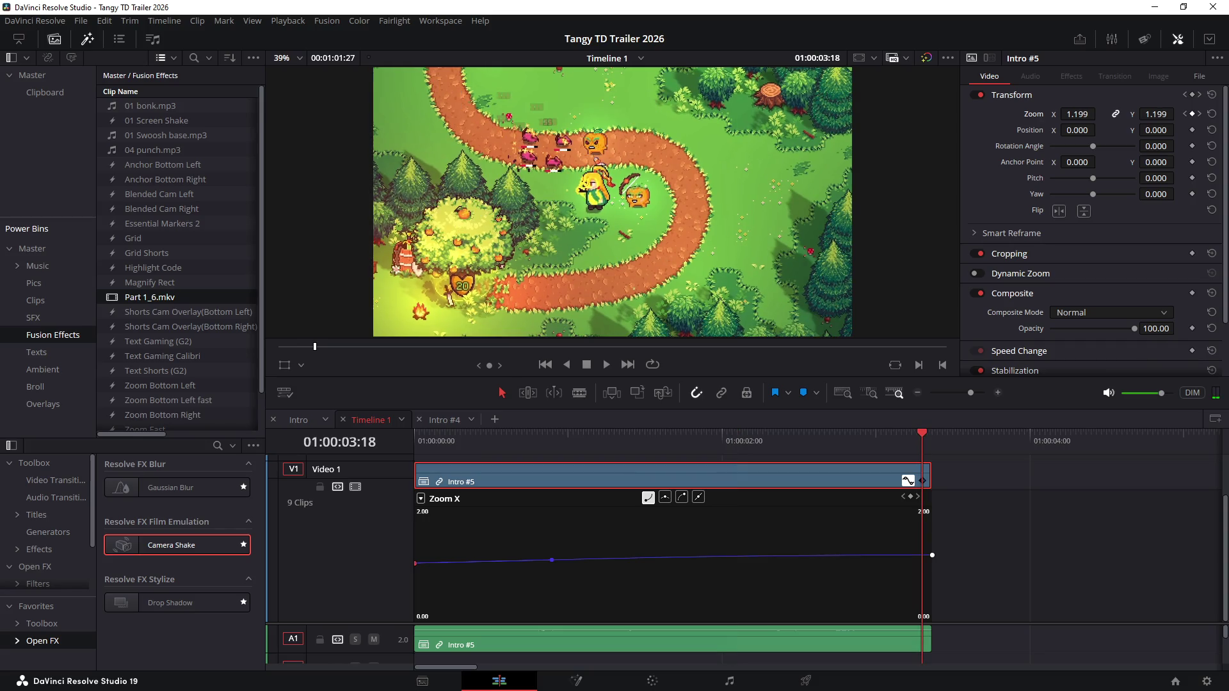
pyautogui.press('Right')
pyautogui.press('Right')
pyautogui.press('Right')
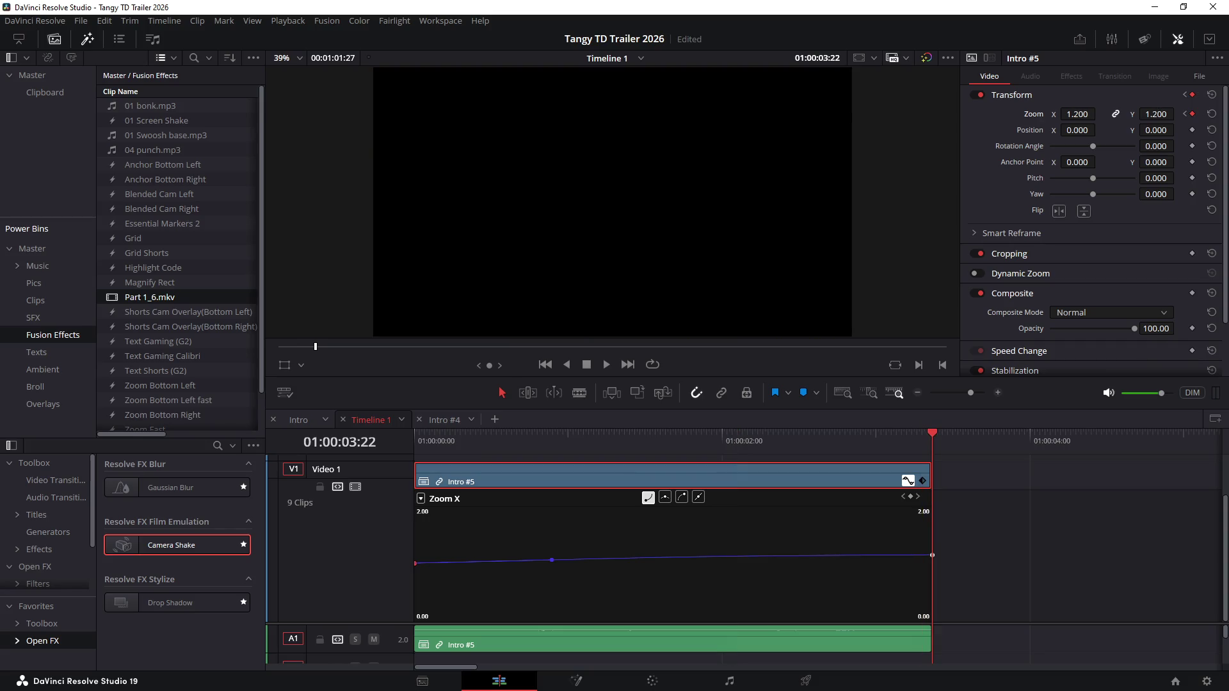
pyautogui.click(683, 497)
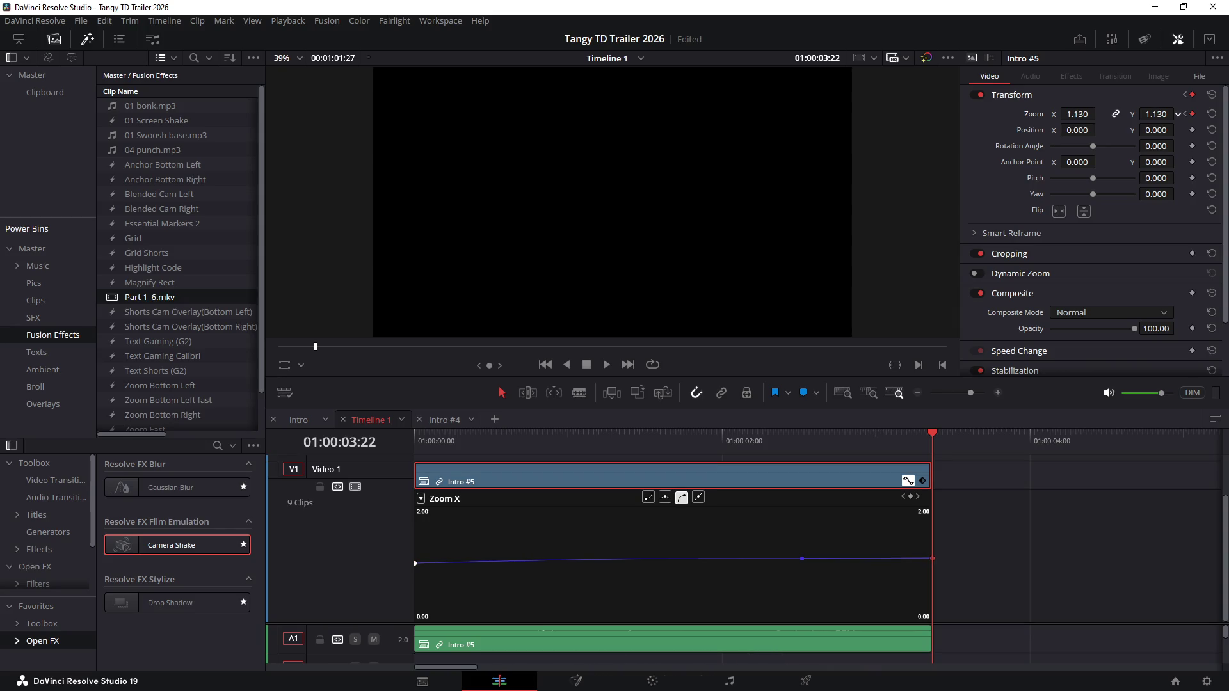
pyautogui.press('space')
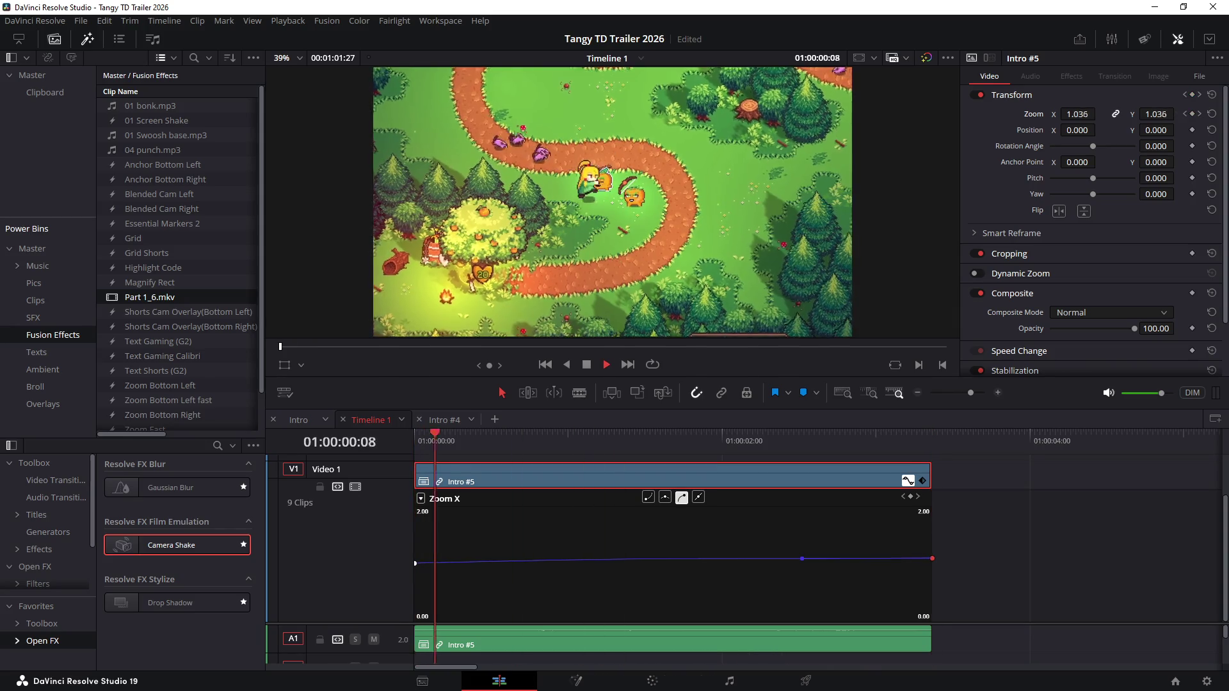
pyautogui.press('space')
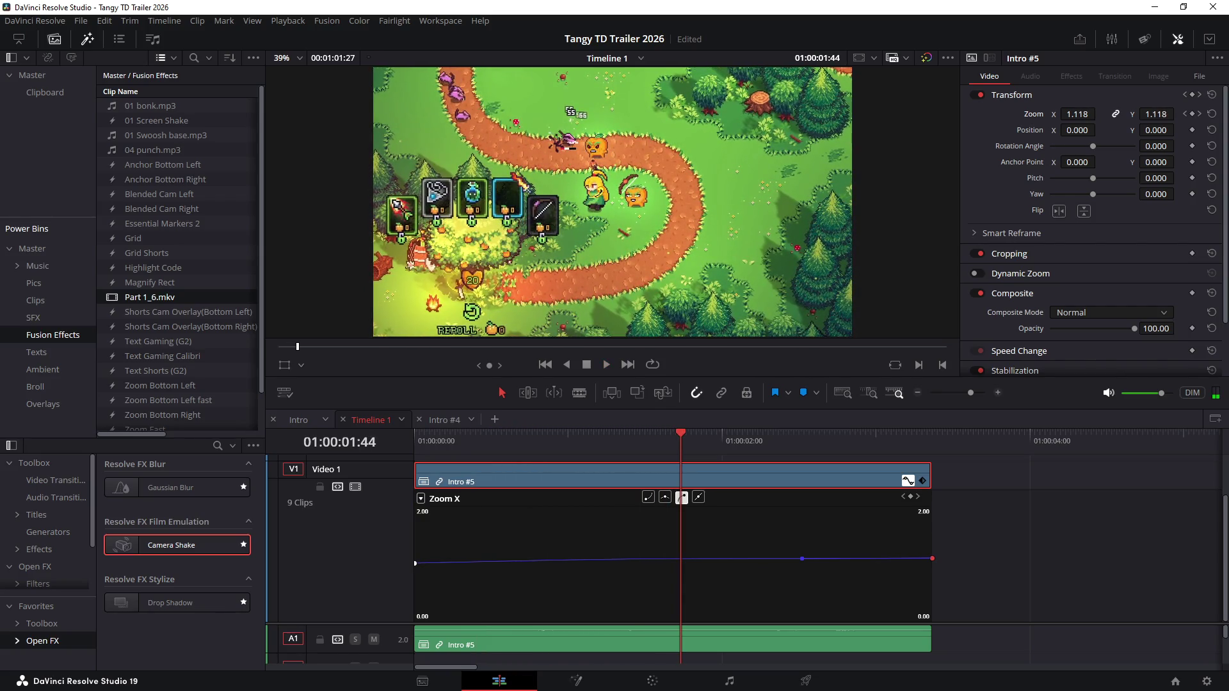
pyautogui.hotkey('ctrl', 's')
# Step: Lower the final zoom to 1.08, replay to check and save the project
pyautogui.press('Down')
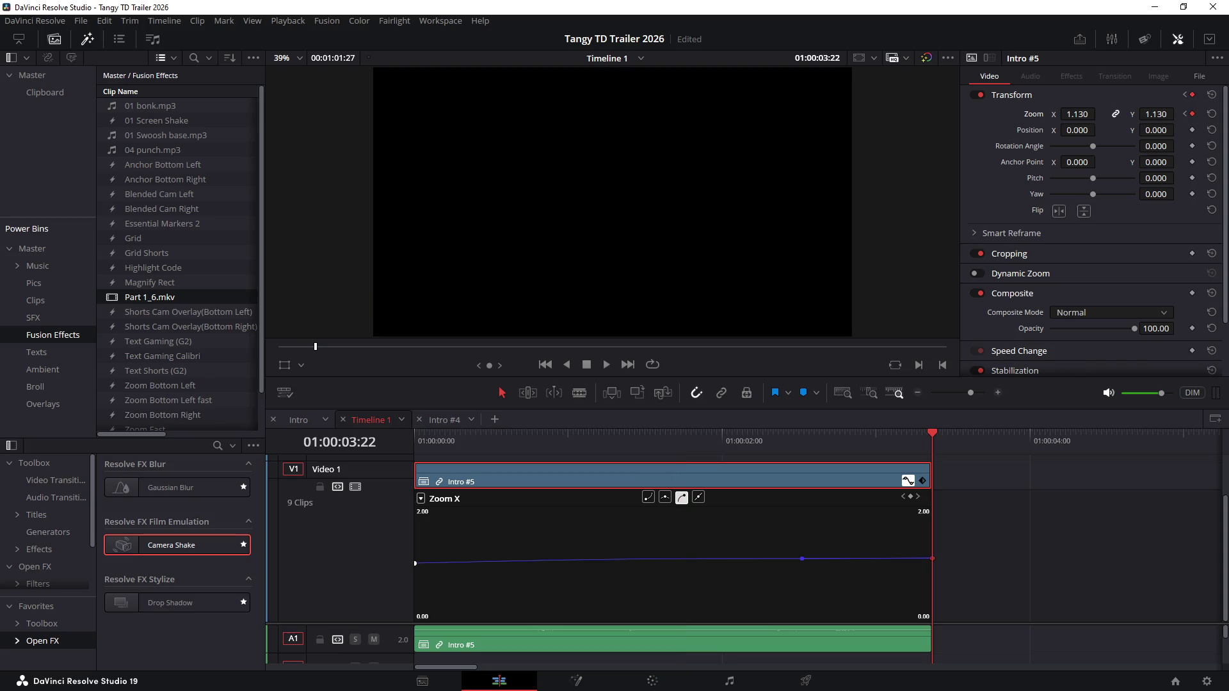
pyautogui.moveTo(1156, 113); pyautogui.dragTo(1179, 114)
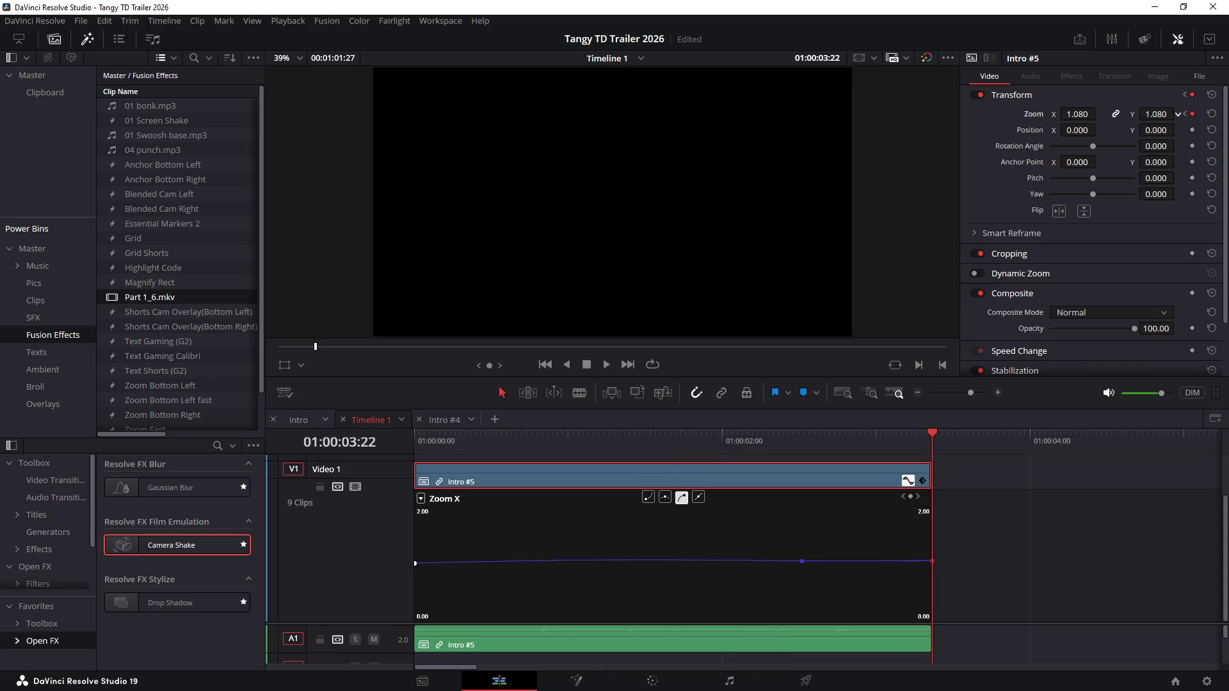
pyautogui.press('Up')
pyautogui.press('space')
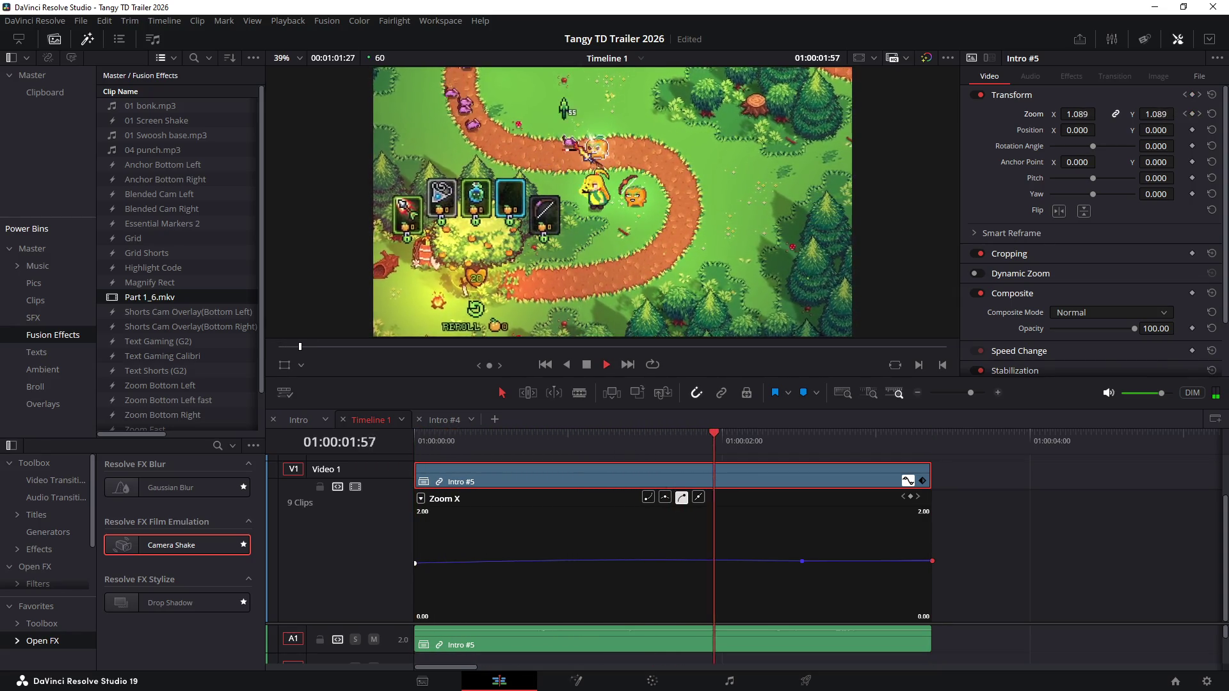
pyautogui.press('space')
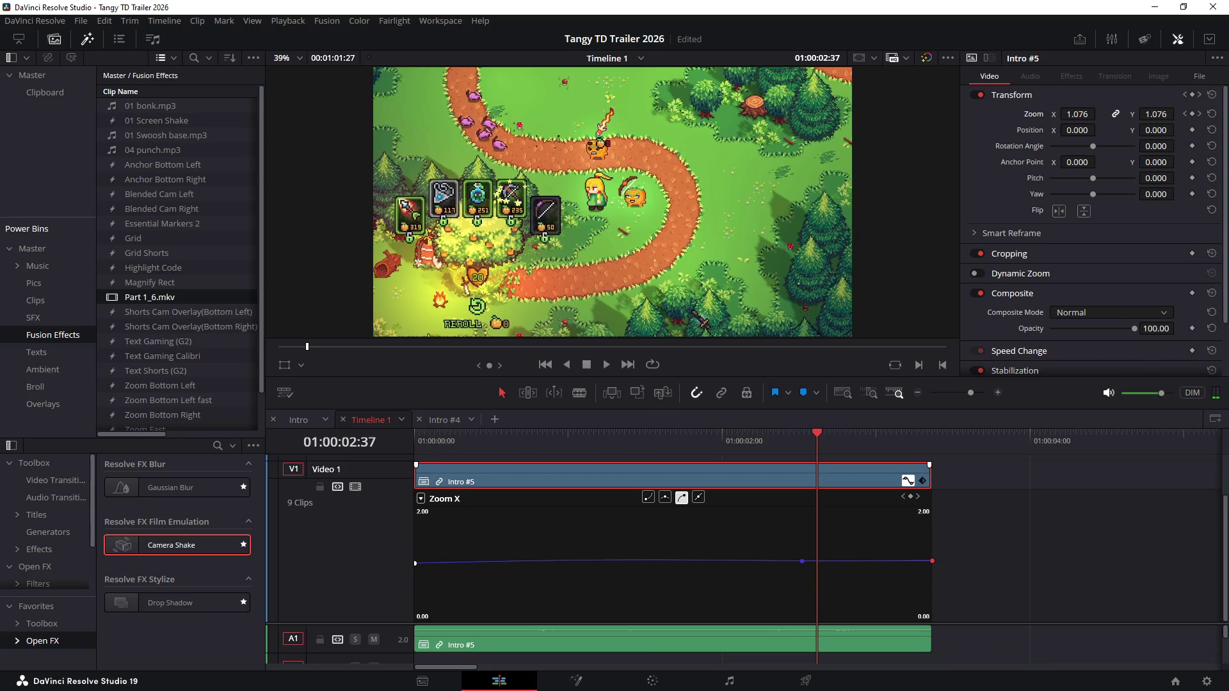
pyautogui.hotkey('ctrl', 's')
# Step: Delete the middle keyframe, make the zoom ramp linear from the start keyframe, and replay
pyautogui.press('Delete')
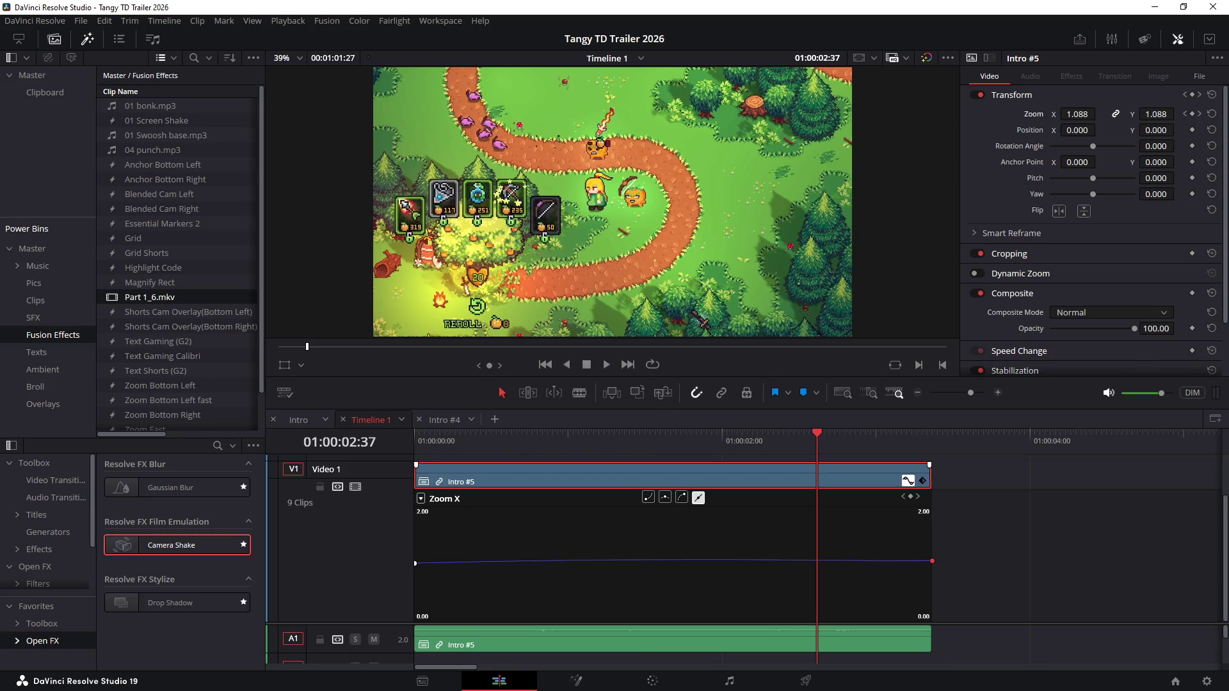
pyautogui.click(415, 562)
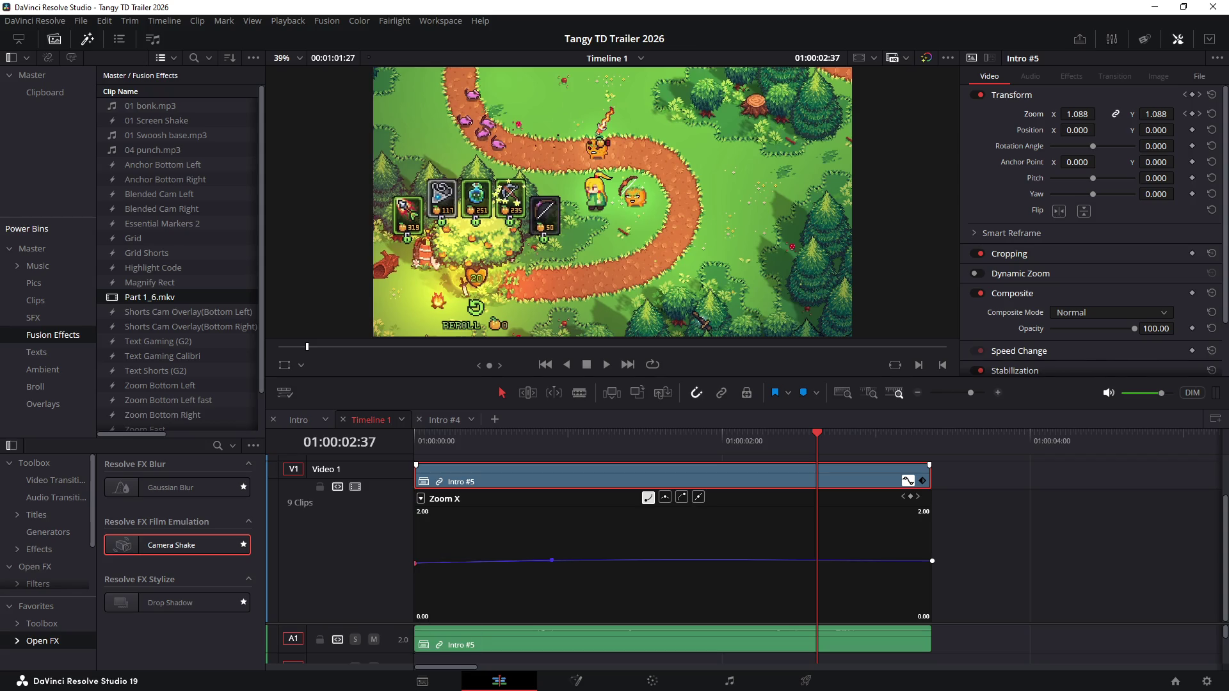
pyautogui.click(698, 498)
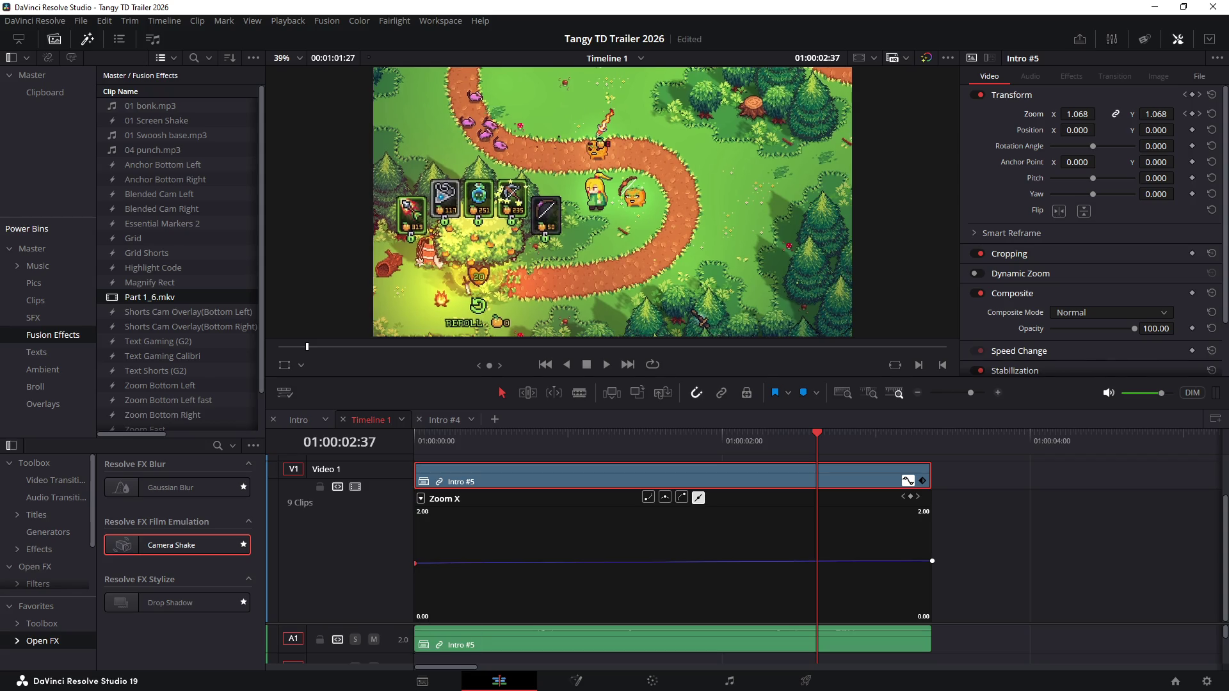
pyautogui.press('Home')
pyautogui.press('space')
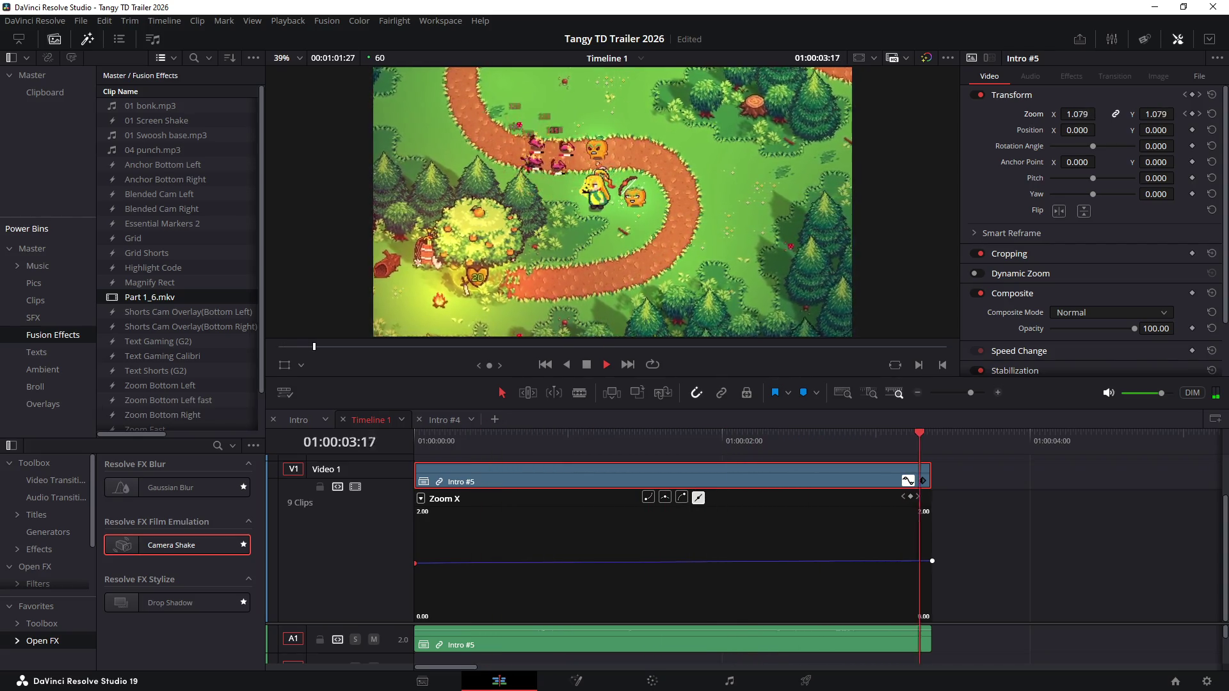
pyautogui.press('space')
# Step: Close the zoom curve editor, check Intro #5's last frame and return to the timeline start
pyautogui.hotkey('shift', 'c')
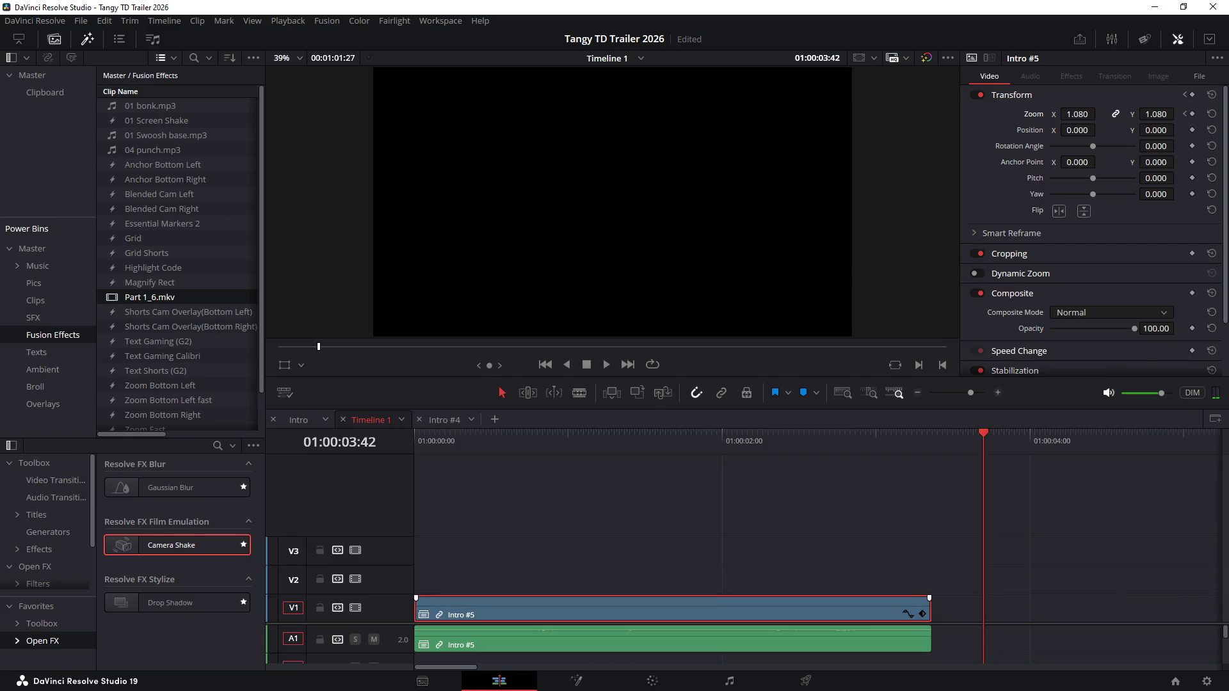
pyautogui.click(911, 439)
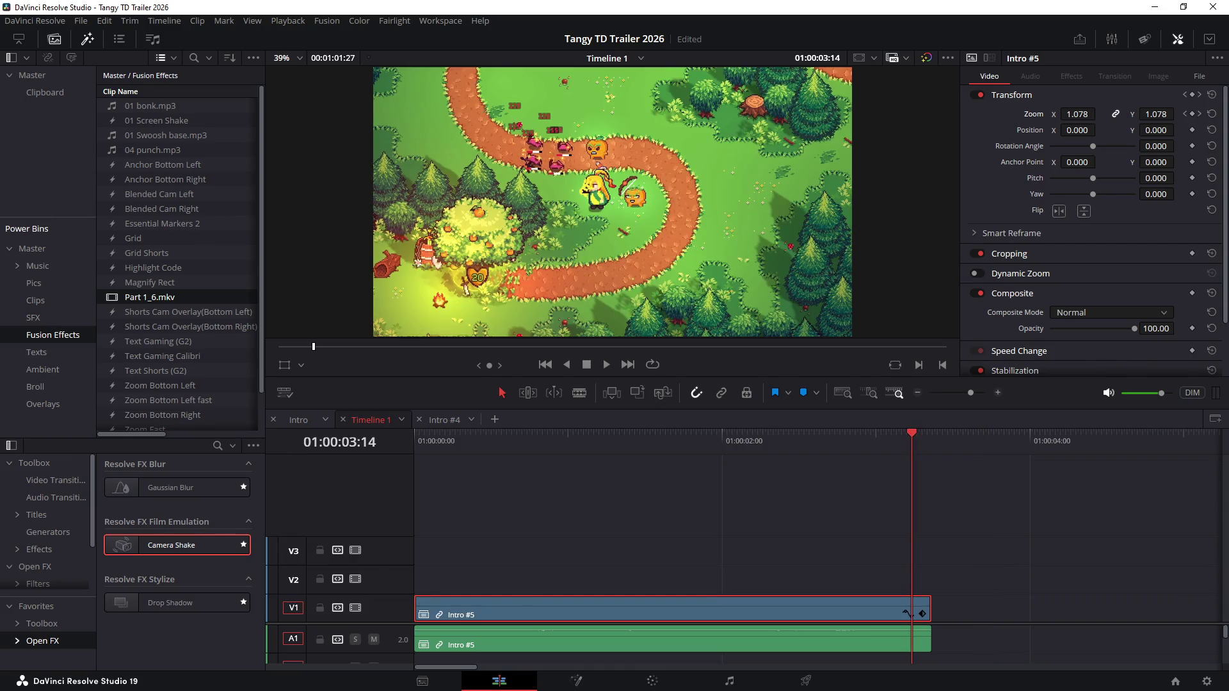
pyautogui.press('Down')
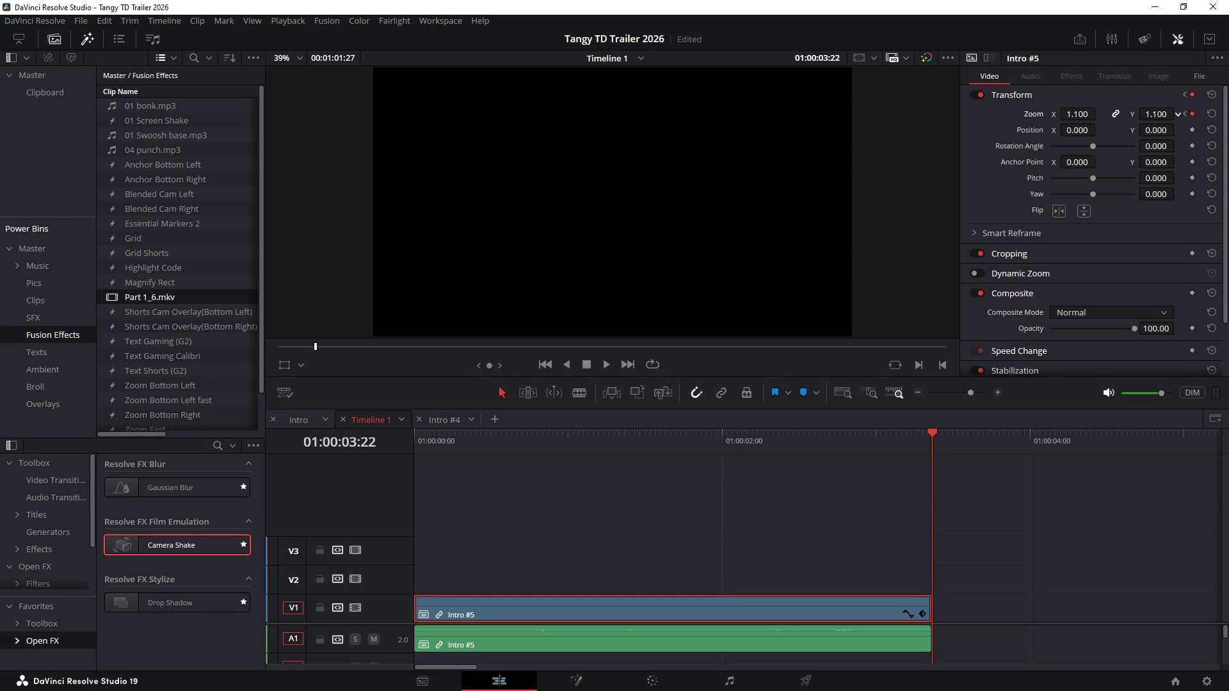
pyautogui.press('Home')
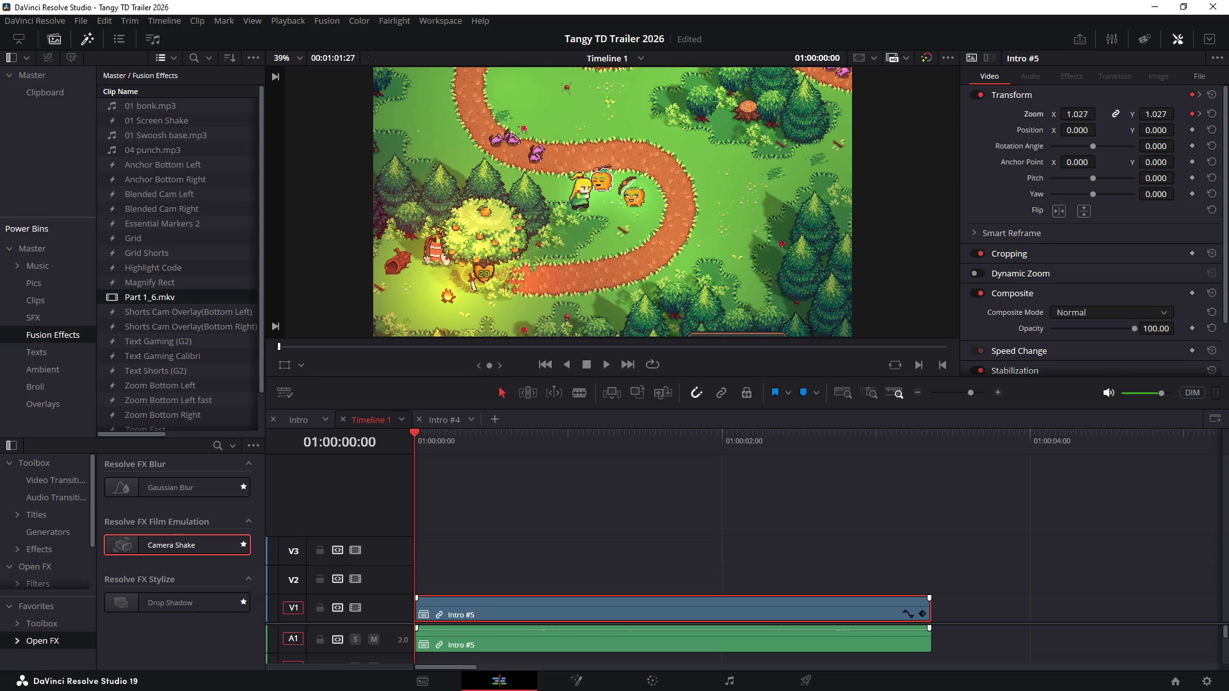
pyautogui.scroll(-3, 745, 566)
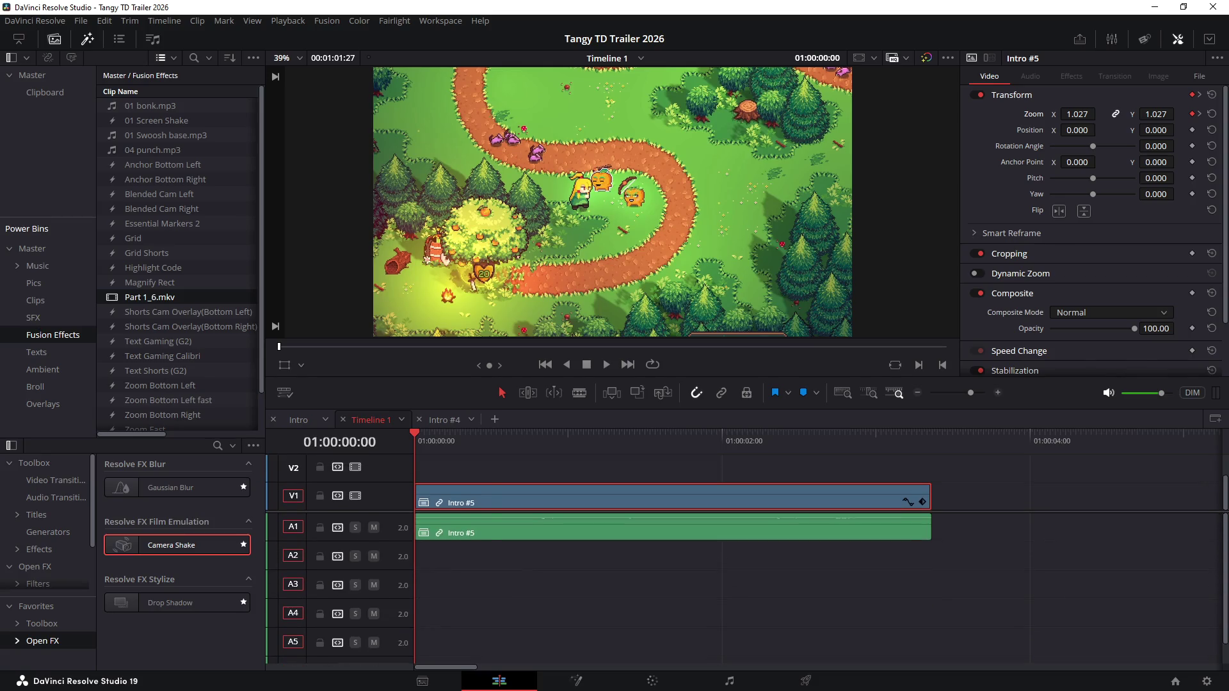
# Step: Delete the empty tracks A2–A5 from the track header menu and play the timeline back twice
pyautogui.rightClick(378, 492)
pyautogui.click(423, 586)
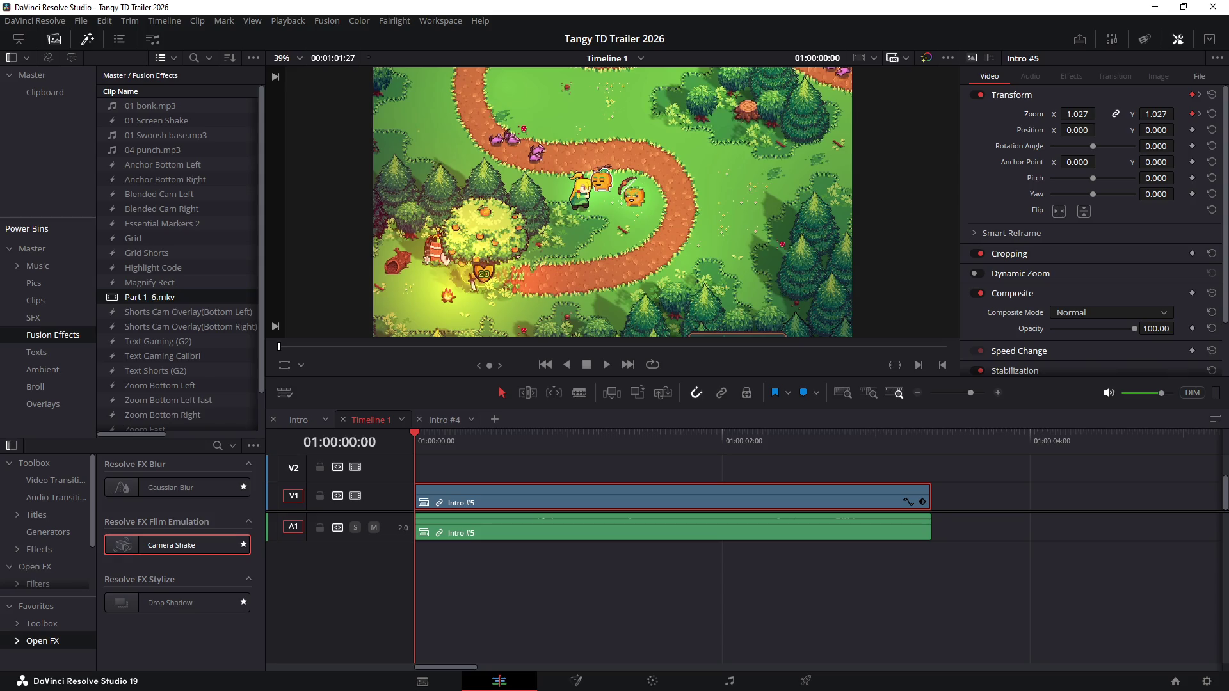
pyautogui.hotkey('ctrl', 'shift', 'a')
pyautogui.press('space')
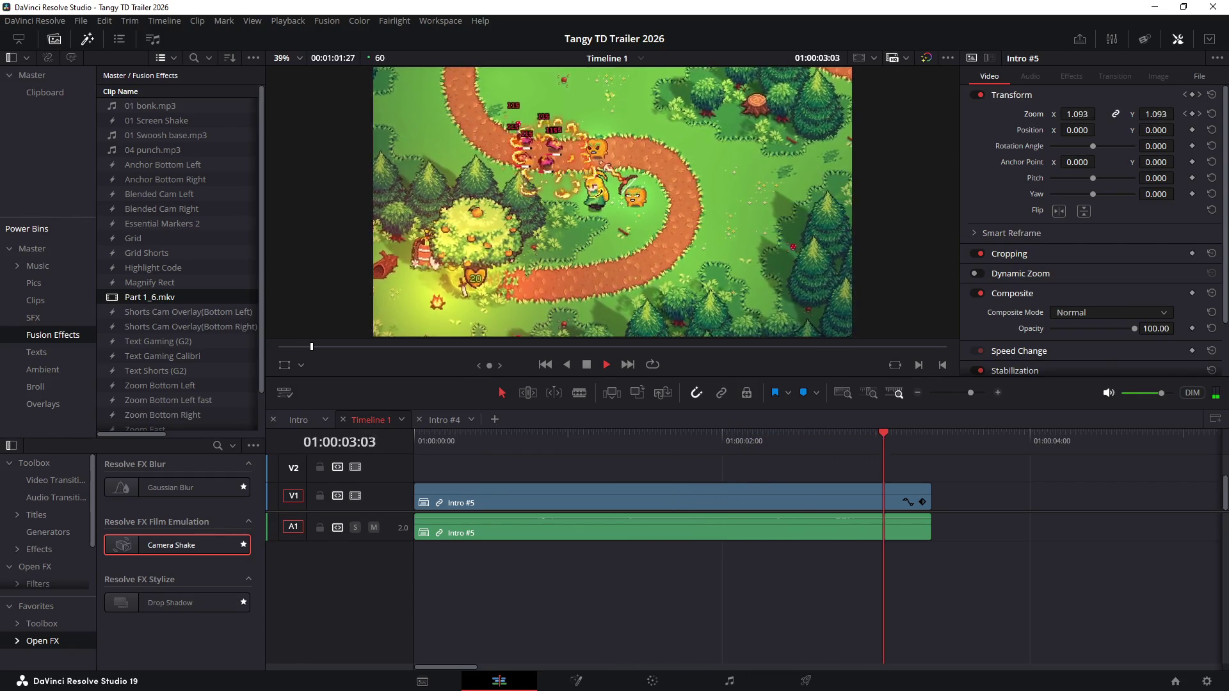
pyautogui.press('space')
pyautogui.press('Home')
pyautogui.press('space')
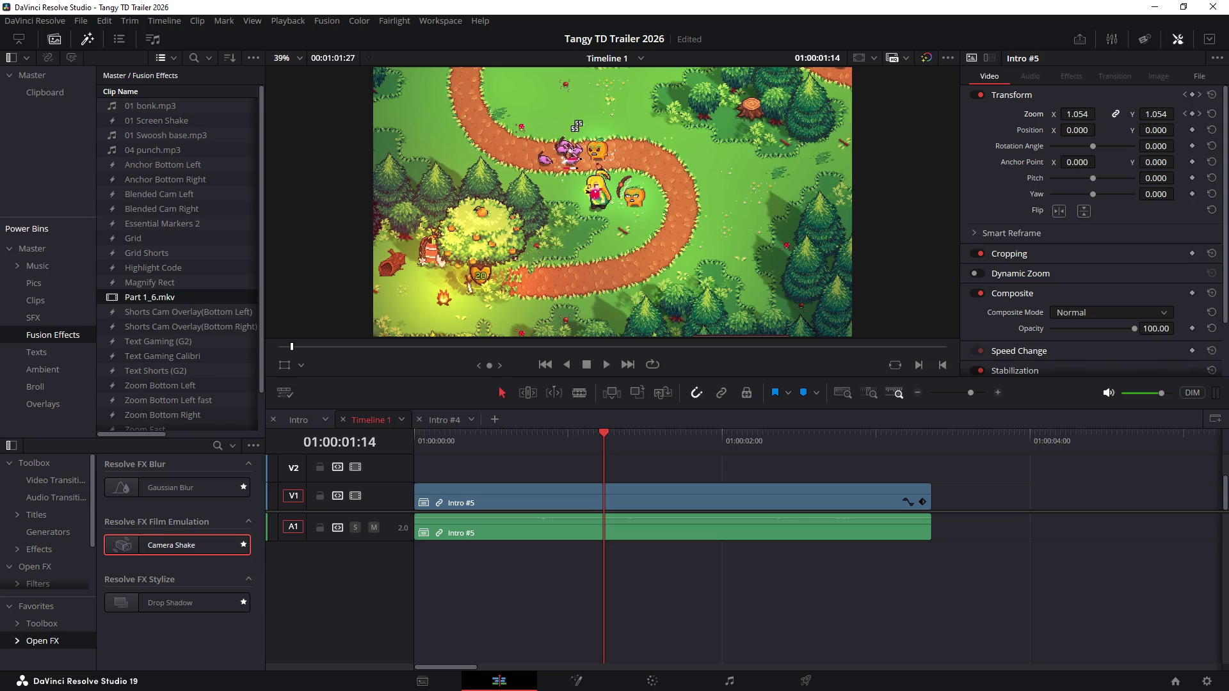
# Step: Open the Intro #5 compound clip in its own timeline after dismissing a new-compound-clip dialog
pyautogui.click(625, 499)
pyautogui.rightClick(624, 500)
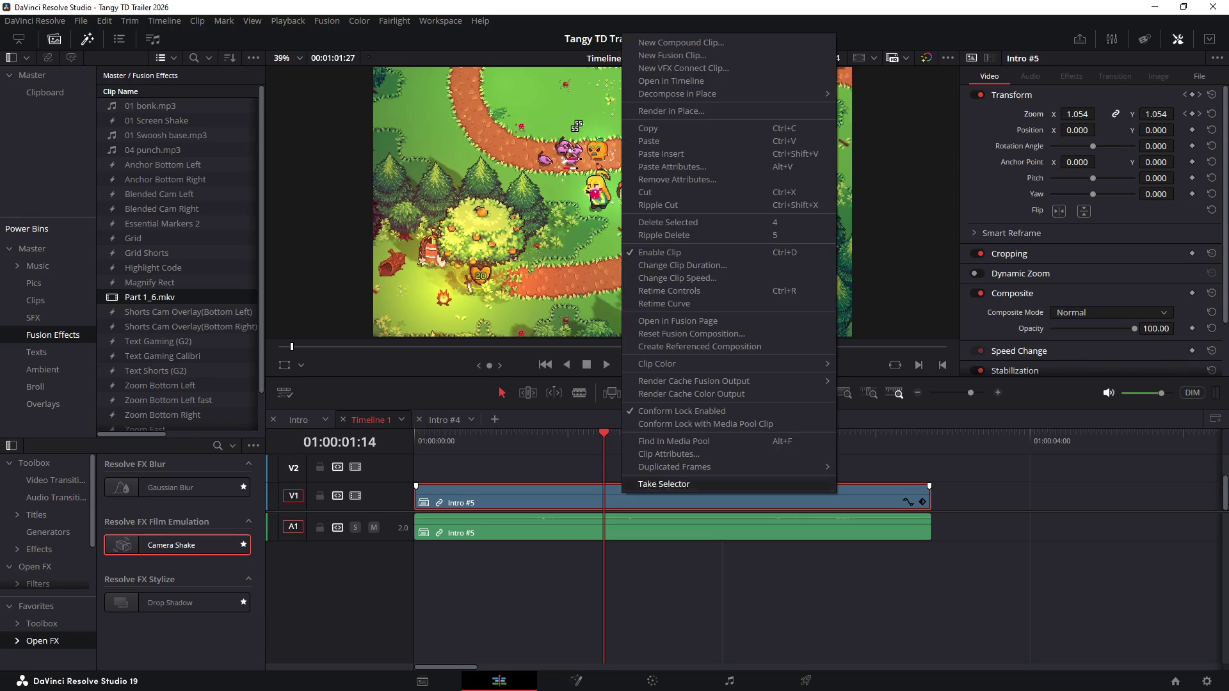
pyautogui.click(679, 43)
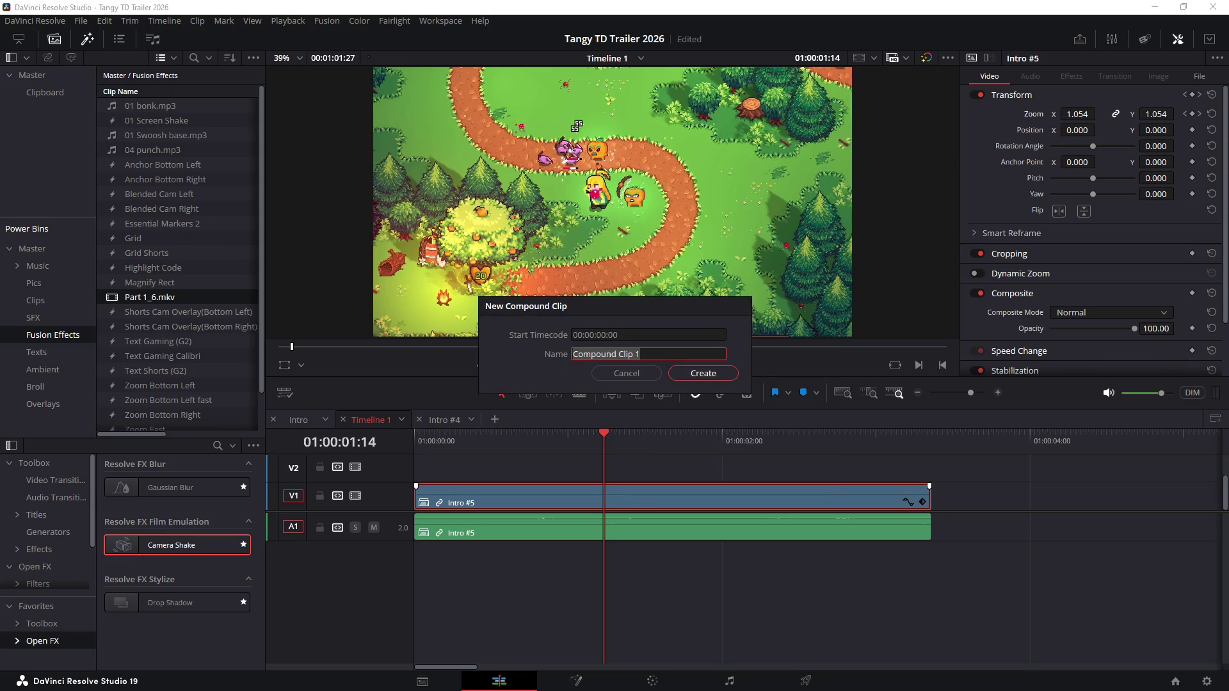
pyautogui.click(705, 374)
pyautogui.rightClick(645, 498)
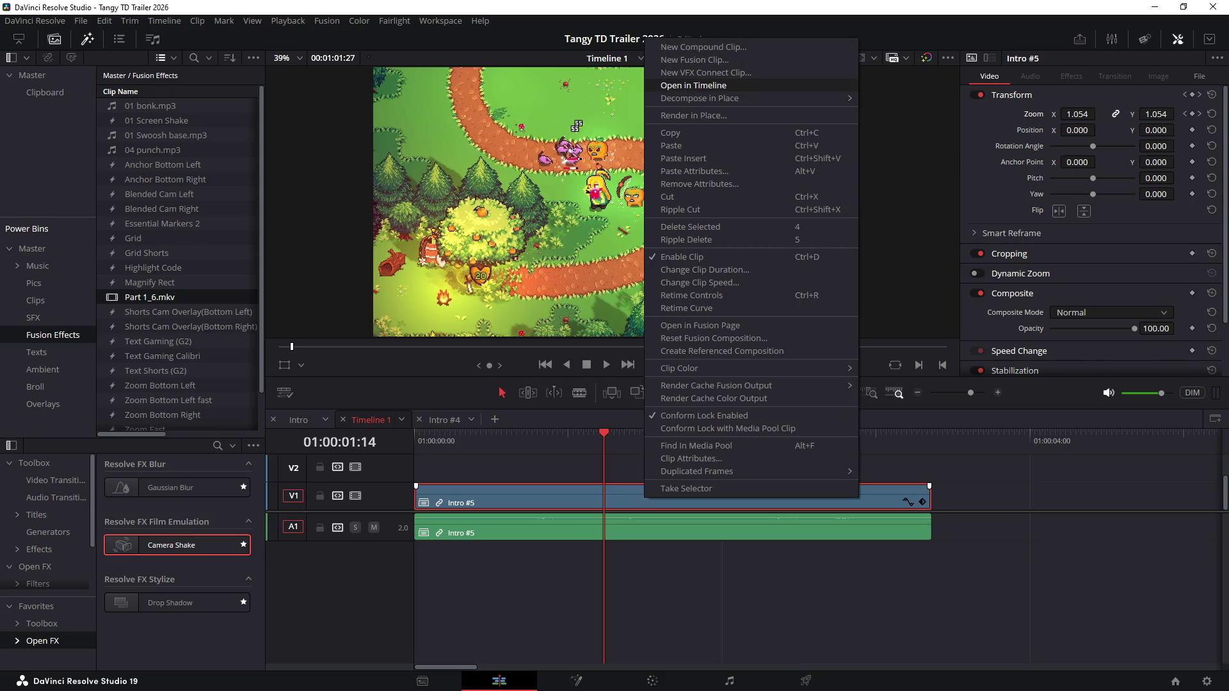
pyautogui.click(694, 85)
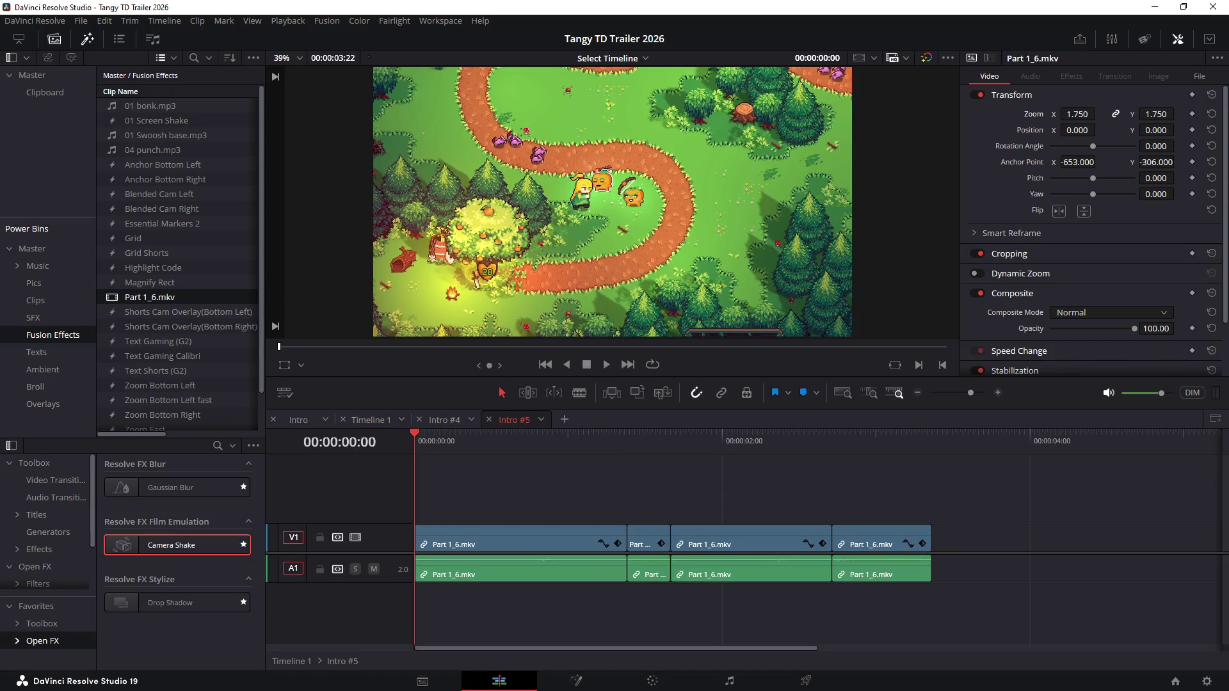
# Step: Push the clips after the playhead back and extend the first Part 1_6.mkv clip into the gap
pyautogui.press('space')
pyautogui.press('space')
pyautogui.press('y')
pyautogui.hotkey('ctrl', '=')
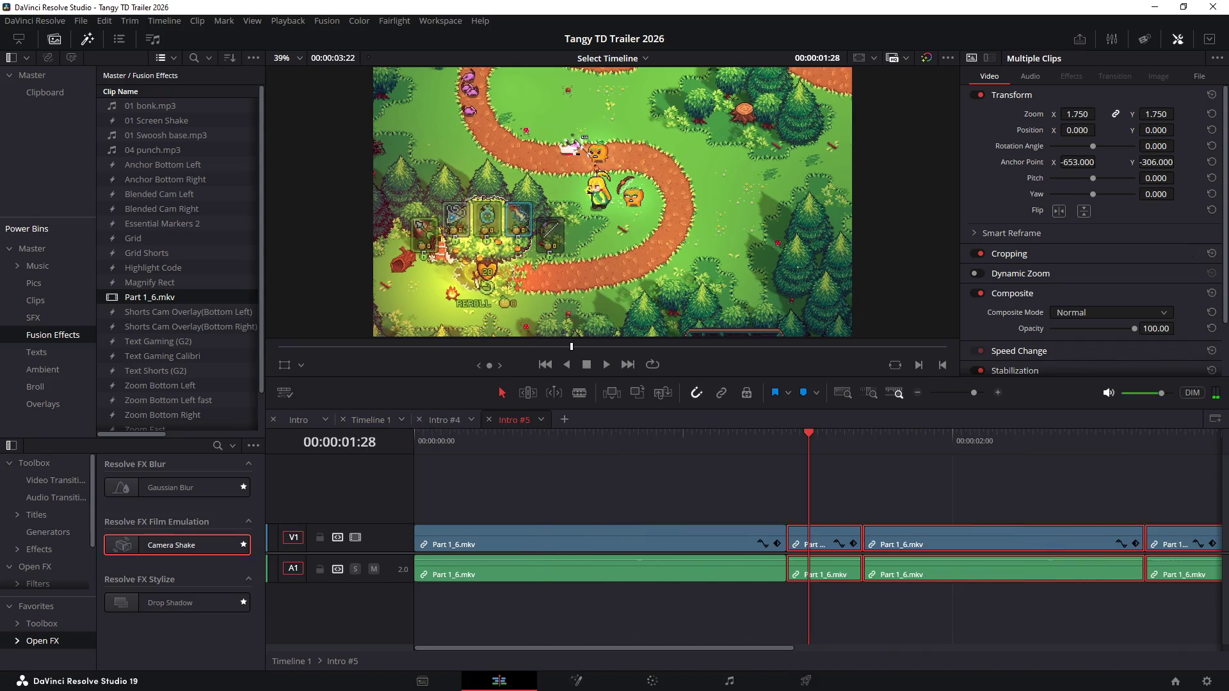
pyautogui.moveTo(812, 544); pyautogui.dragTo(976, 545)
pyautogui.click(758, 543)
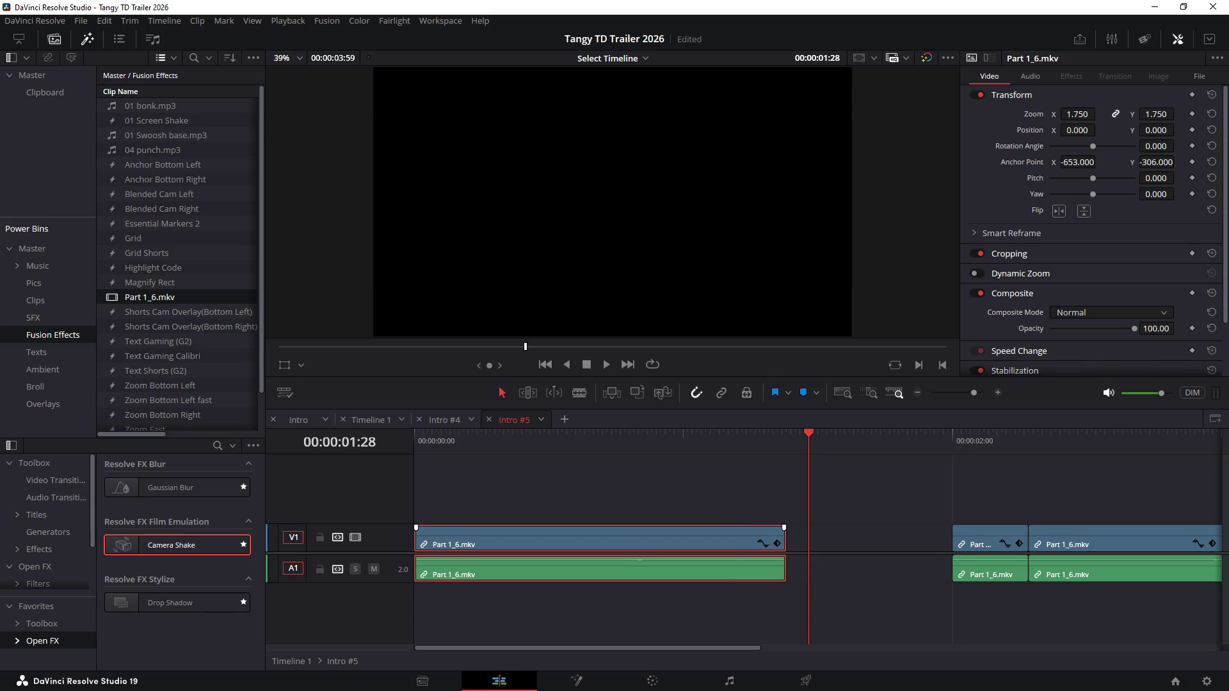
pyautogui.moveTo(784, 543); pyautogui.dragTo(951, 542)
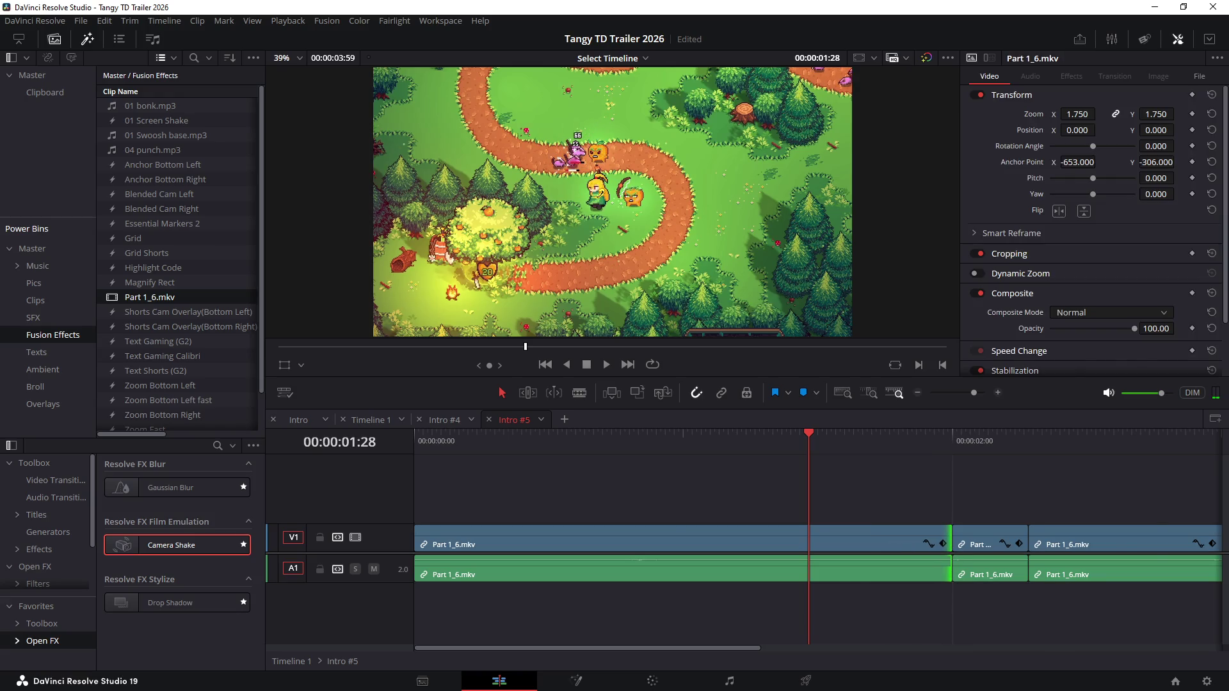
# Step: Zoom the timeline out to its full length and switch to the Intro timeline
pyautogui.hotkey('ctrl', '-')
pyautogui.press('End')
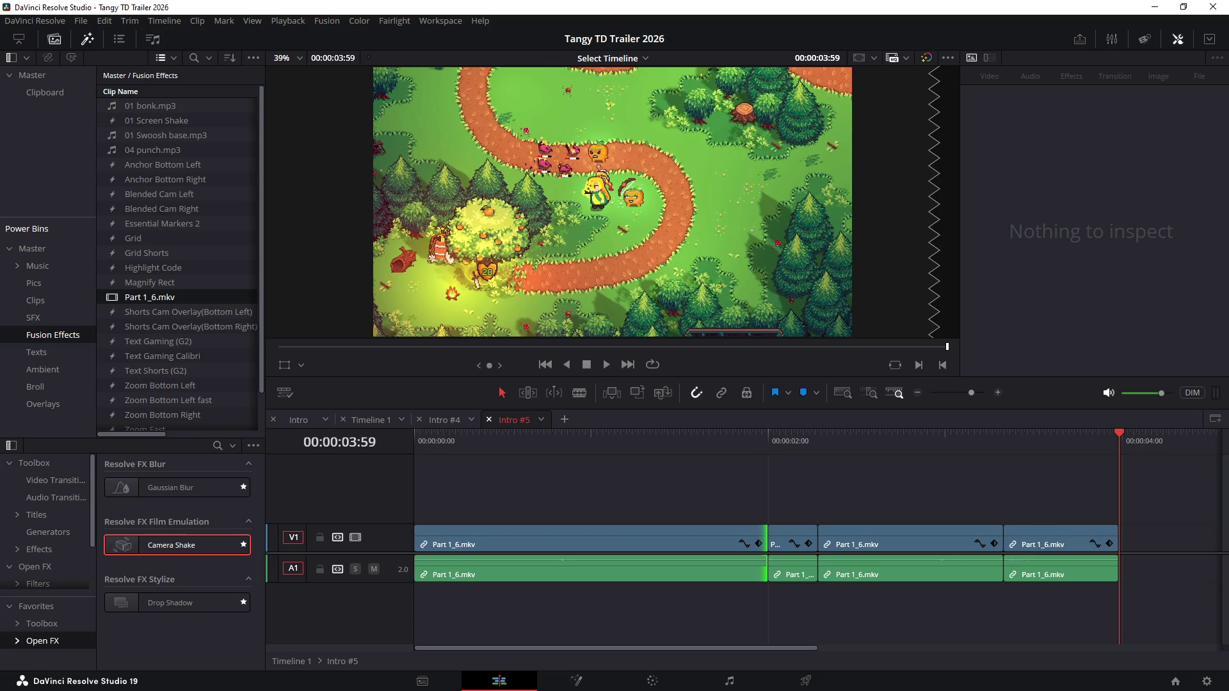
pyautogui.click(298, 420)
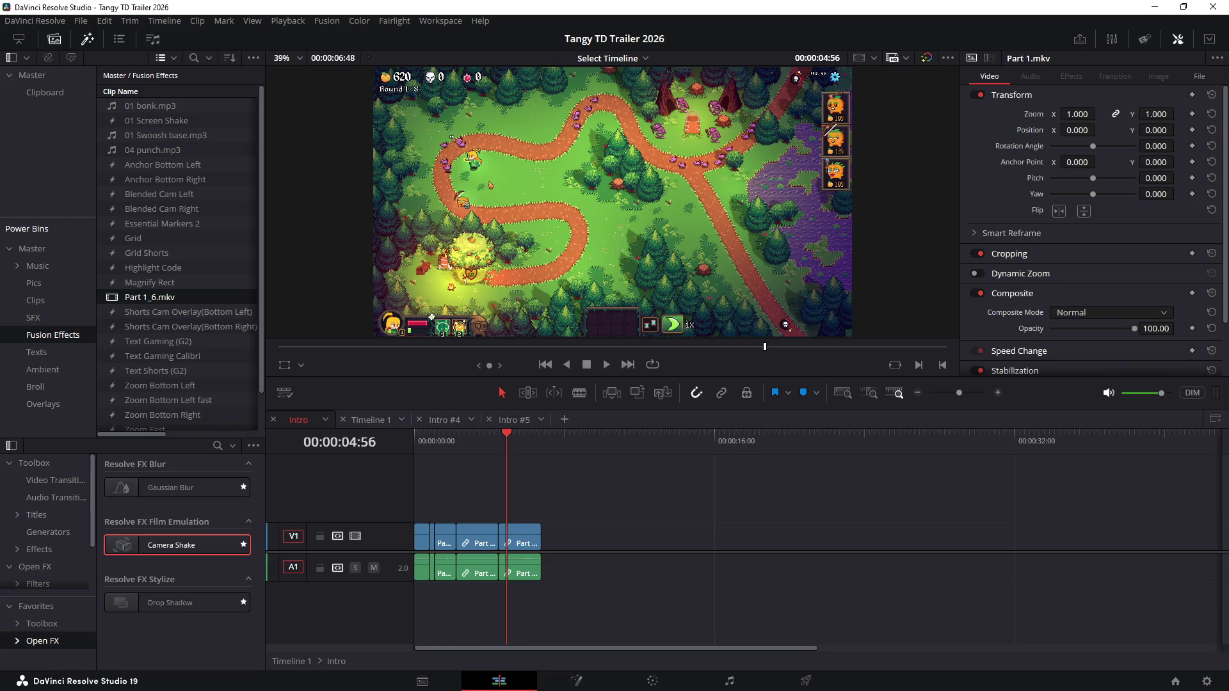
# Step: On Timeline 1, extend the Intro #5 compound clip's end to the right
pyautogui.click(370, 419)
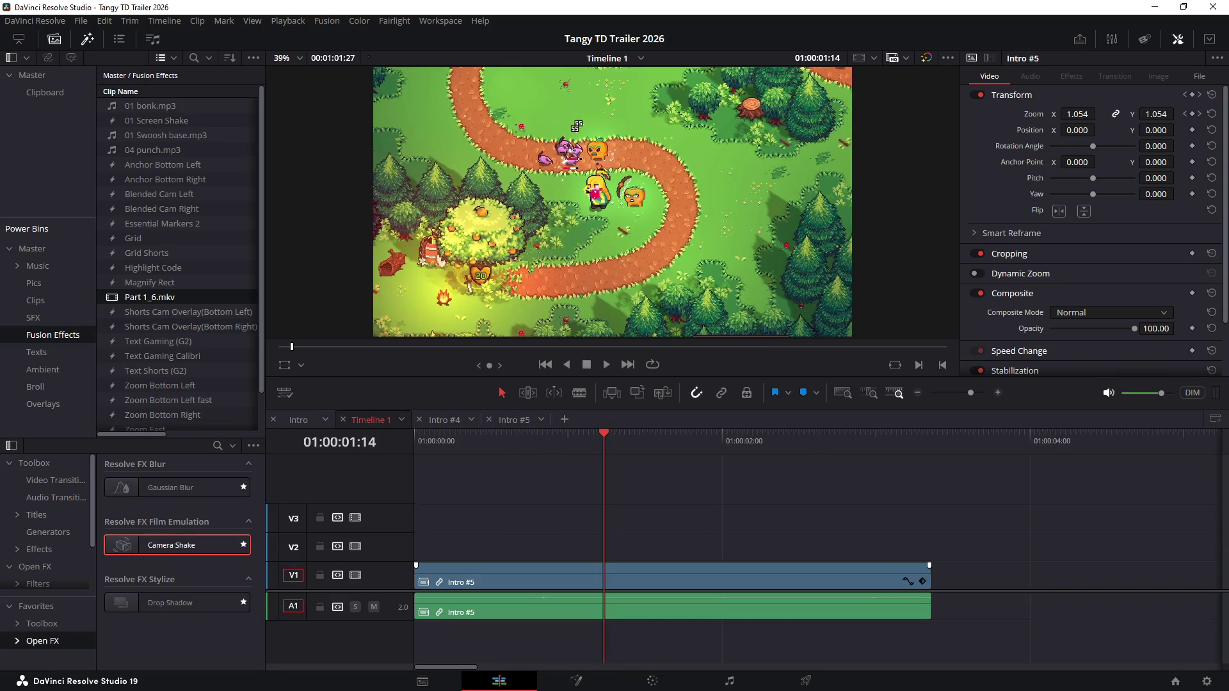
pyautogui.moveTo(927, 581); pyautogui.dragTo(1022, 581)
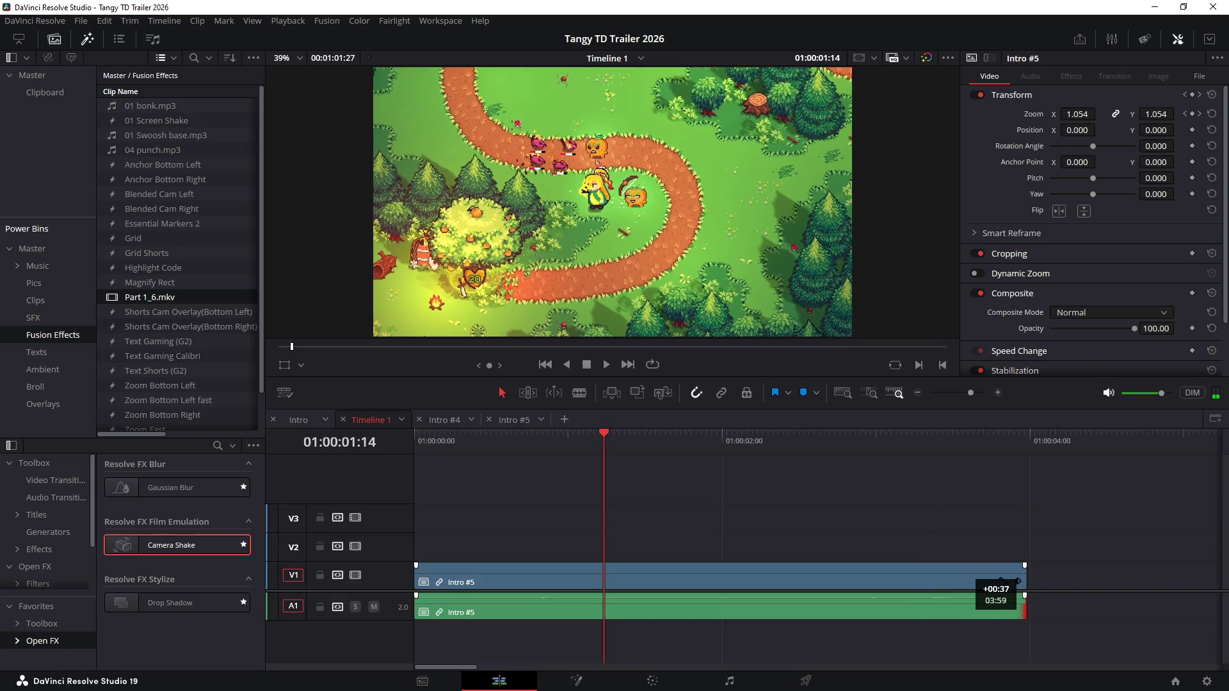
pyautogui.hscroll(2, 721, 576)
pyautogui.scroll(2, 844, 584)
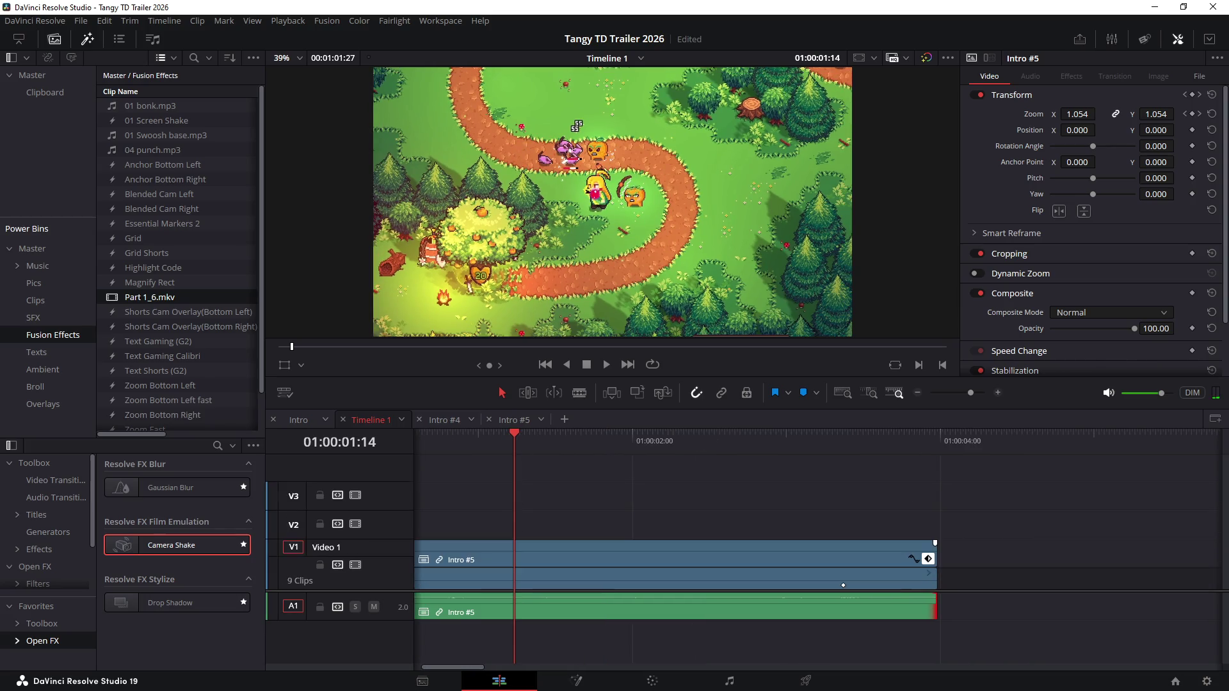
pyautogui.click(844, 585)
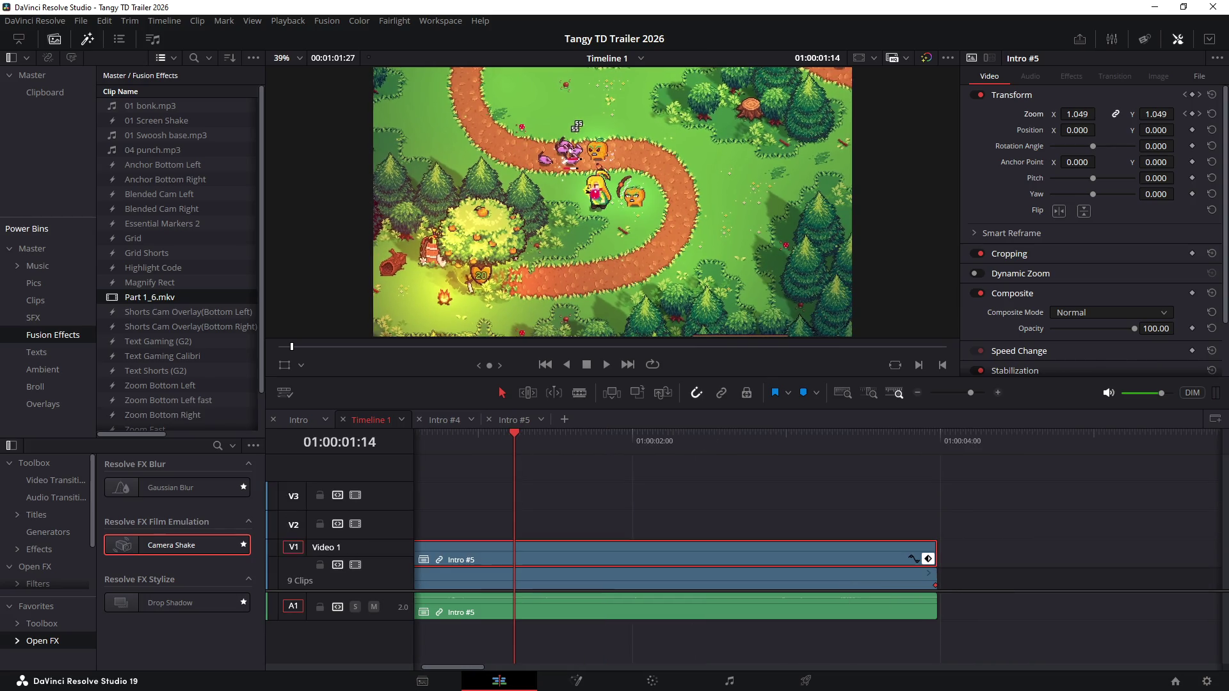
pyautogui.scroll(-2, 672, 567)
pyautogui.scroll(-2, 673, 566)
# Step: Play Intro #5 from the start in full-screen cinema viewer, then leave it
pyautogui.press('Home')
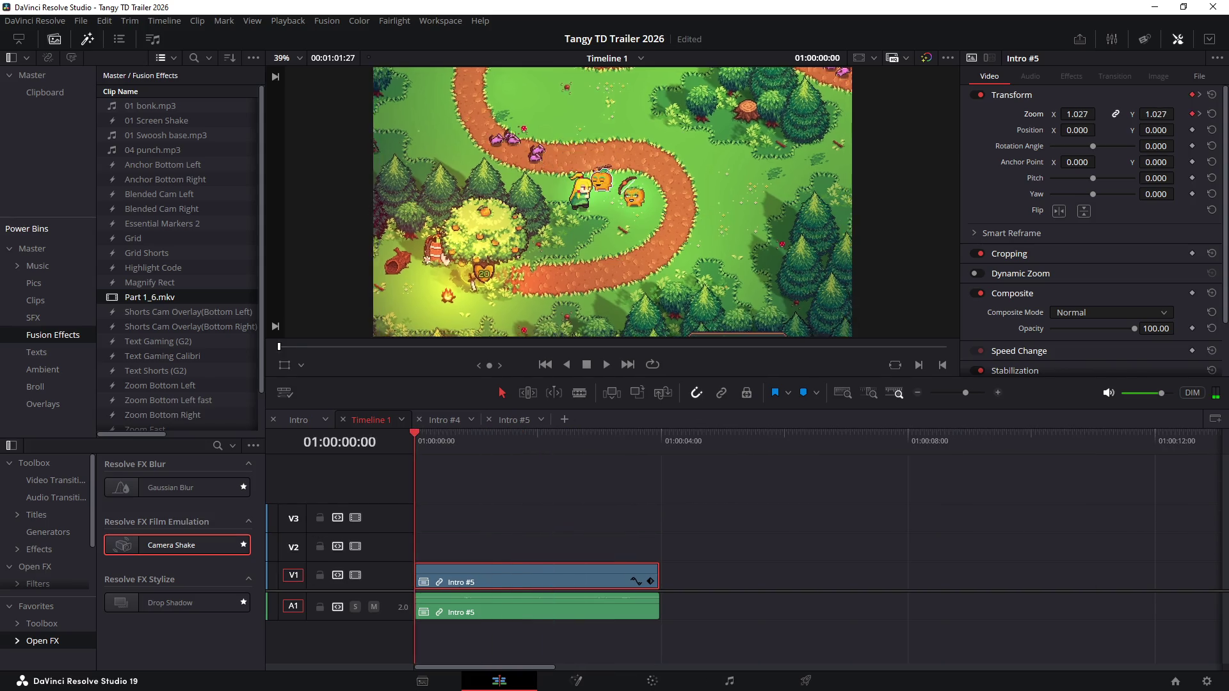
pyautogui.hotkey('ctrl', 'f')
pyautogui.press('space')
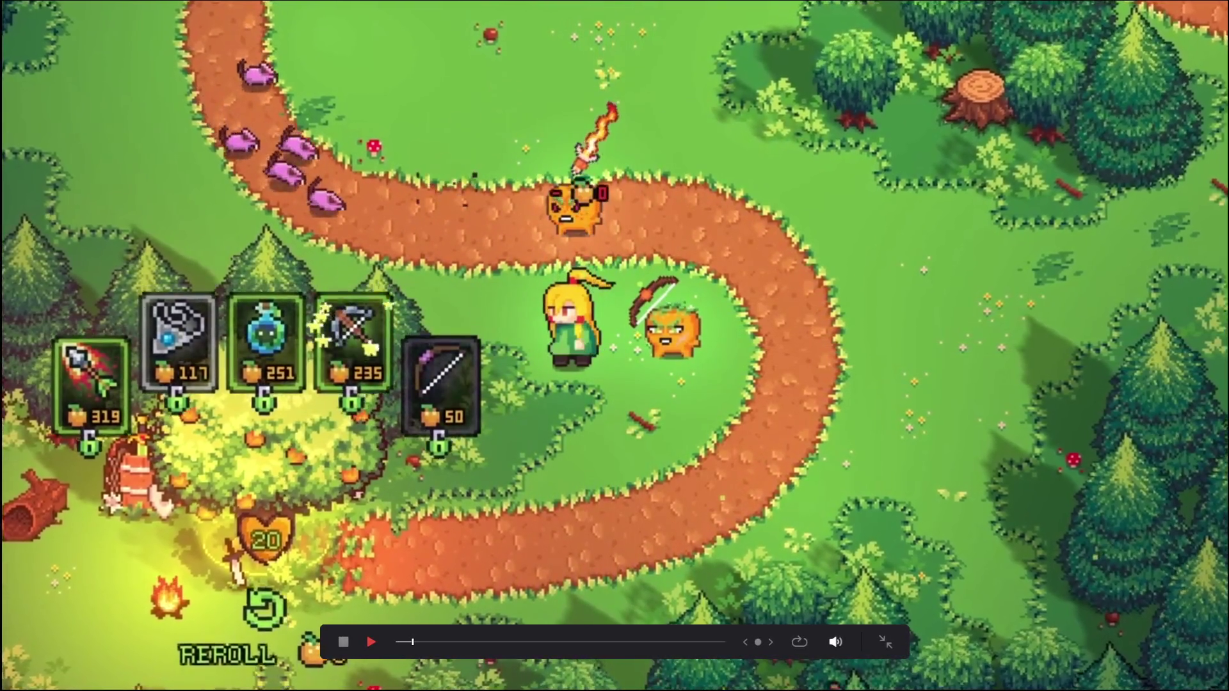
pyautogui.press('Escape')
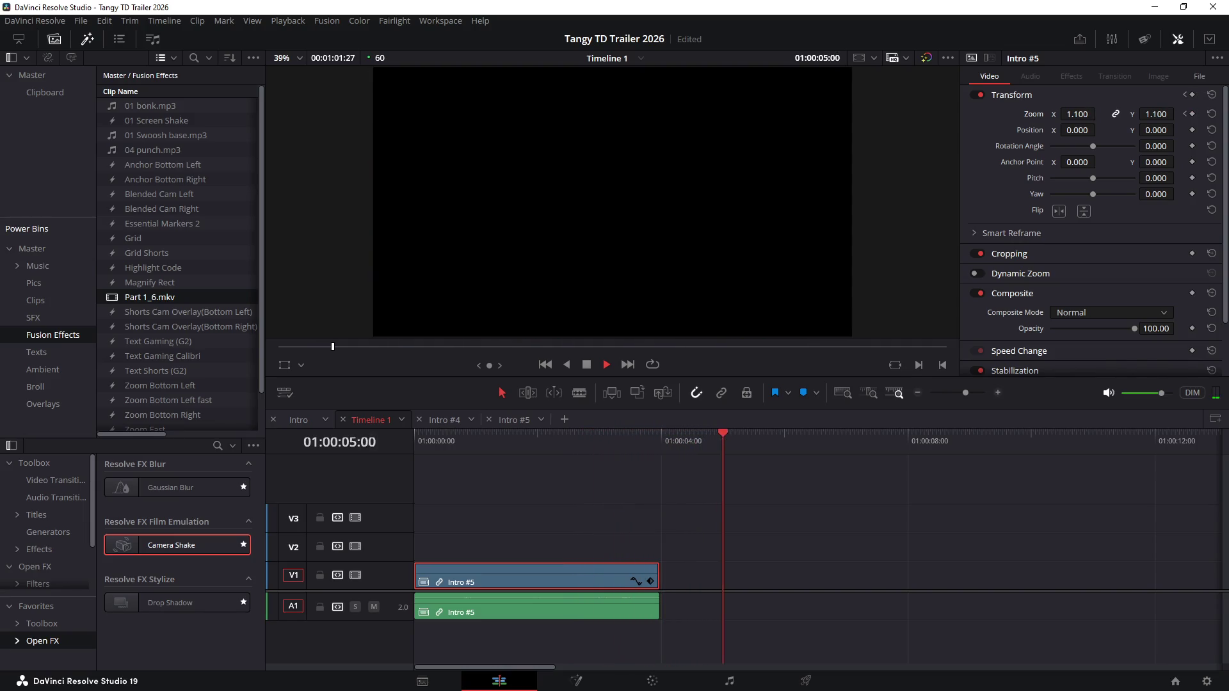
pyautogui.press('Home')
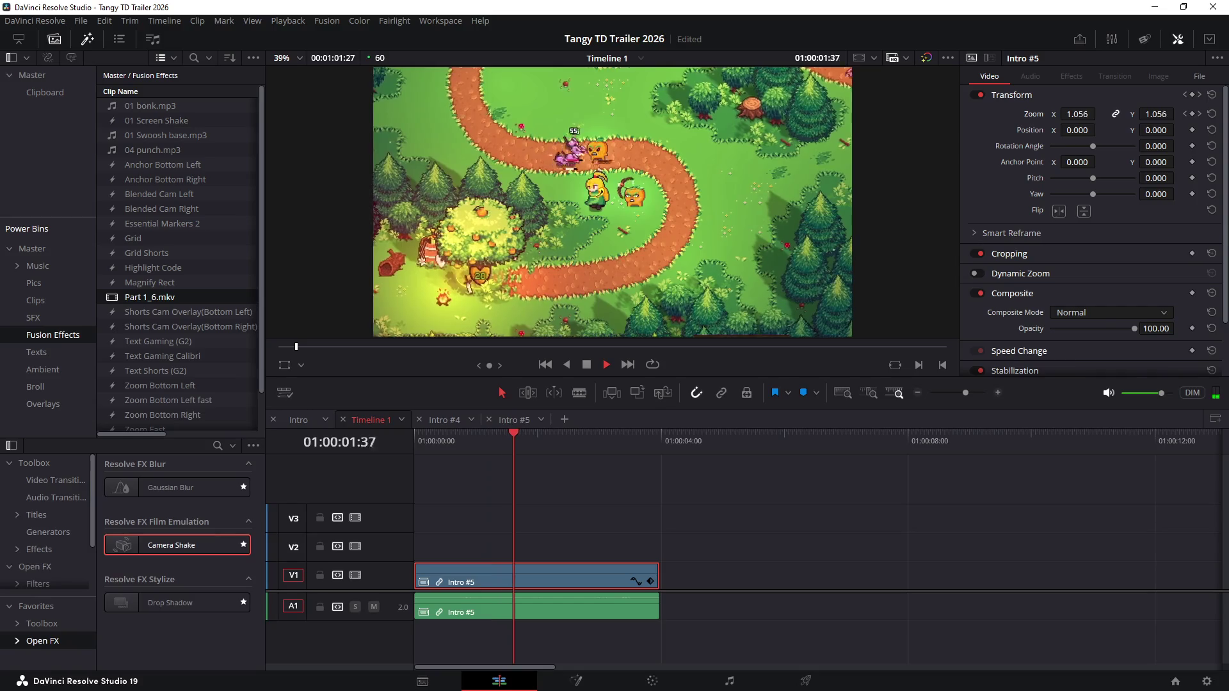
pyautogui.press('space')
pyautogui.moveTo(452, 437); pyautogui.dragTo(447, 438)
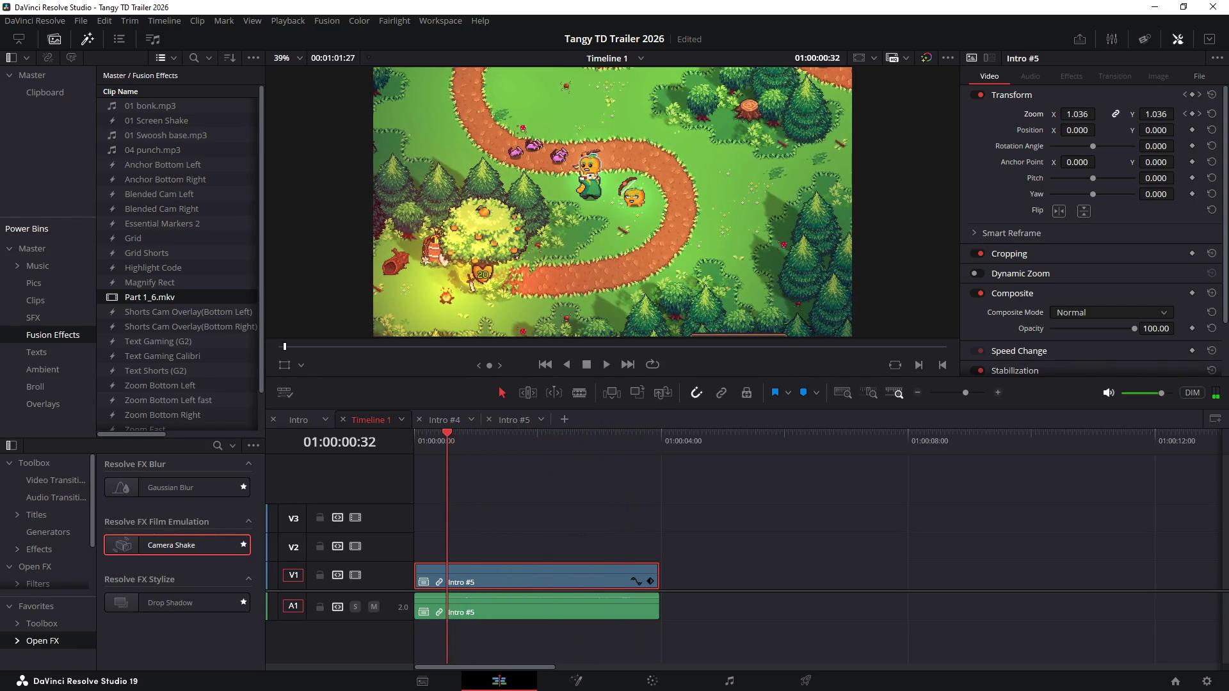
pyautogui.press('space')
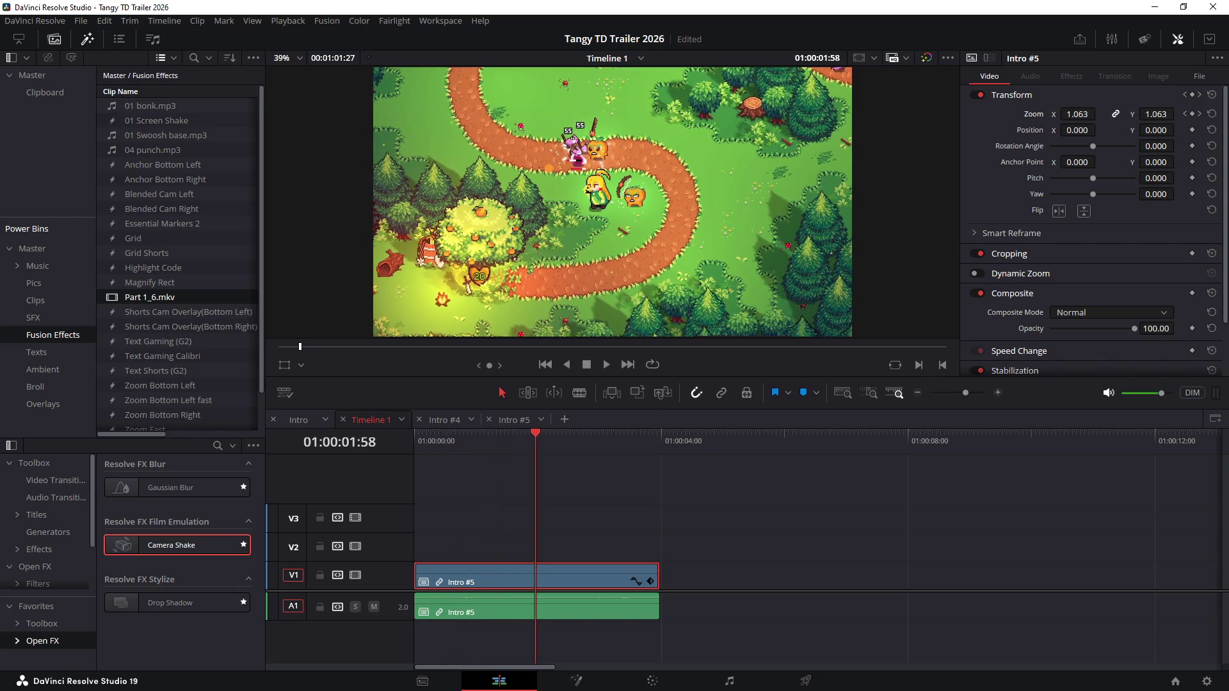
pyautogui.click(441, 437)
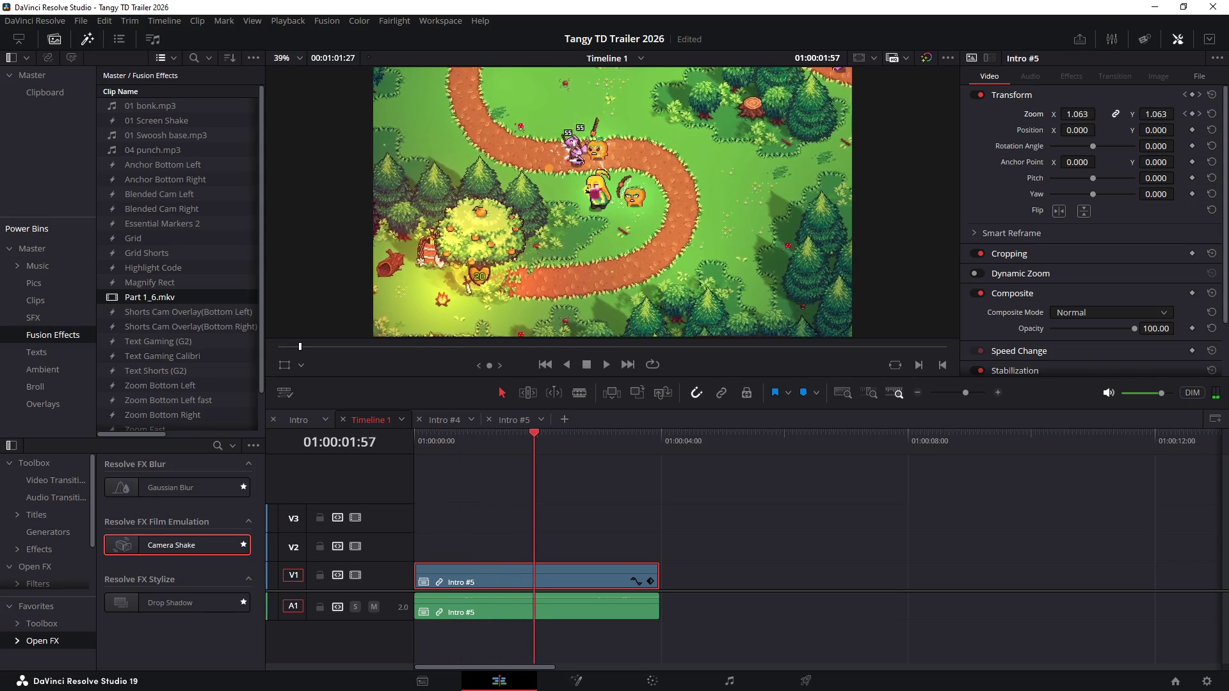
pyautogui.moveTo(557, 437)
pyautogui.mouseDown()
pyautogui.moveTo(522, 437)
pyautogui.moveTo(545, 437)
pyautogui.mouseUp()
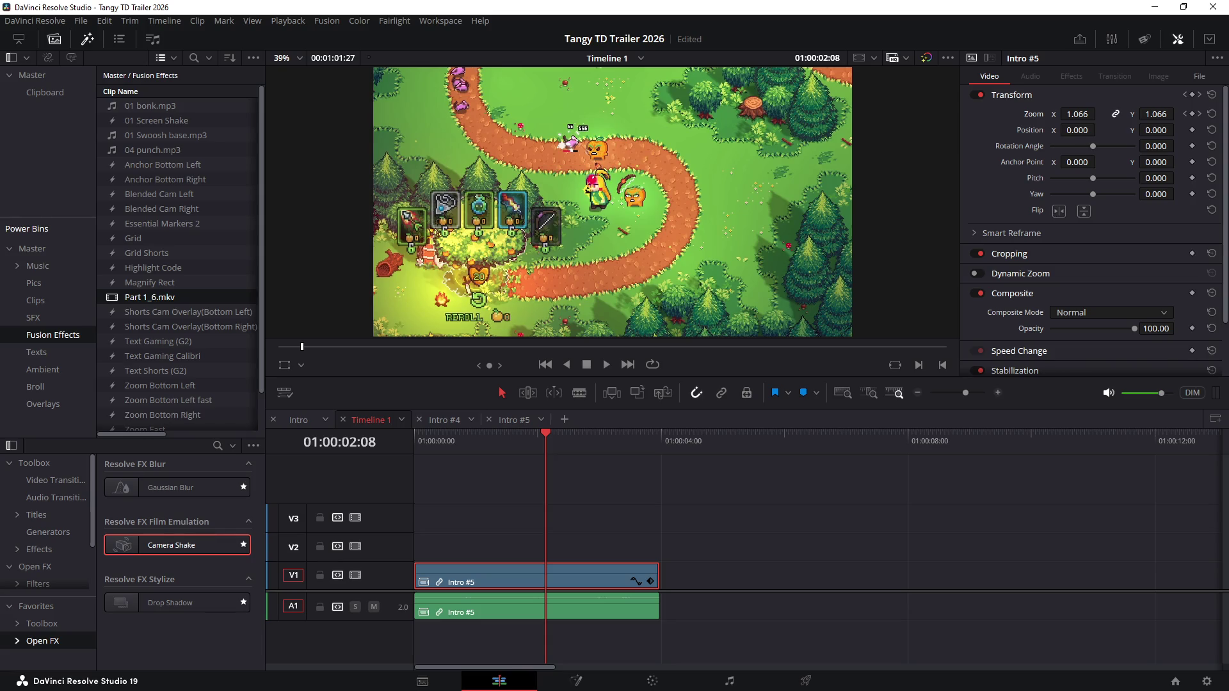
pyautogui.moveTo(545, 437); pyautogui.dragTo(527, 437)
# Step: Park mid-clip on Intro #5 and set its zoom Anchor Point Y to 233
pyautogui.press('space')
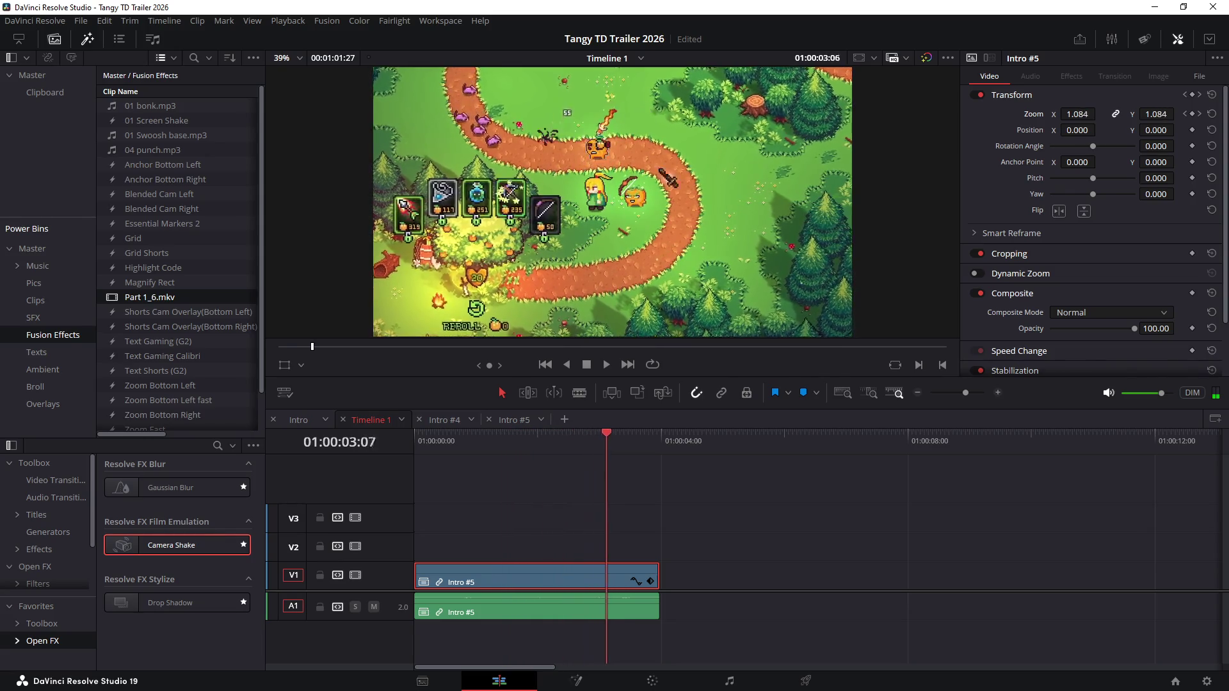
pyautogui.moveTo(677, 437); pyautogui.dragTo(585, 437)
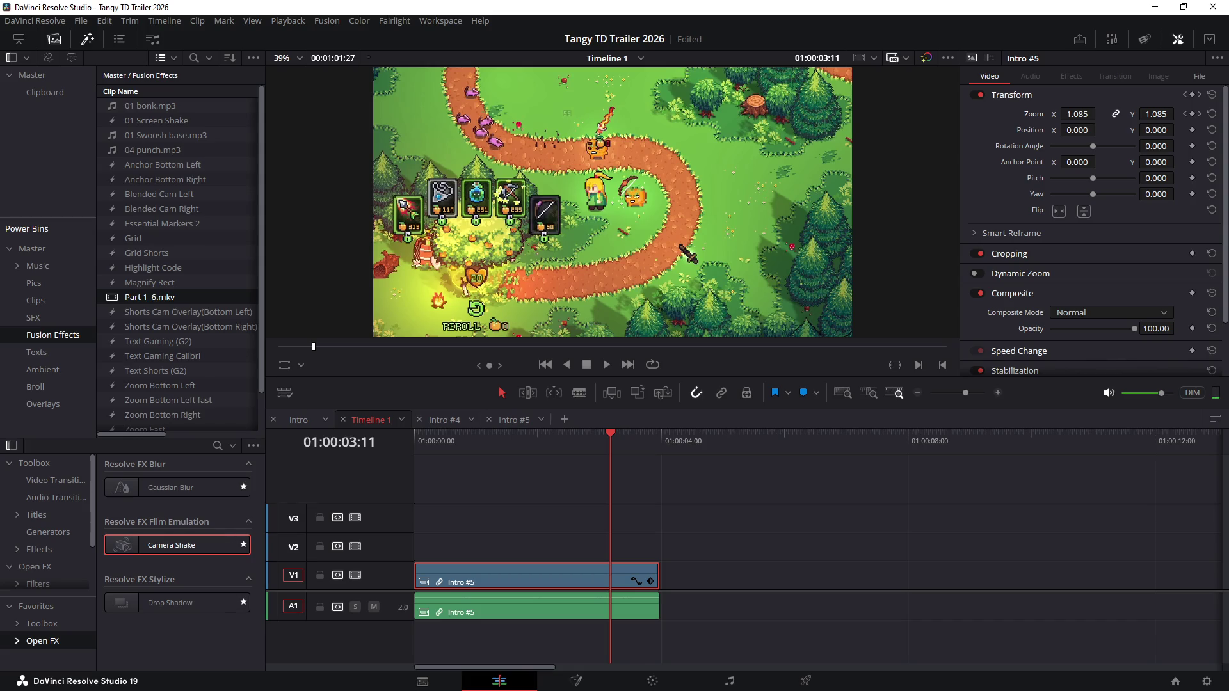
pyautogui.moveTo(1157, 162); pyautogui.dragTo(1178, 162)
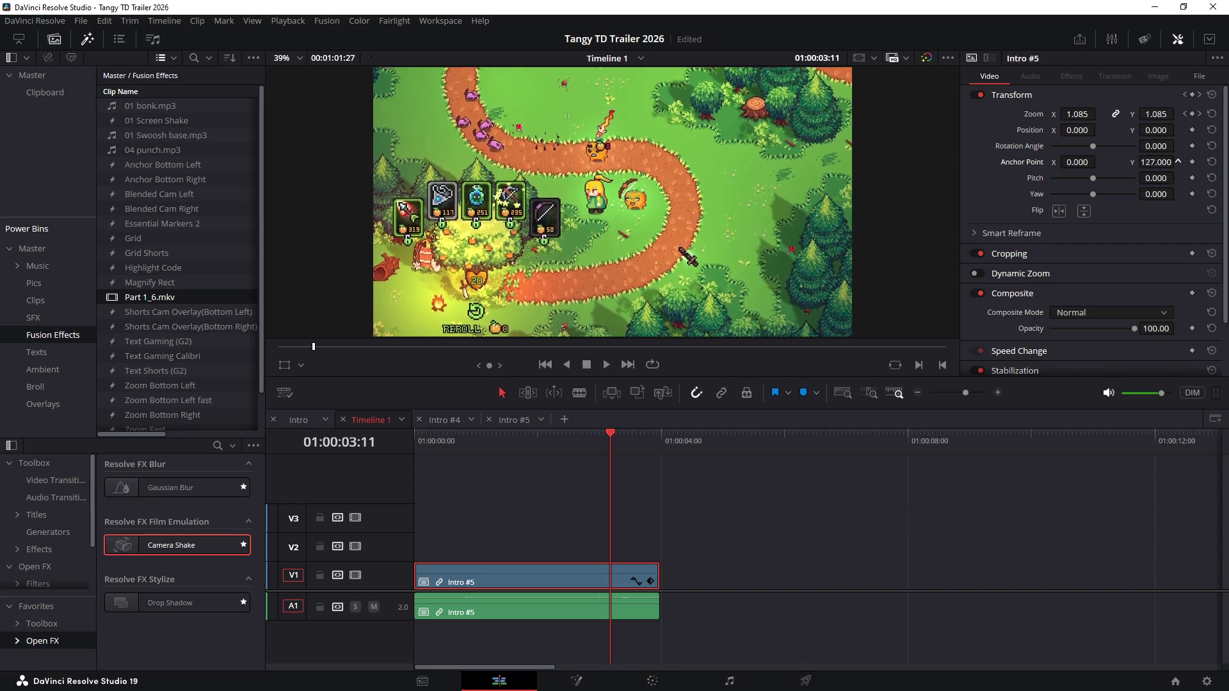
# Step: Replay the zoom back and forth with J/L, show the whole timeline, and save the project
pyautogui.press('j')
pyautogui.press('j')
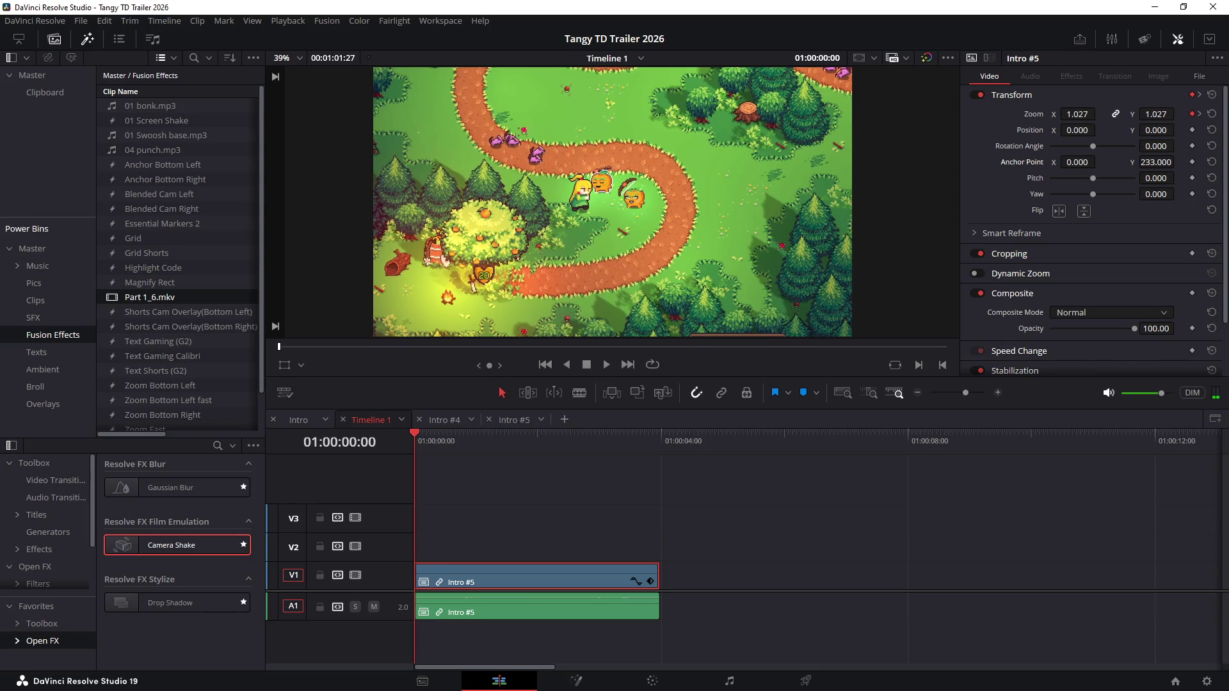
pyautogui.scroll(-1, 613, 202)
pyautogui.press('l')
pyautogui.press('l')
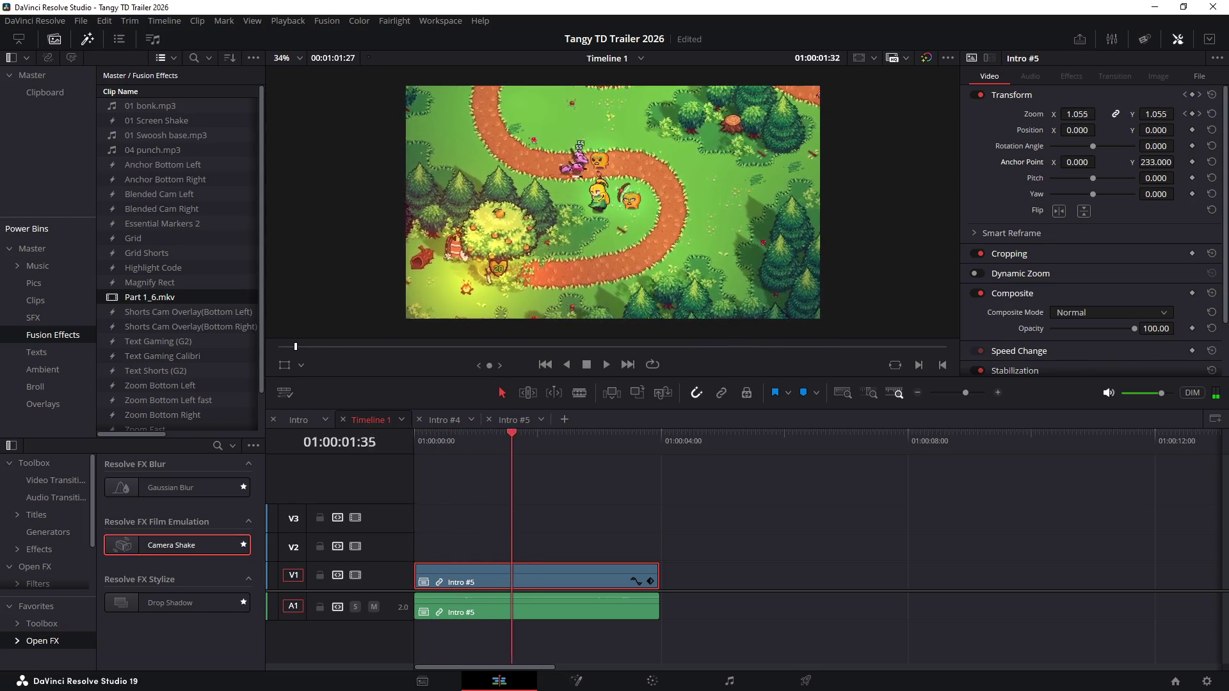
pyautogui.press('j')
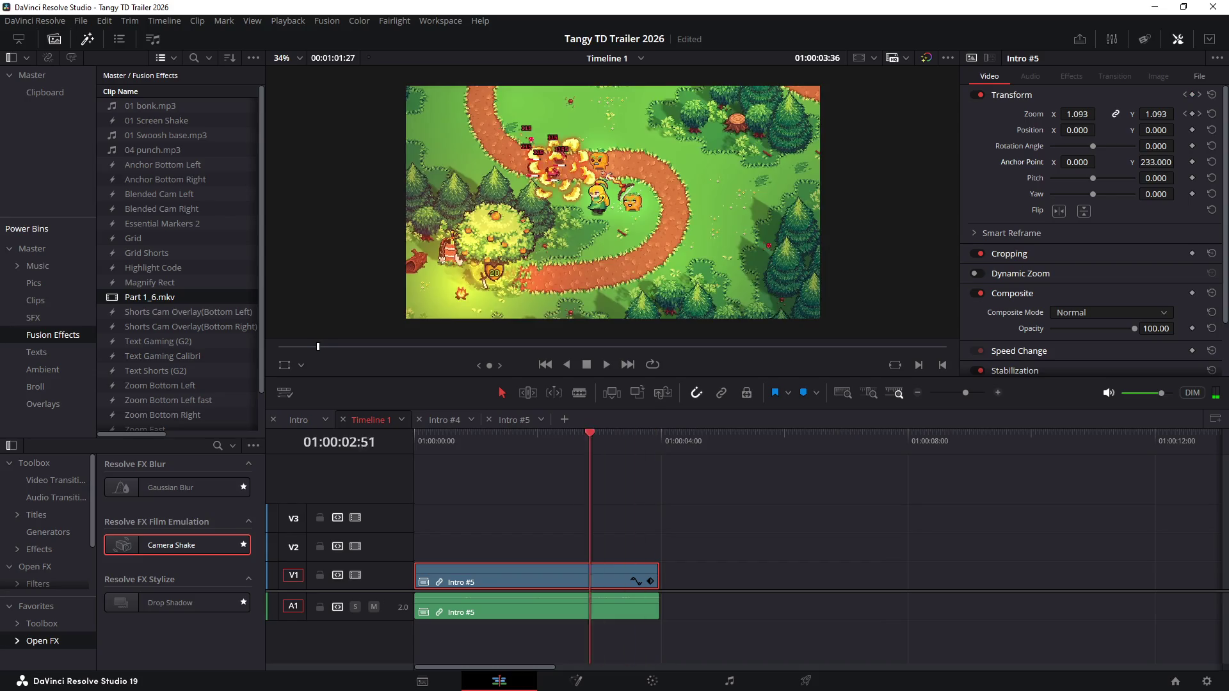
pyautogui.press('l')
pyautogui.press('j')
pyautogui.press('l')
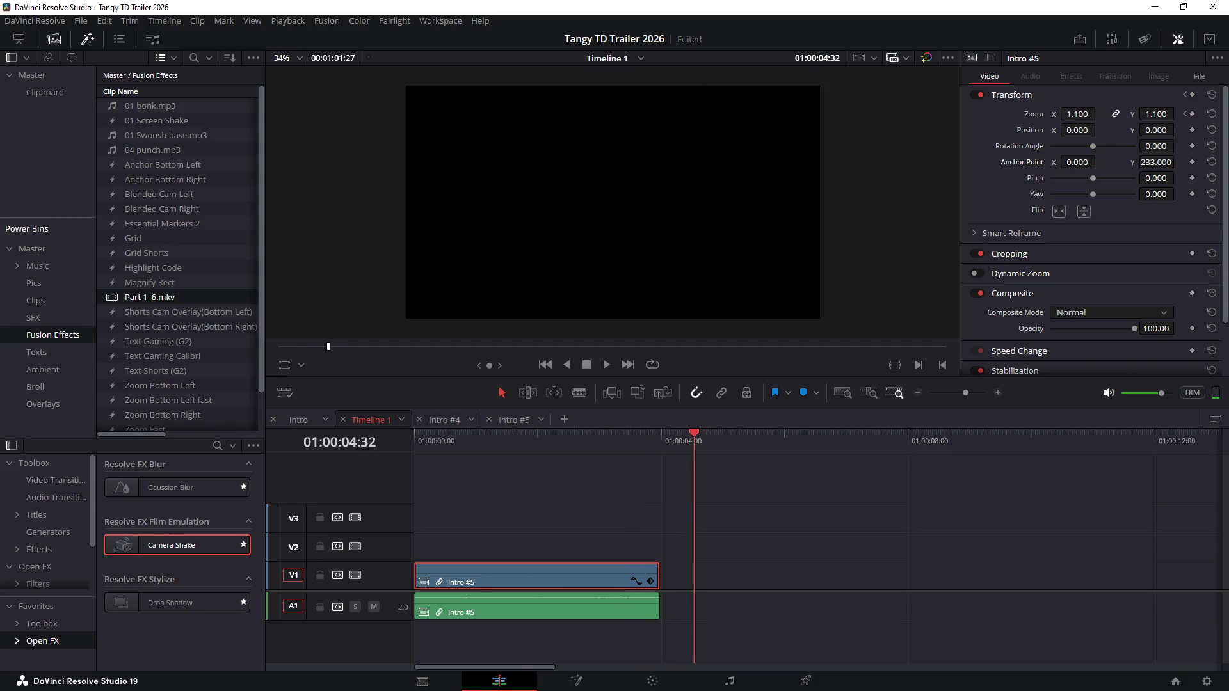
pyautogui.press('j')
pyautogui.press('j')
pyautogui.press('j')
pyautogui.press('l')
pyautogui.press('l')
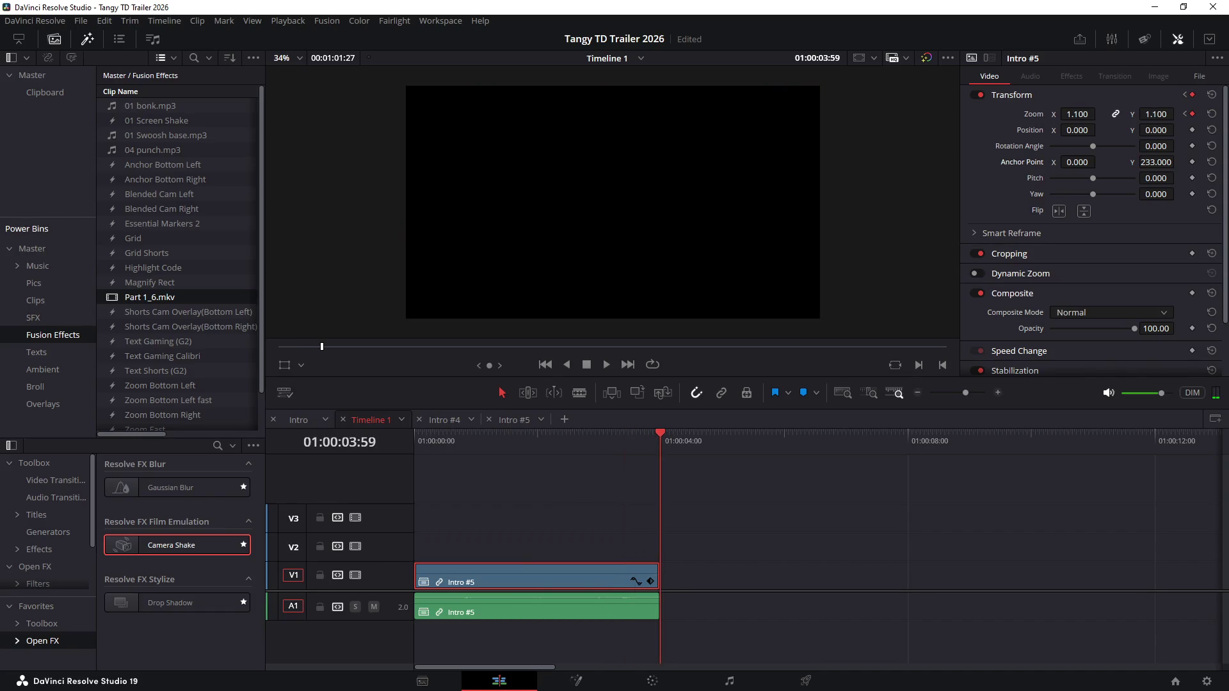
pyautogui.hotkey('ctrl', '-')
pyautogui.hotkey('ctrl', 's')
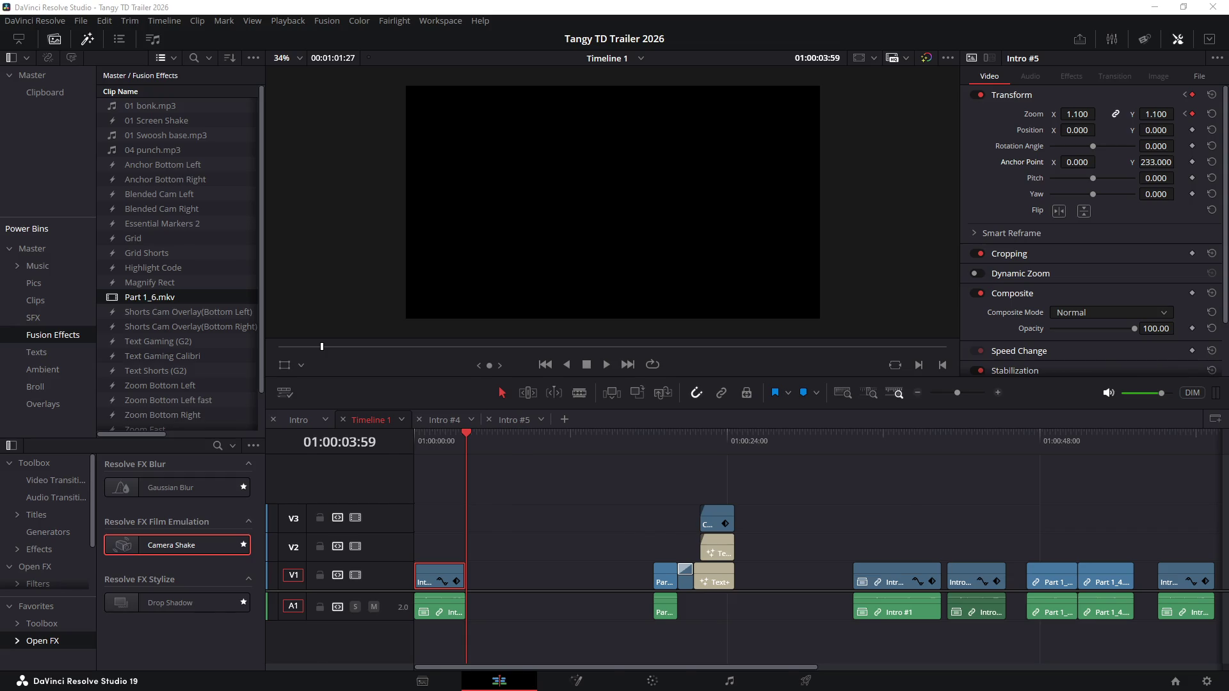
# Step: Switch over to the Demo TODO List.txt checklist in Notepad++
pyautogui.hotkey('alt', 'Tab')
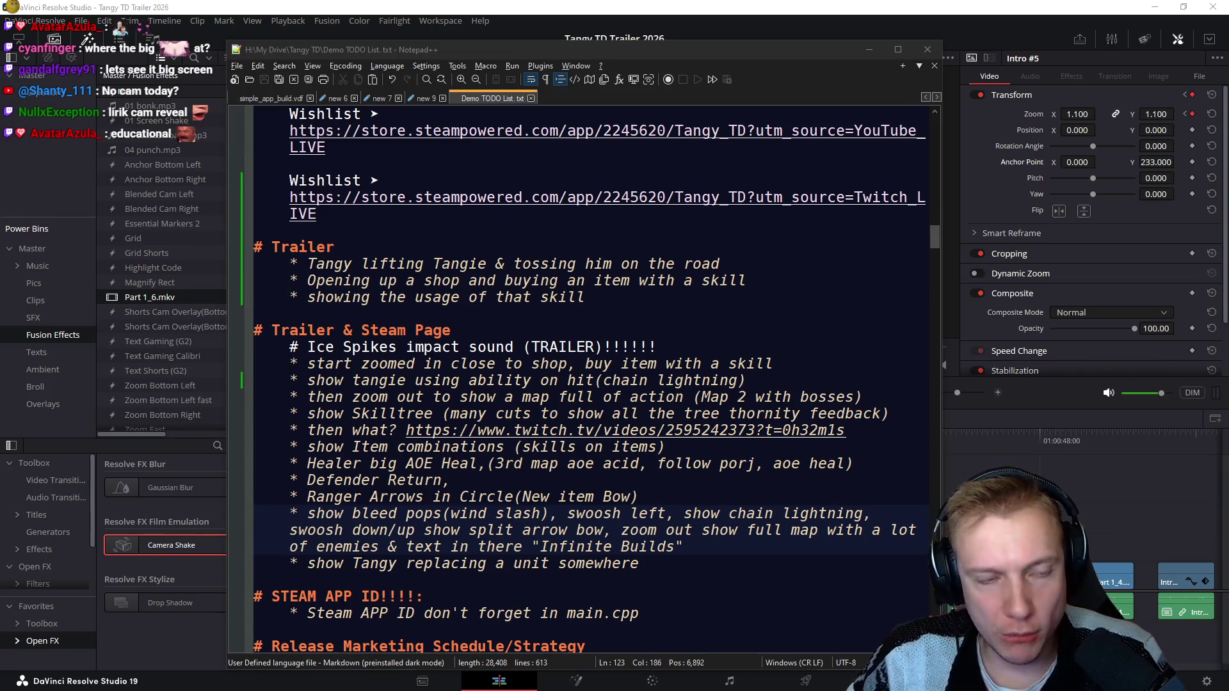
# Step: Add check-mark emojis before the Tangy line and the open-shop-and-buy-item line
pyautogui.moveTo(307, 263); pyautogui.dragTo(721, 263)
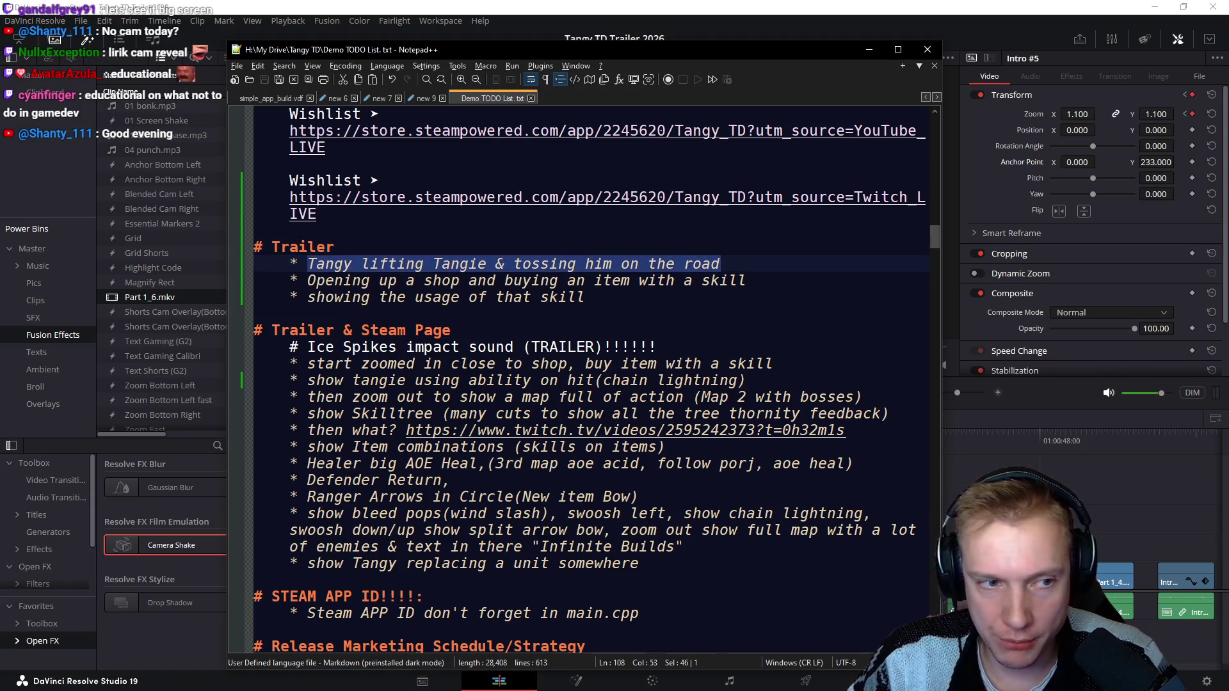
pyautogui.click(317, 264)
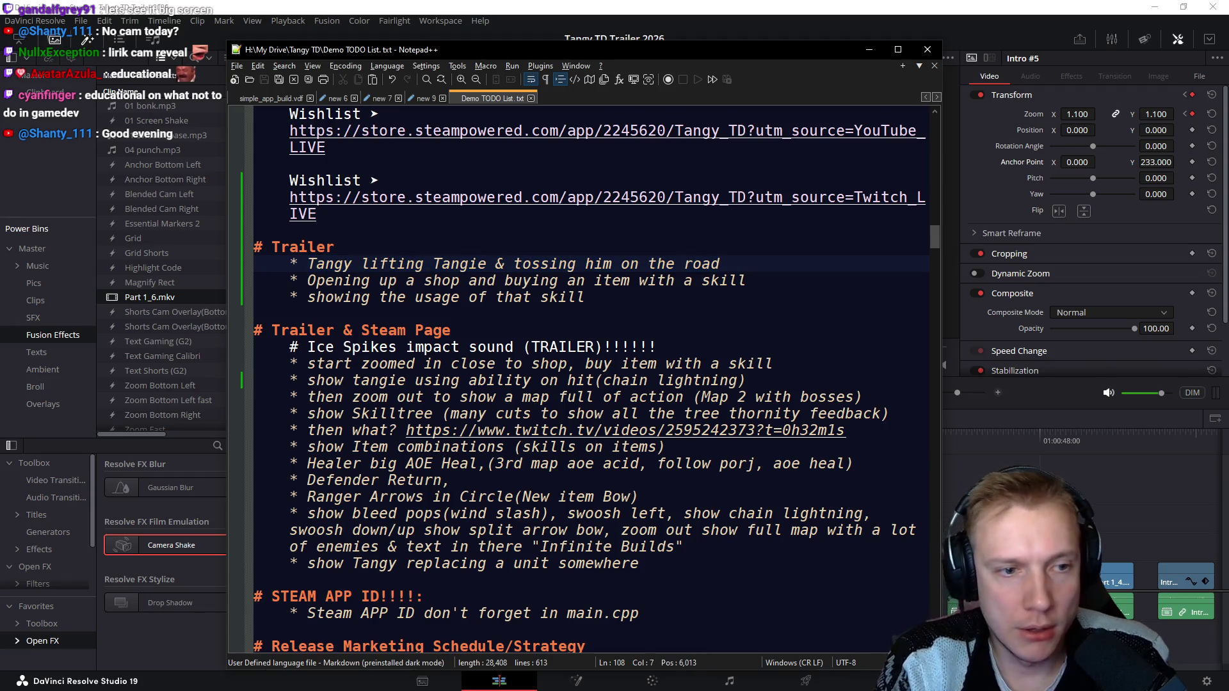
pyautogui.press('super+period')
pyautogui.write('check')
pyautogui.press('Return')
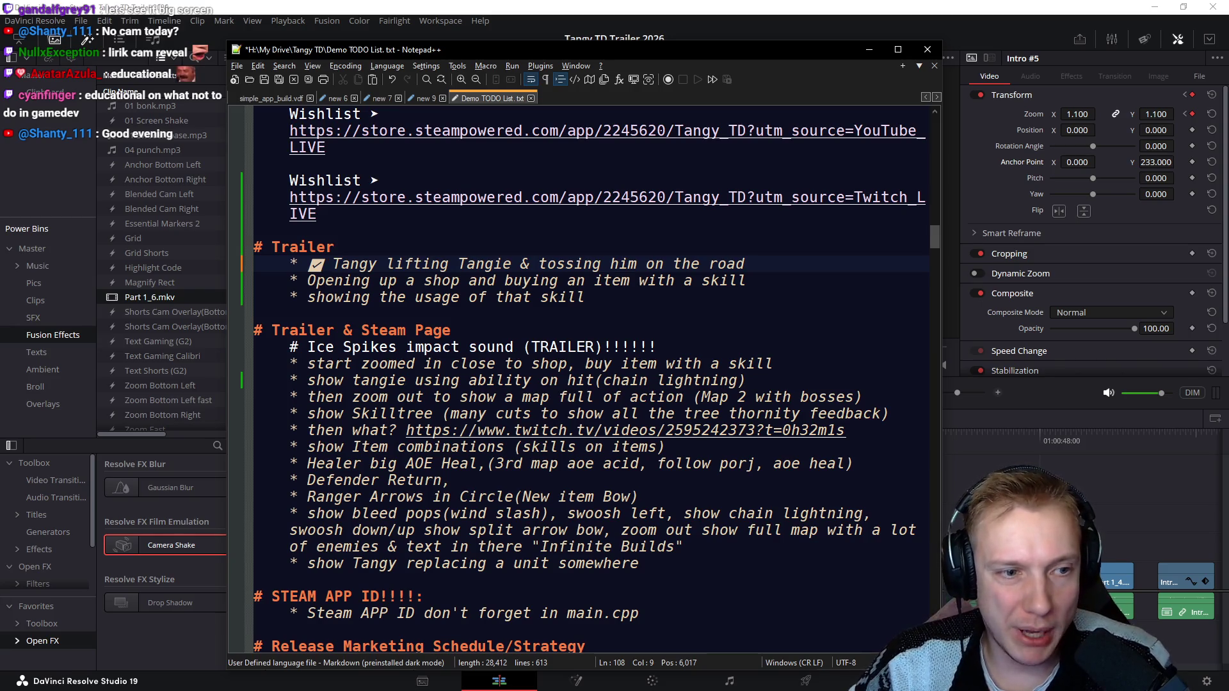
pyautogui.press('Down')
pyautogui.press('super+period')
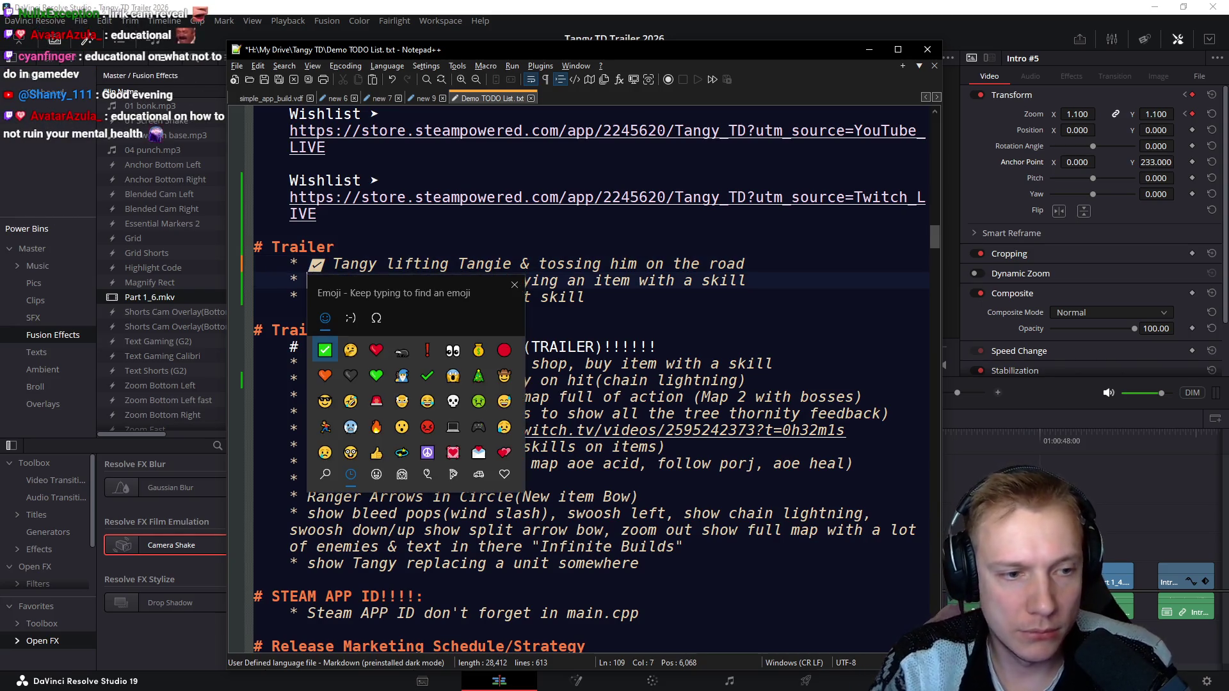
pyautogui.press('Return')
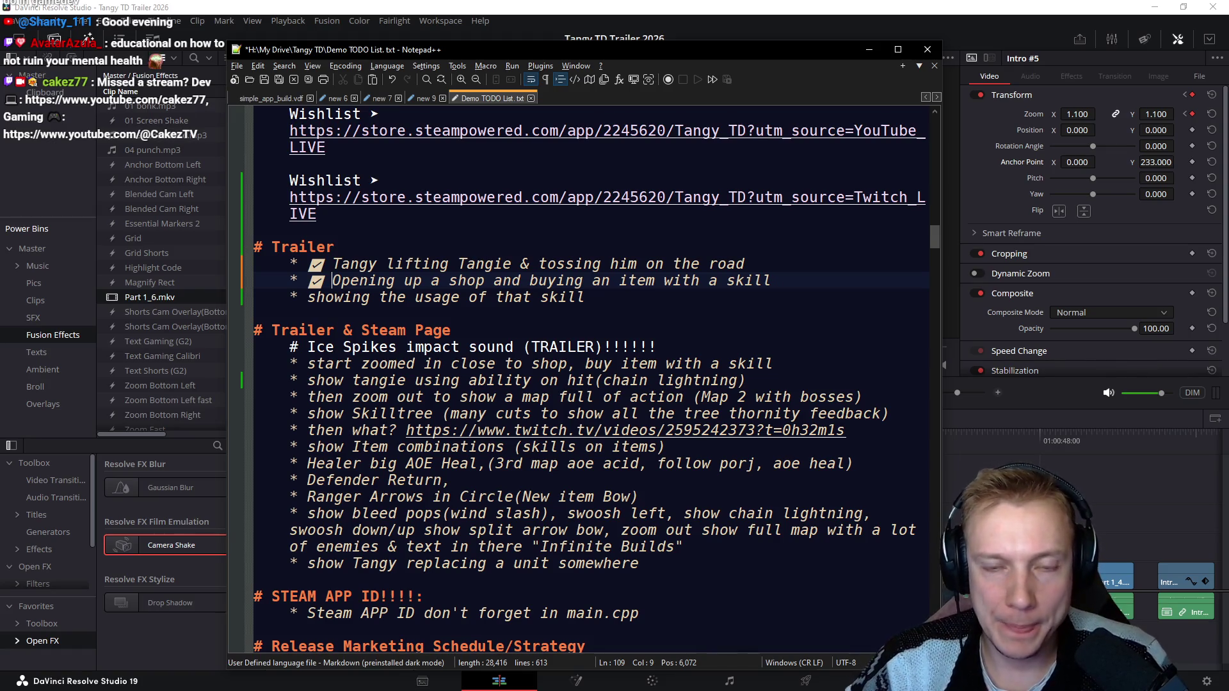
# Step: Return to the Resolve timeline and replay the intro zoom
pyautogui.hotkey('alt', 'Tab')
pyautogui.press('j')
pyautogui.press('j')
pyautogui.press('l')
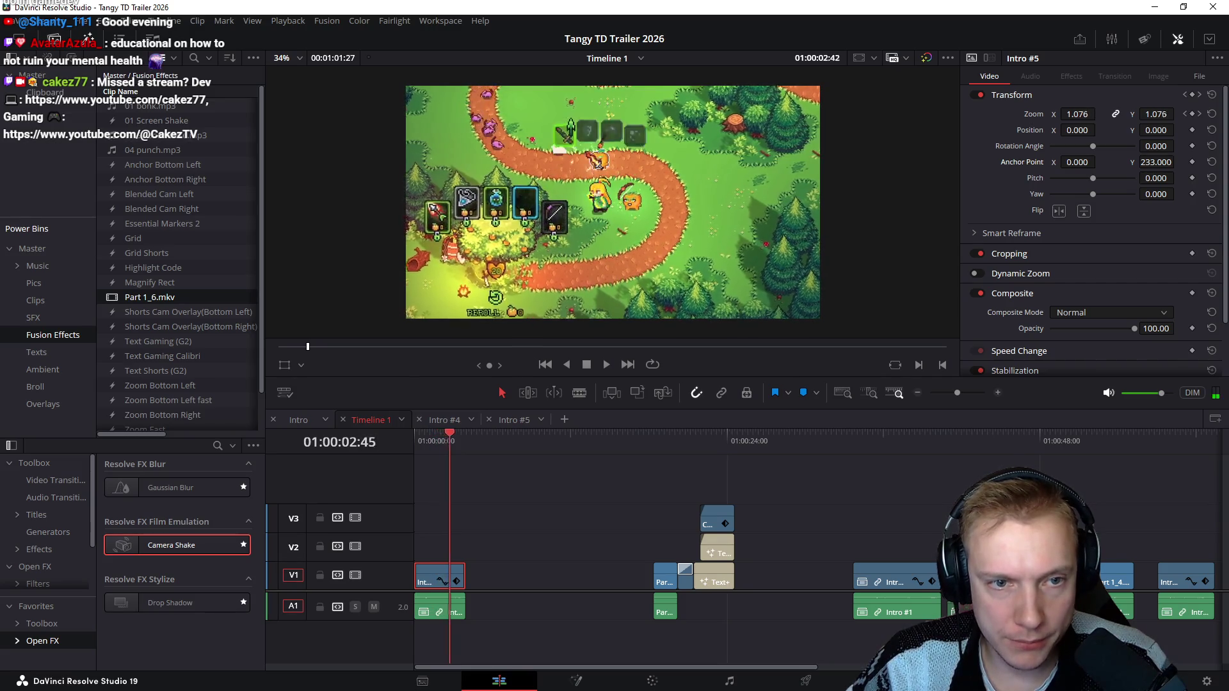
# Step: Replay the Intro #5 zoom from the start and stop partway through
pyautogui.press('Home')
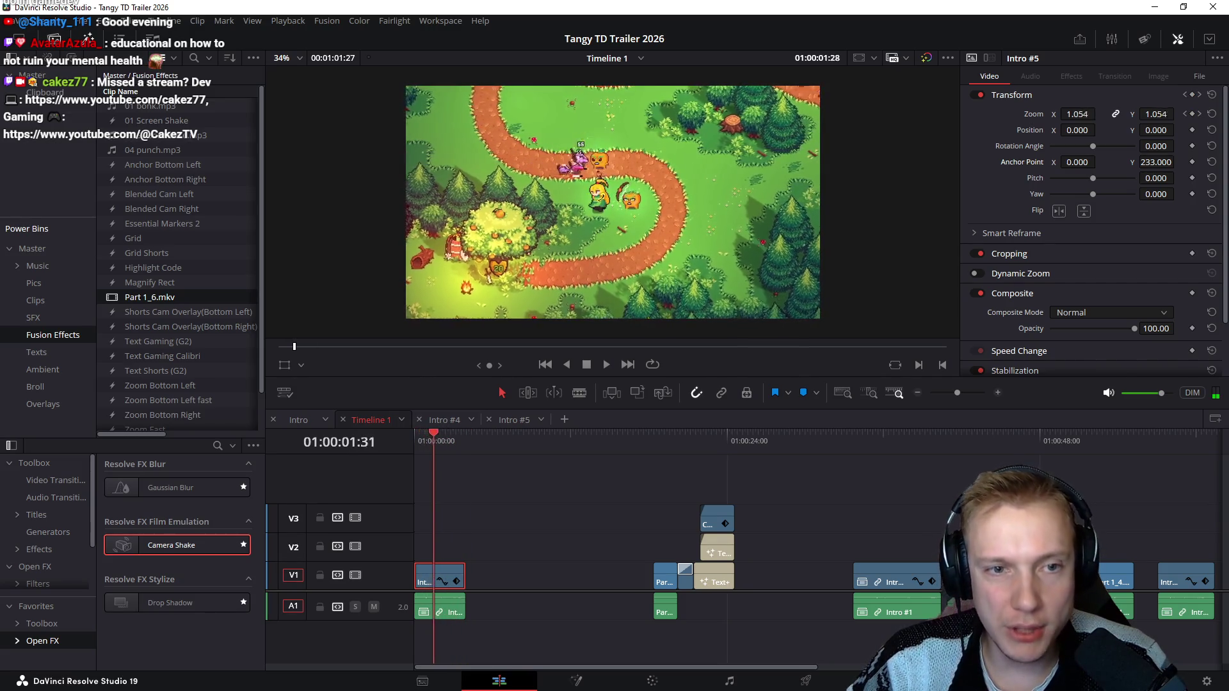
pyautogui.press('j')
pyautogui.press('l')
pyautogui.press('k')
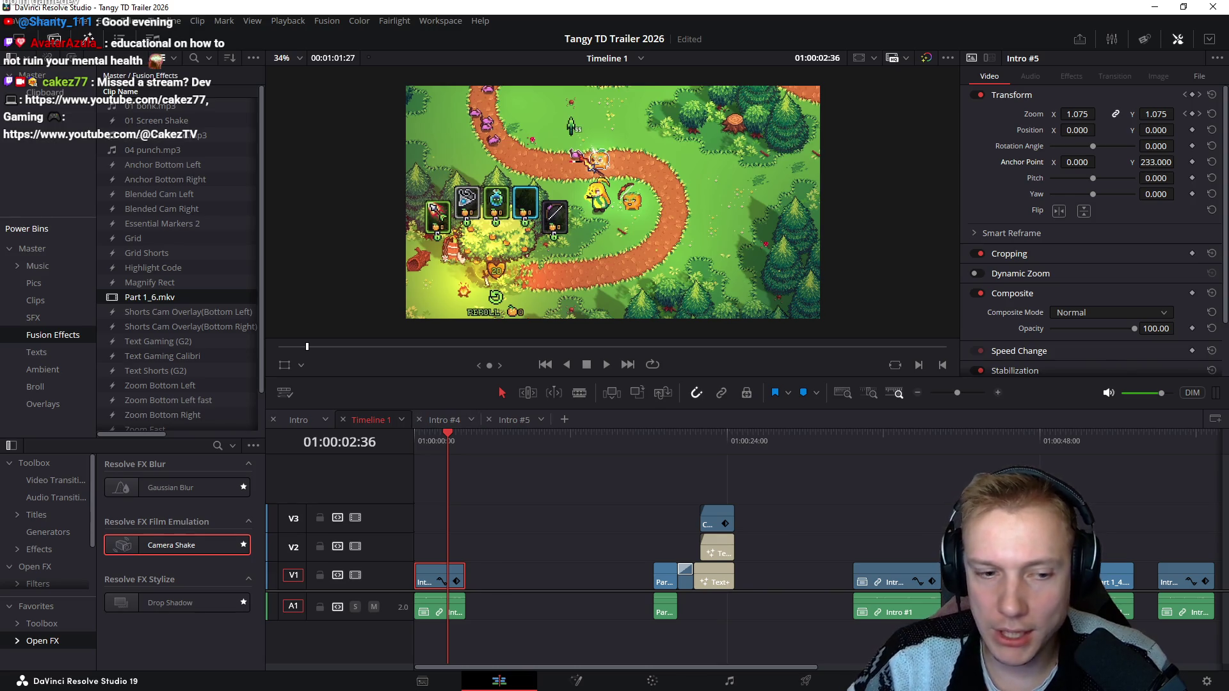
# Step: Zoom in on Intro #5, rewatch its start, middle and ending, then bring the TODO list back up
pyautogui.hotkey('ctrl', '=')
pyautogui.hotkey('ctrl', '=')
pyautogui.hotkey('ctrl', '=')
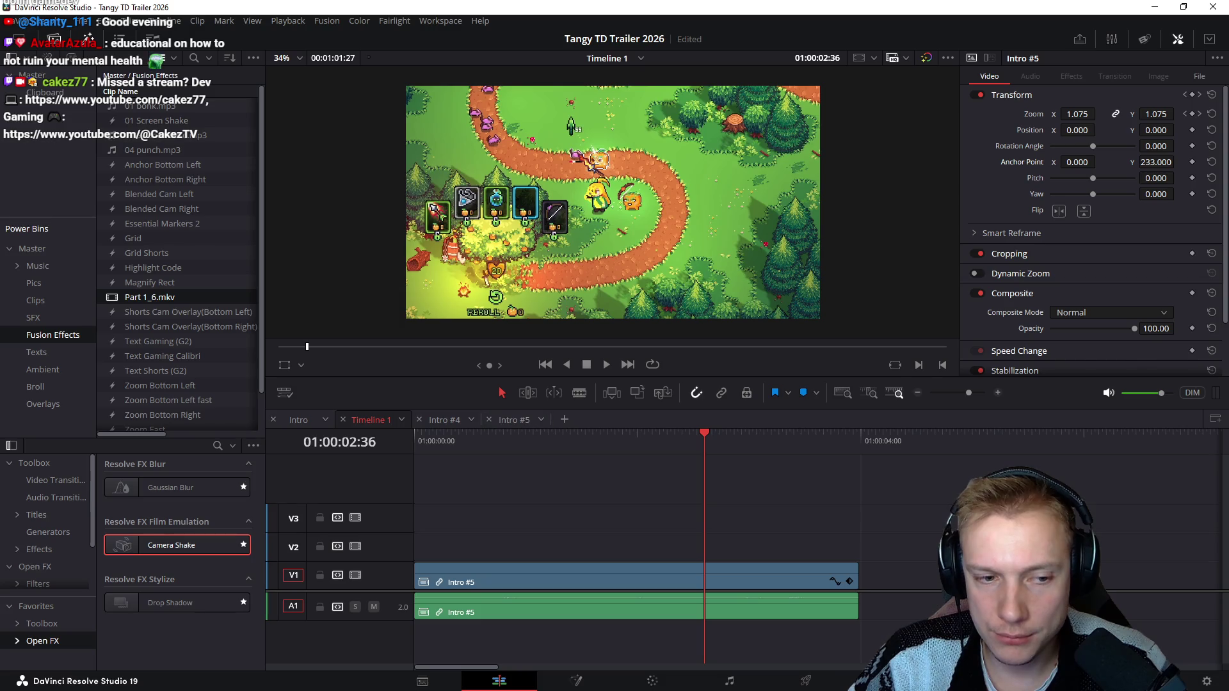
pyautogui.press('Home')
pyautogui.press('space')
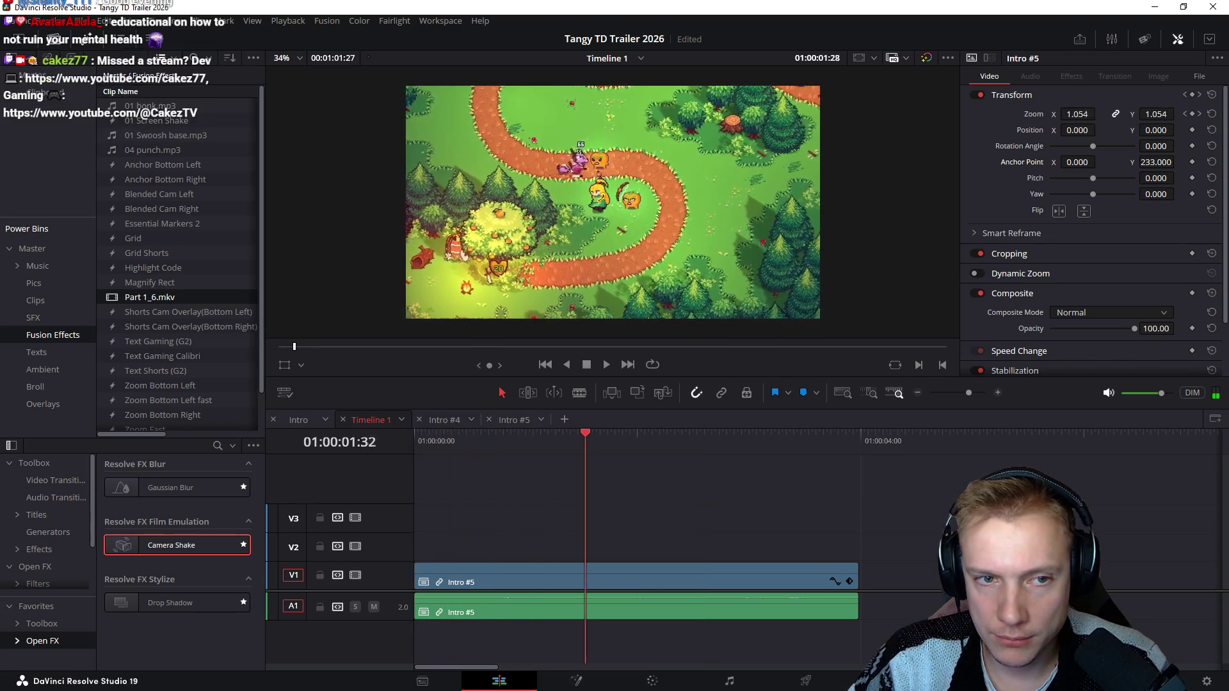
pyautogui.press('space')
pyautogui.press('space')
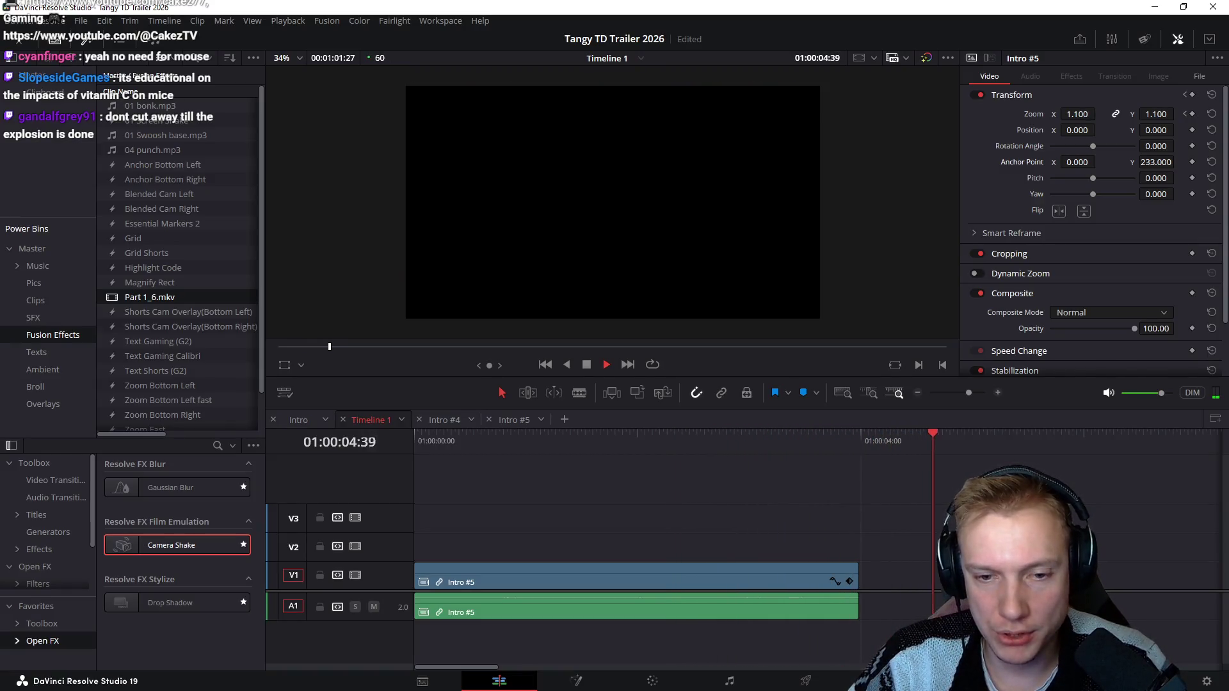
pyautogui.press('space')
pyautogui.press('space')
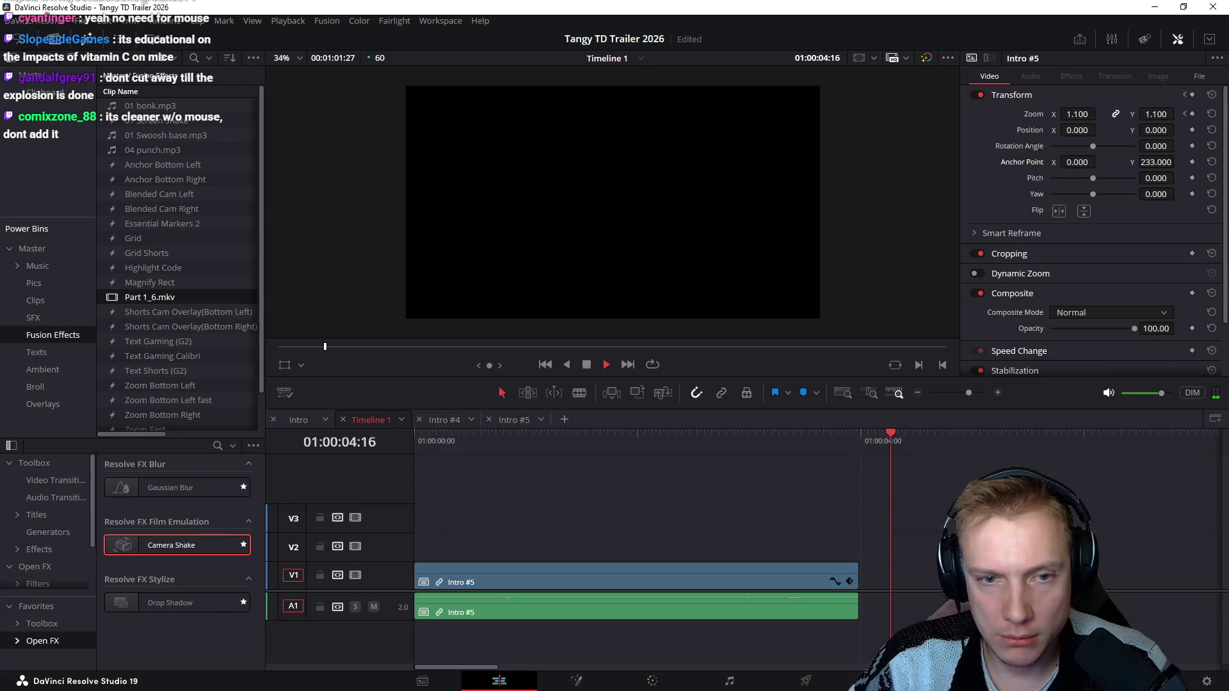
pyautogui.press('space')
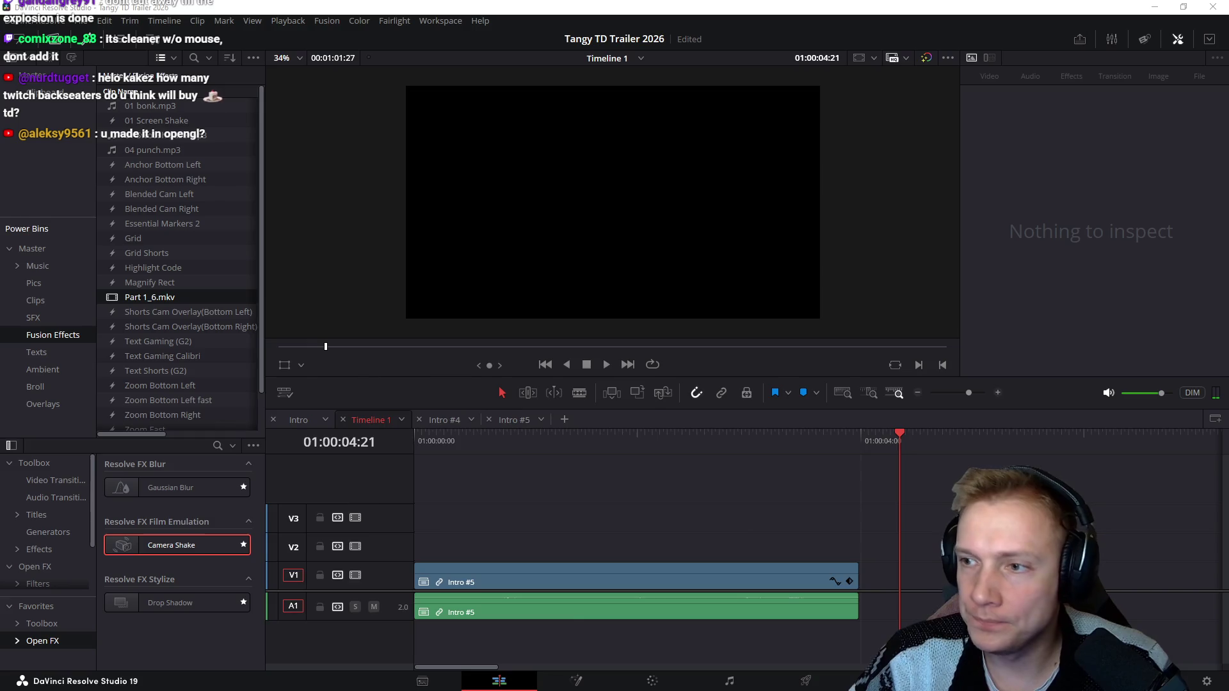
pyautogui.hotkey('alt', 'Tab')
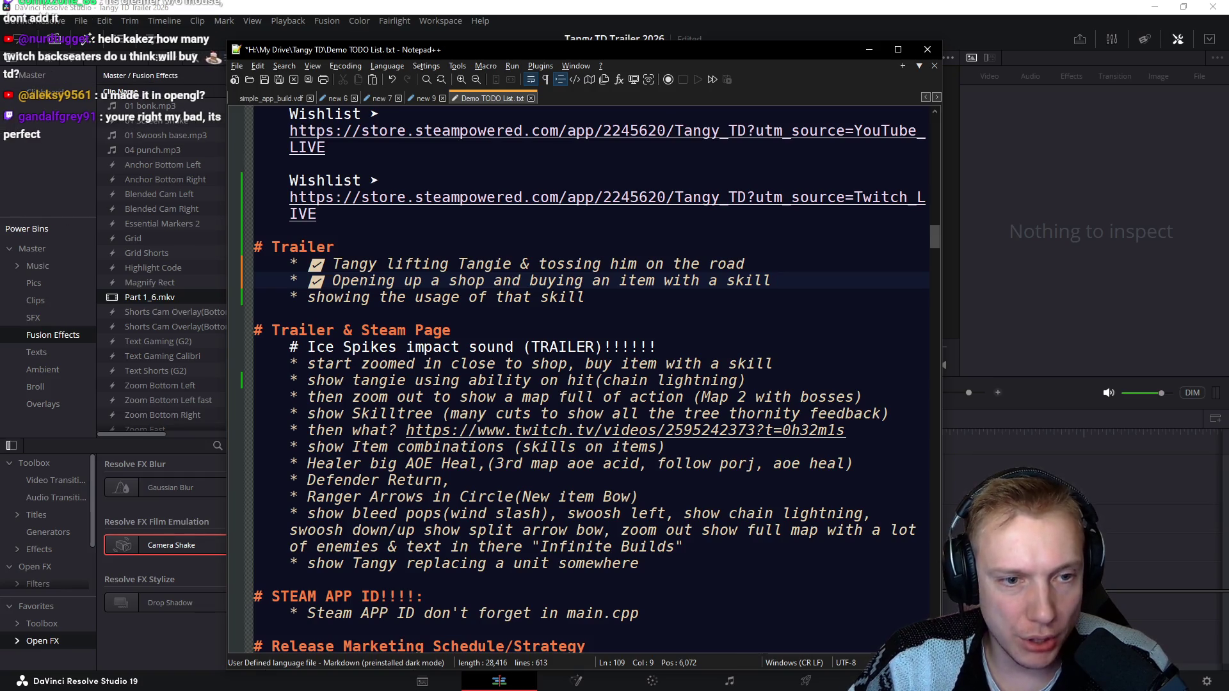
# Step: Add a check-mark emoji before the skill-usage trailer item
pyautogui.press('Down')
pyautogui.press('super+period')
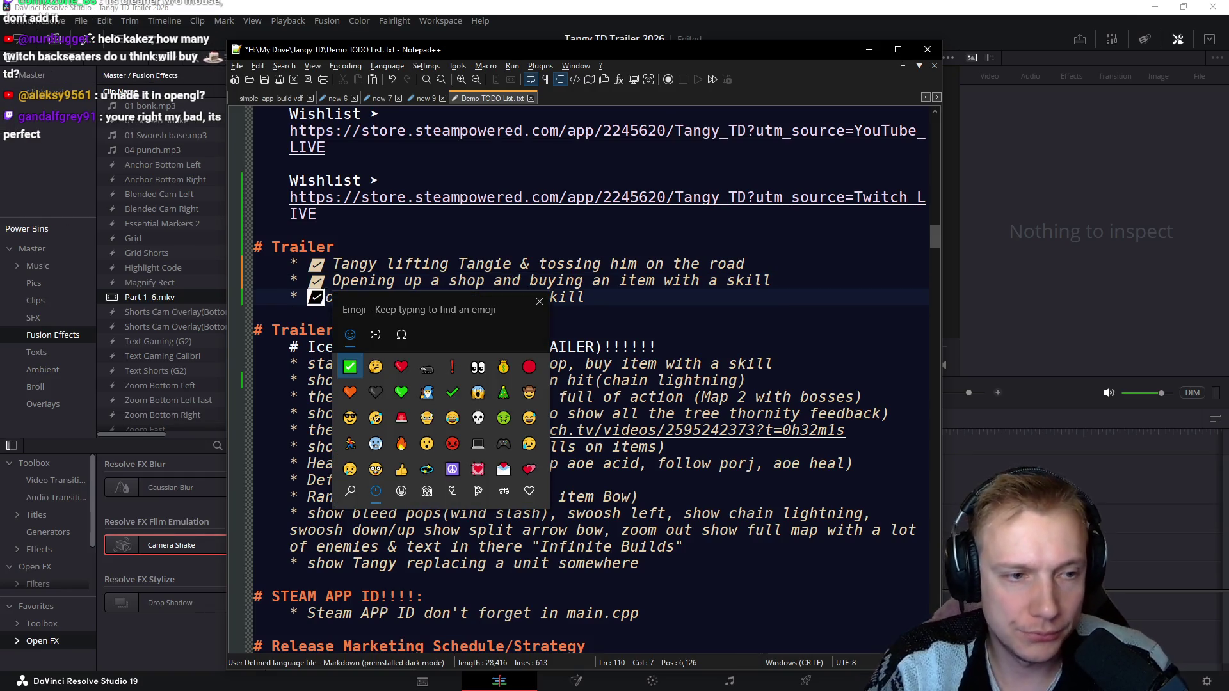
pyautogui.press('Return')
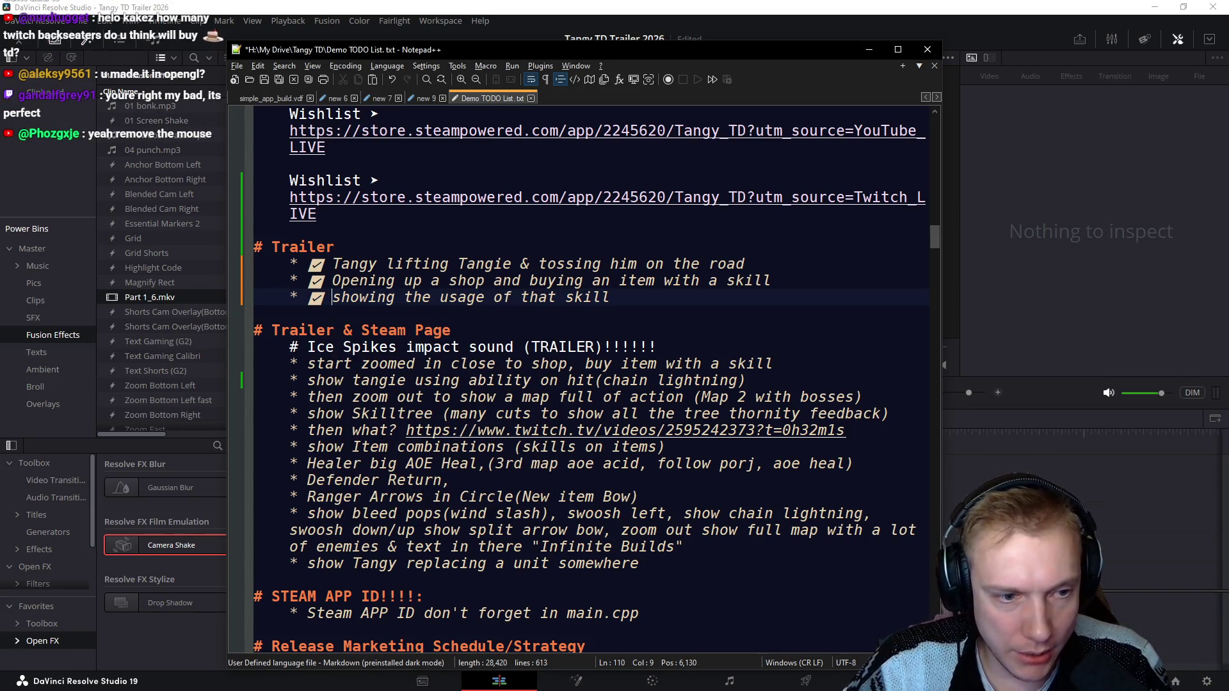
# Step: Delete the zoomed-in shop line, highlight the show Skilltree line, and switch to the Gnomes Steam page
pyautogui.press('Down')
pyautogui.press('Down')
pyautogui.press('Down')
pyautogui.press('End')
pyautogui.hotkey('ctrl', 'shift', 'Left')
pyautogui.hotkey('ctrl', 'shift', 'Left')
pyautogui.hotkey('ctrl', 'shift', 'Left')
pyautogui.hotkey('ctrl', 'shift', 'Left')
pyautogui.hotkey('ctrl', 'shift', 'Left')
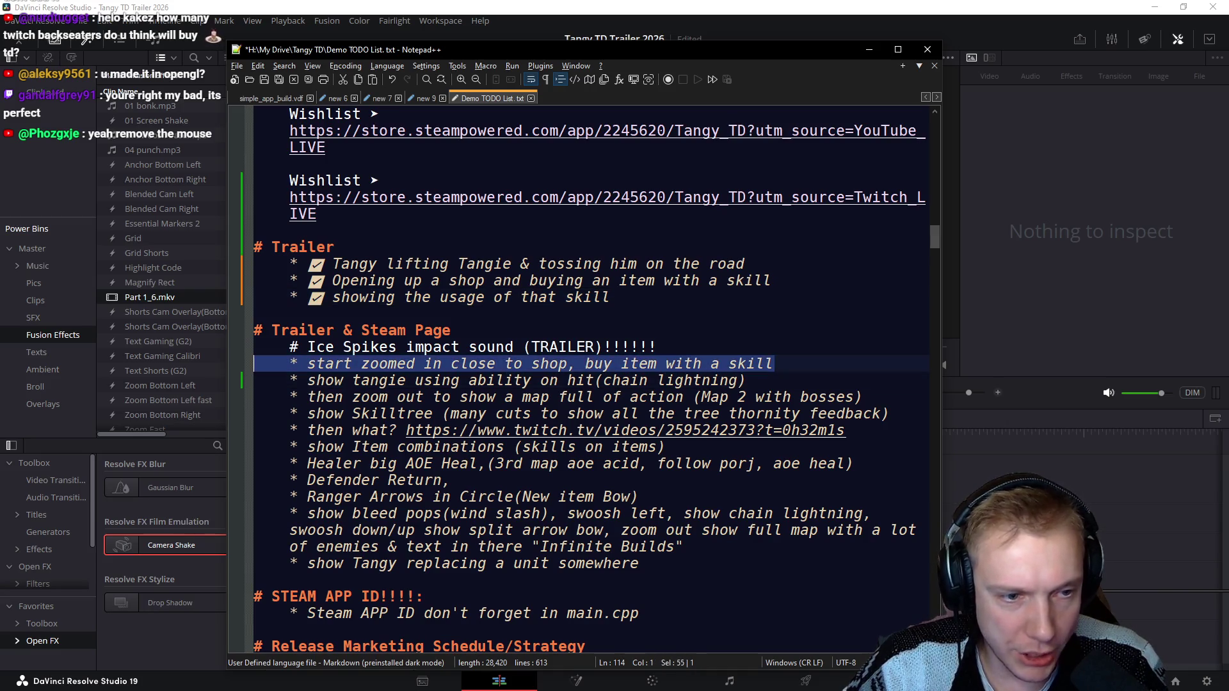
pyautogui.press('BackSpace')
pyautogui.press('BackSpace')
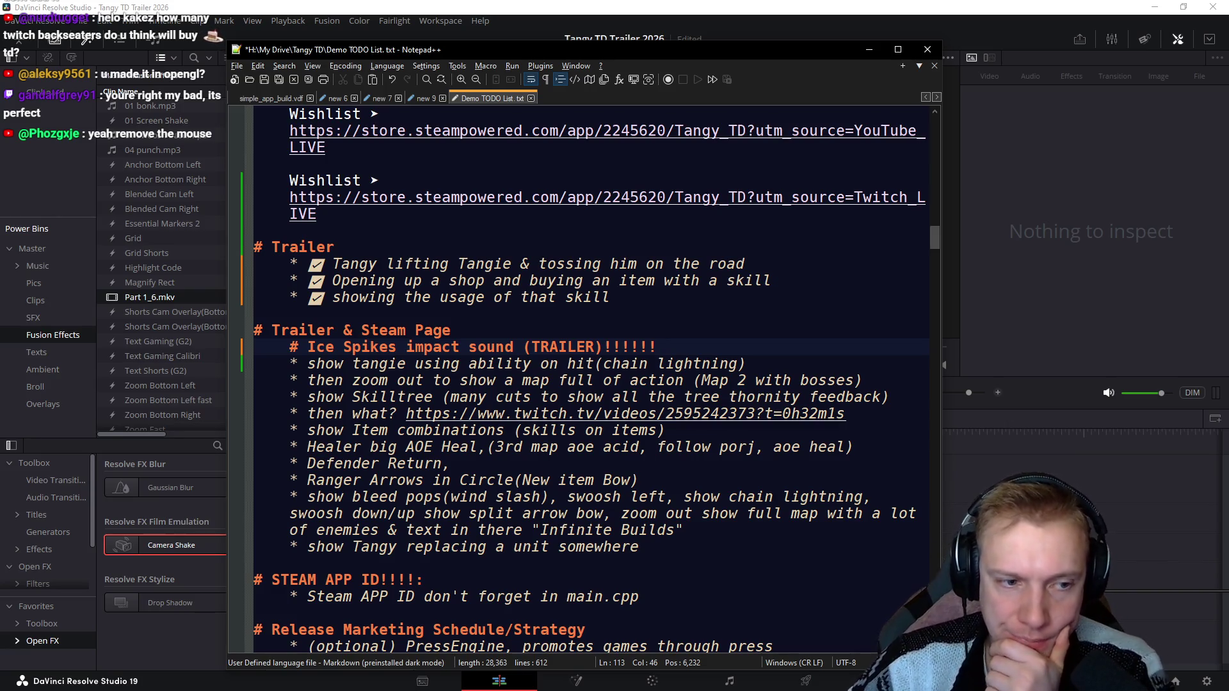
pyautogui.moveTo(291, 396); pyautogui.dragTo(890, 396)
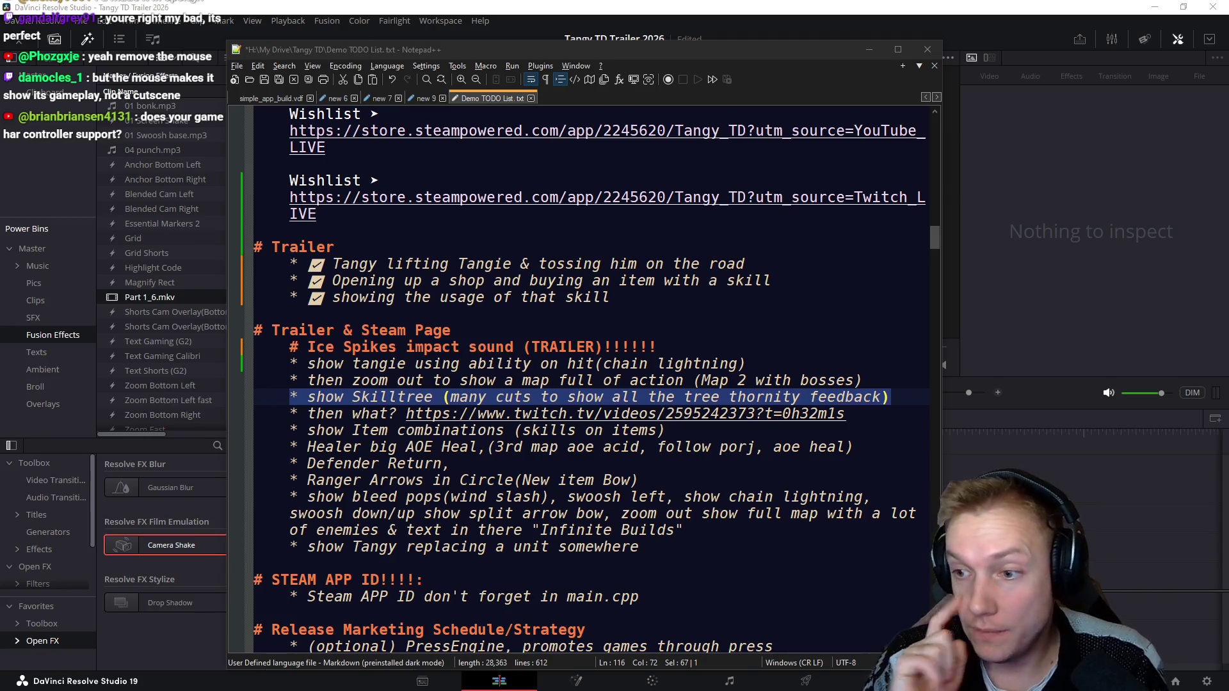
pyautogui.hotkey('alt', 'Tab')
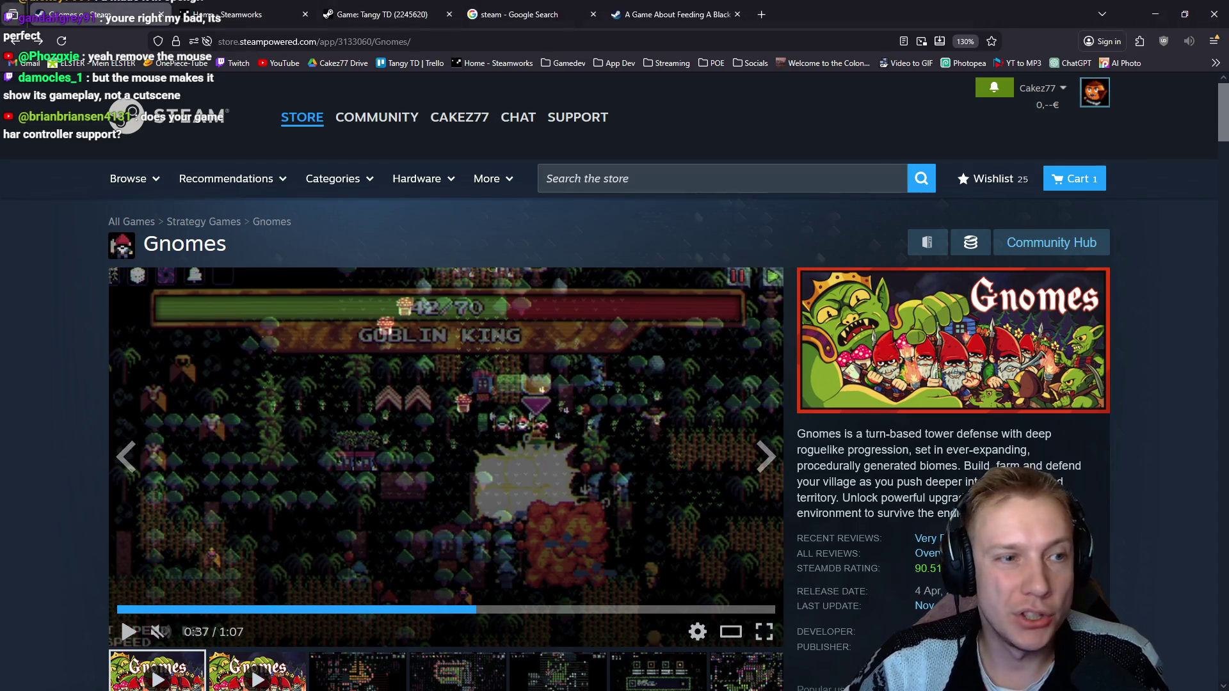
# Step: Play the Gnomes trailer's first seconds to 0:07, pause it, and switch to the Black Hole store tab
pyautogui.click(152, 609)
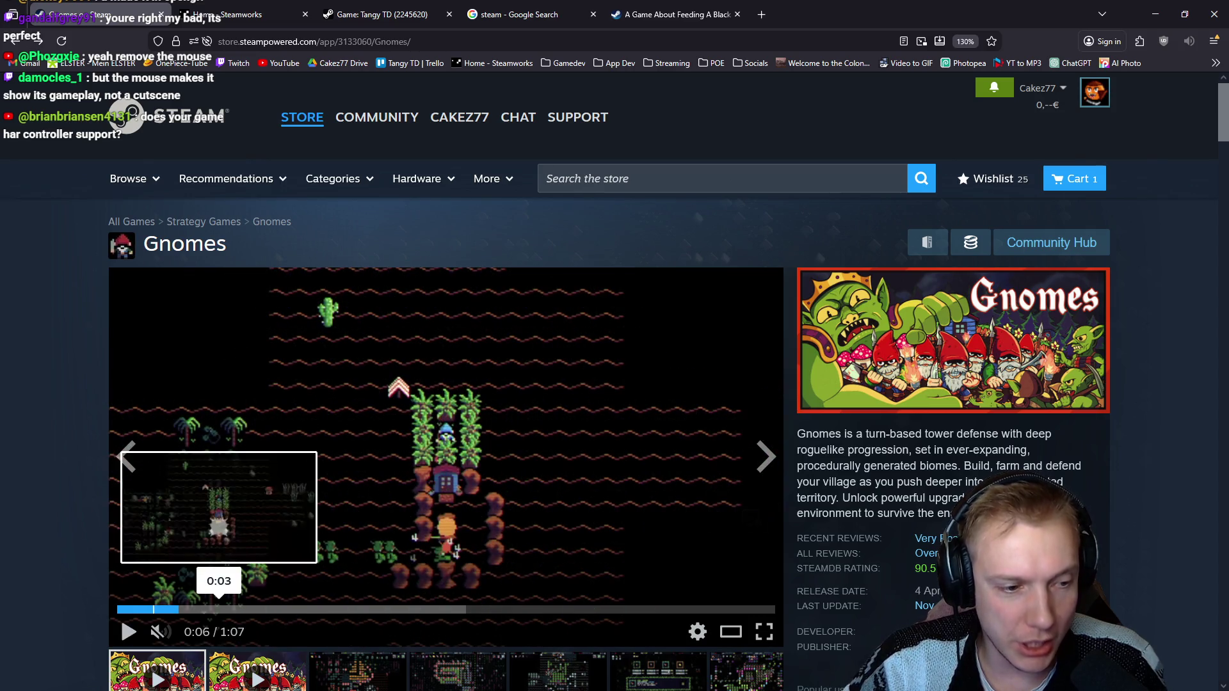
pyautogui.click(149, 608)
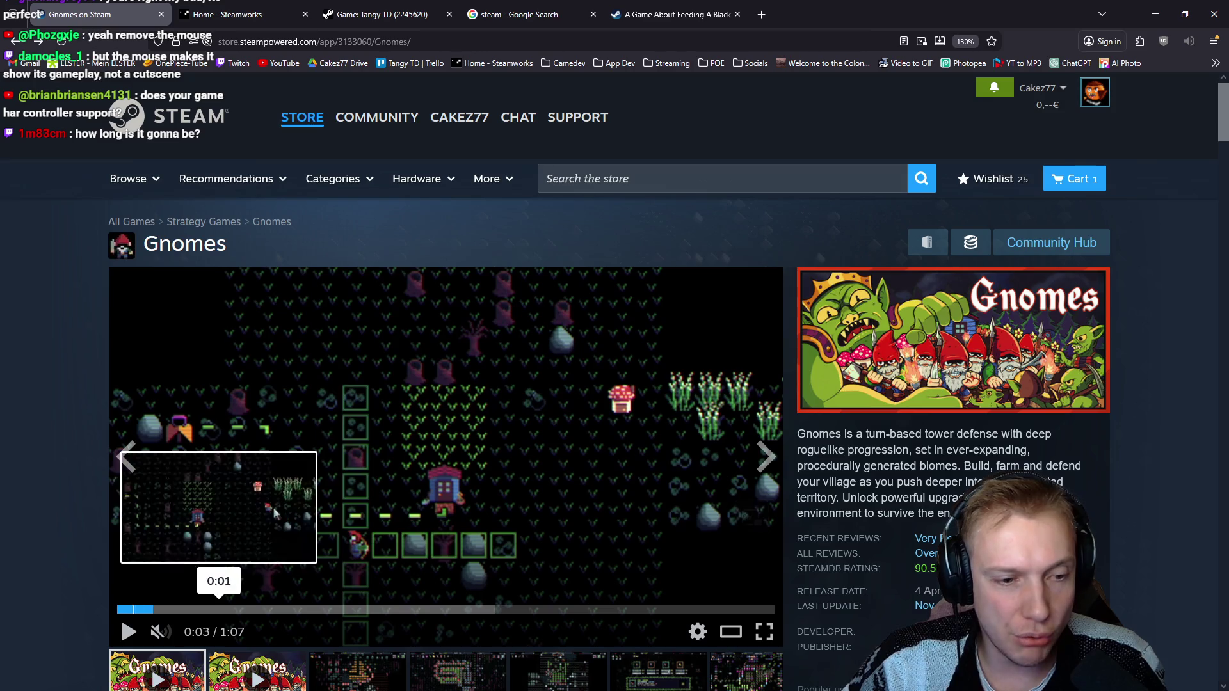
pyautogui.press('space')
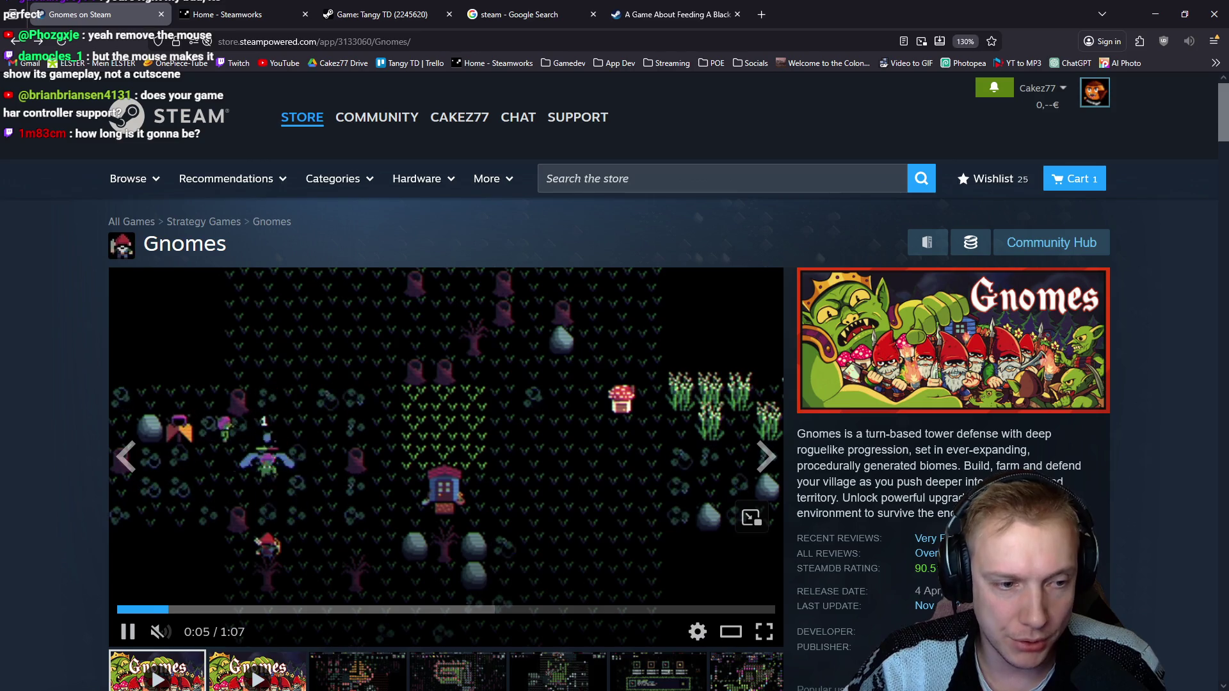
pyautogui.press('space')
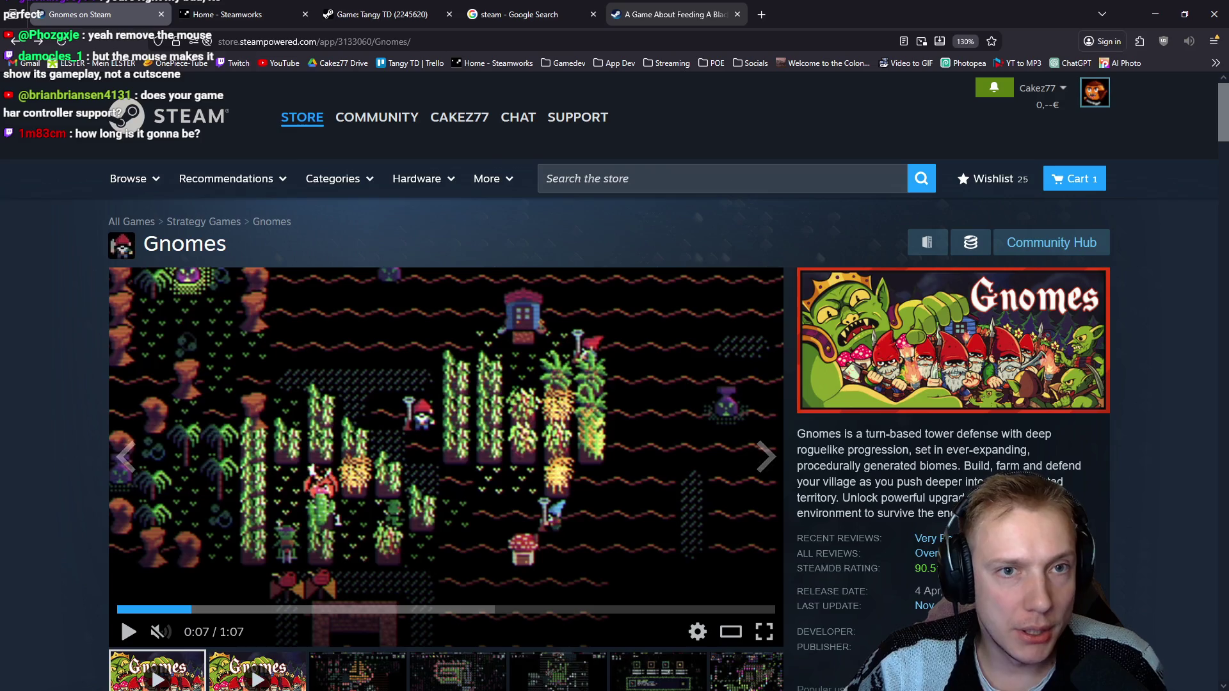
pyautogui.click(677, 14)
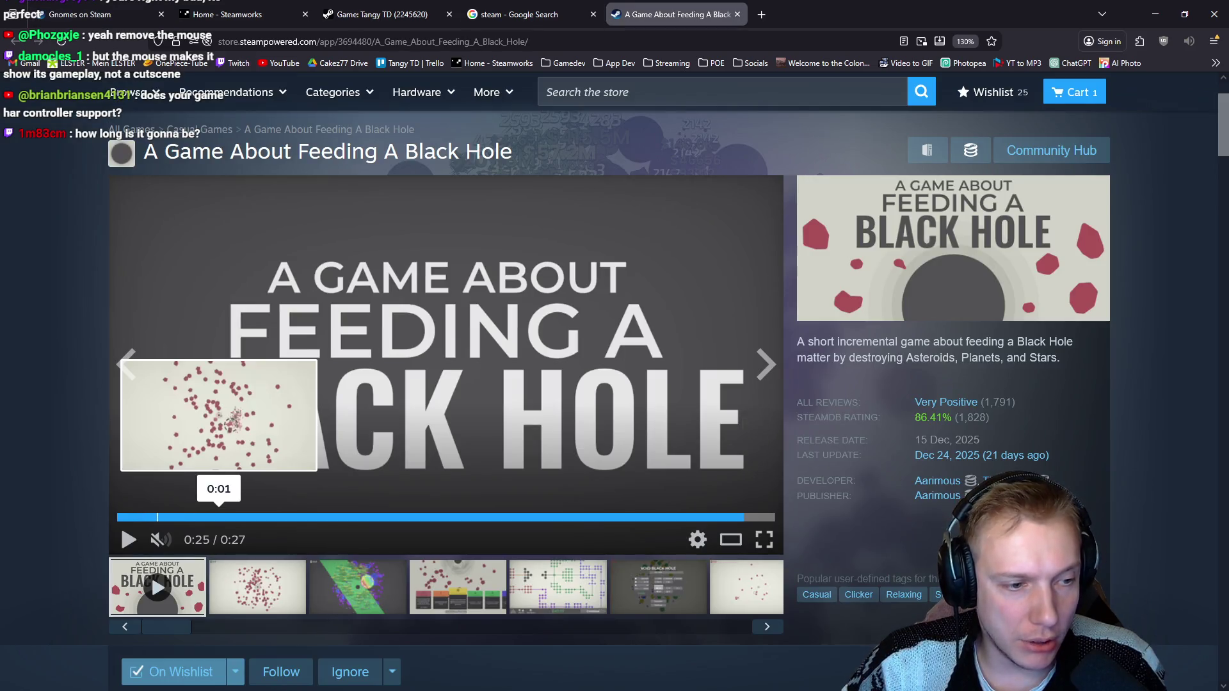
# Step: Play the A Game About Feeding A Black Hole trailer from the start and pause it at 0:07
pyautogui.click(154, 517)
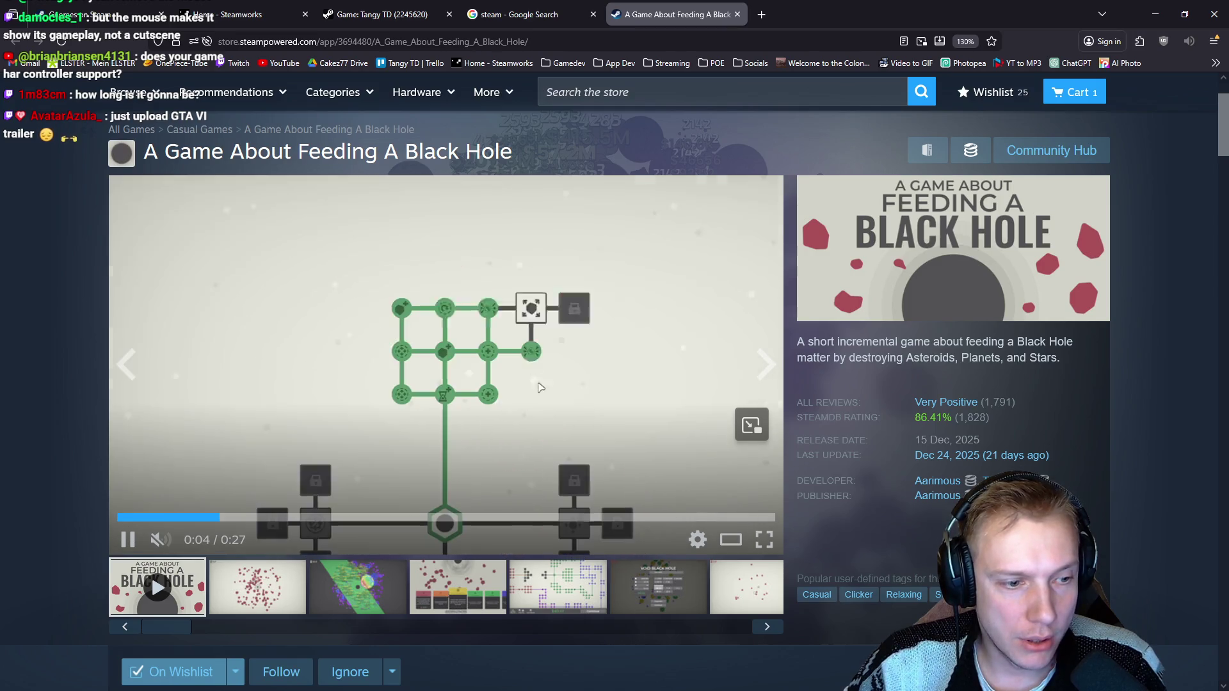
pyautogui.press('space')
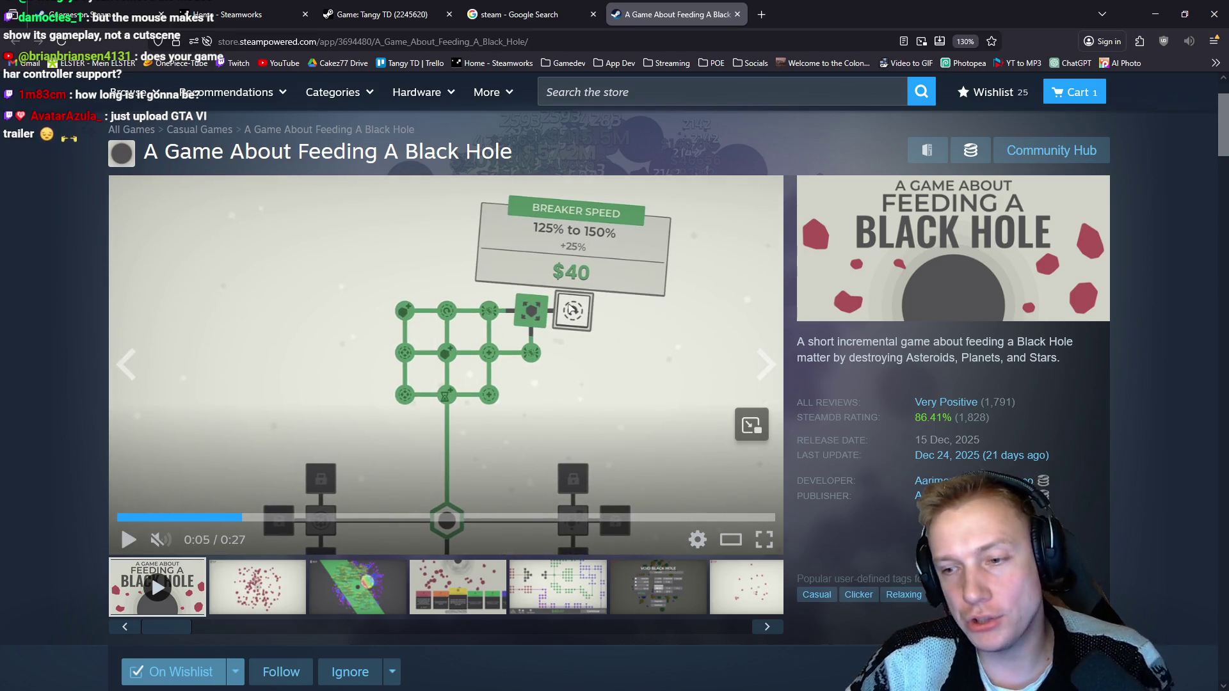
pyautogui.press('space')
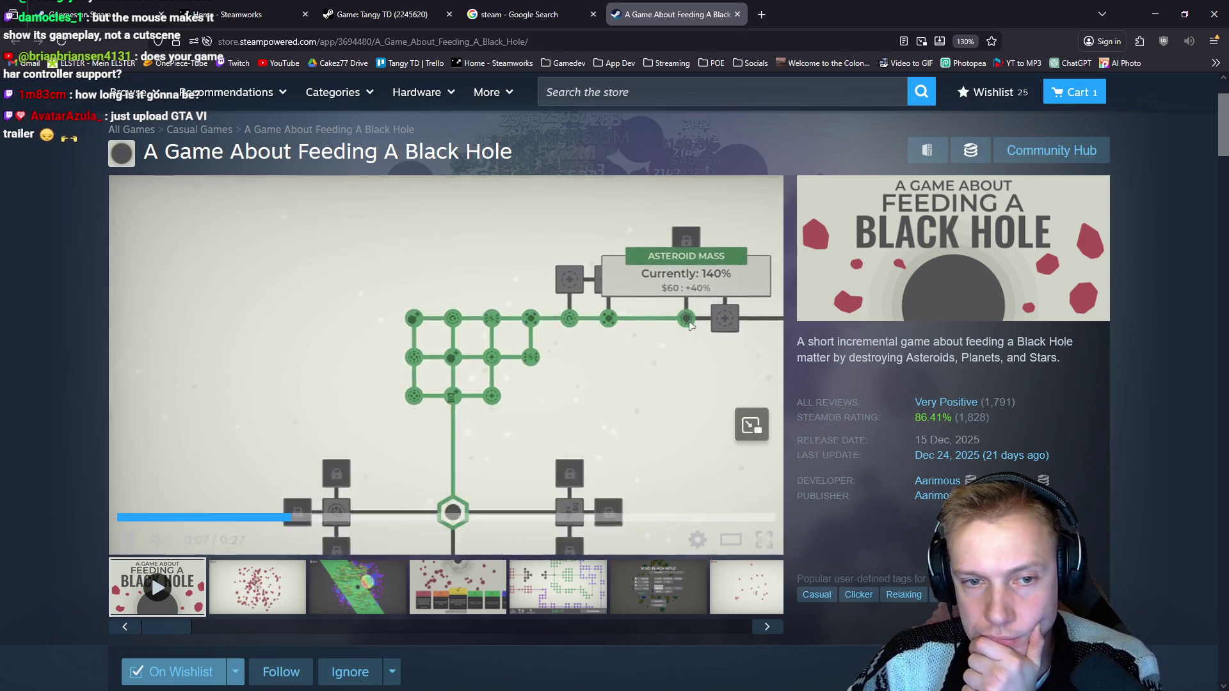
pyautogui.press('space')
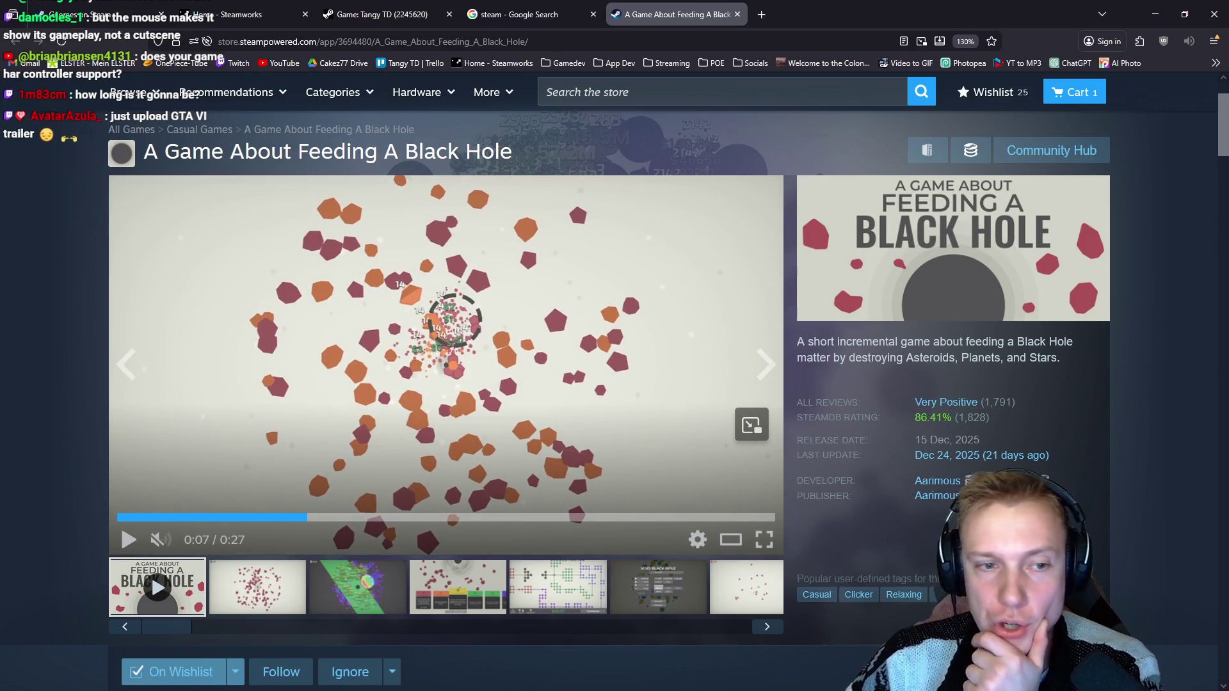
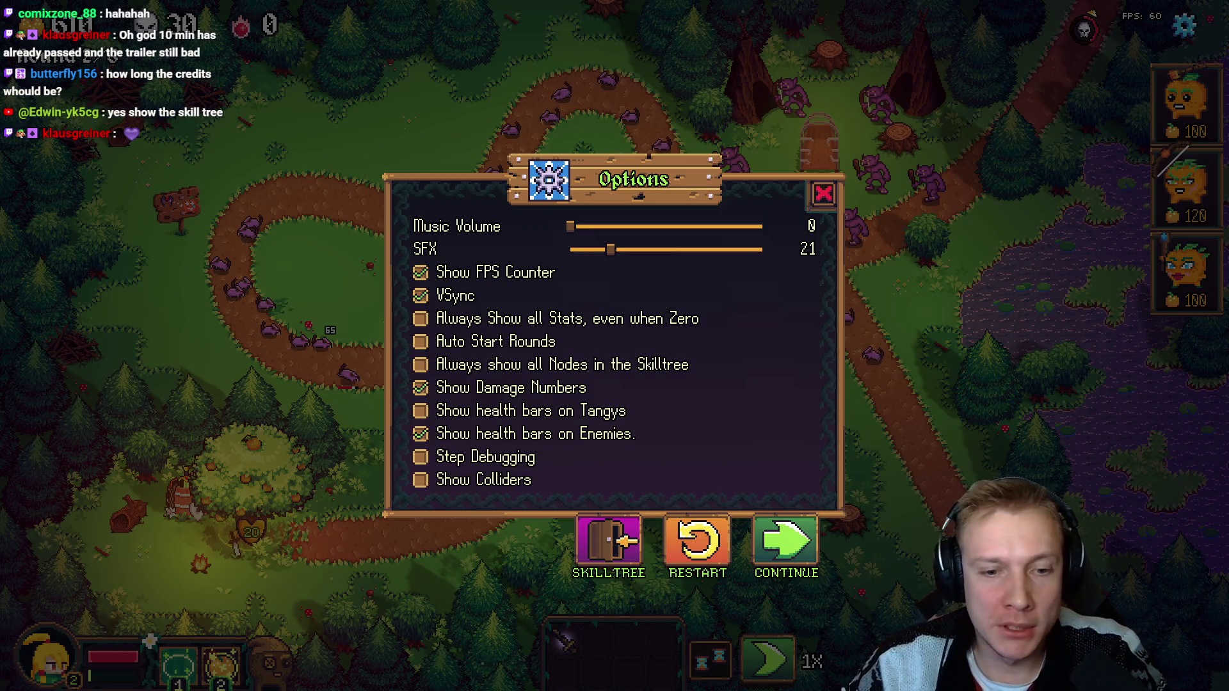
# Step: Leave the forest level via Options > Skilltree, confirming, to reach the skill tree screen
pyautogui.press('Escape')
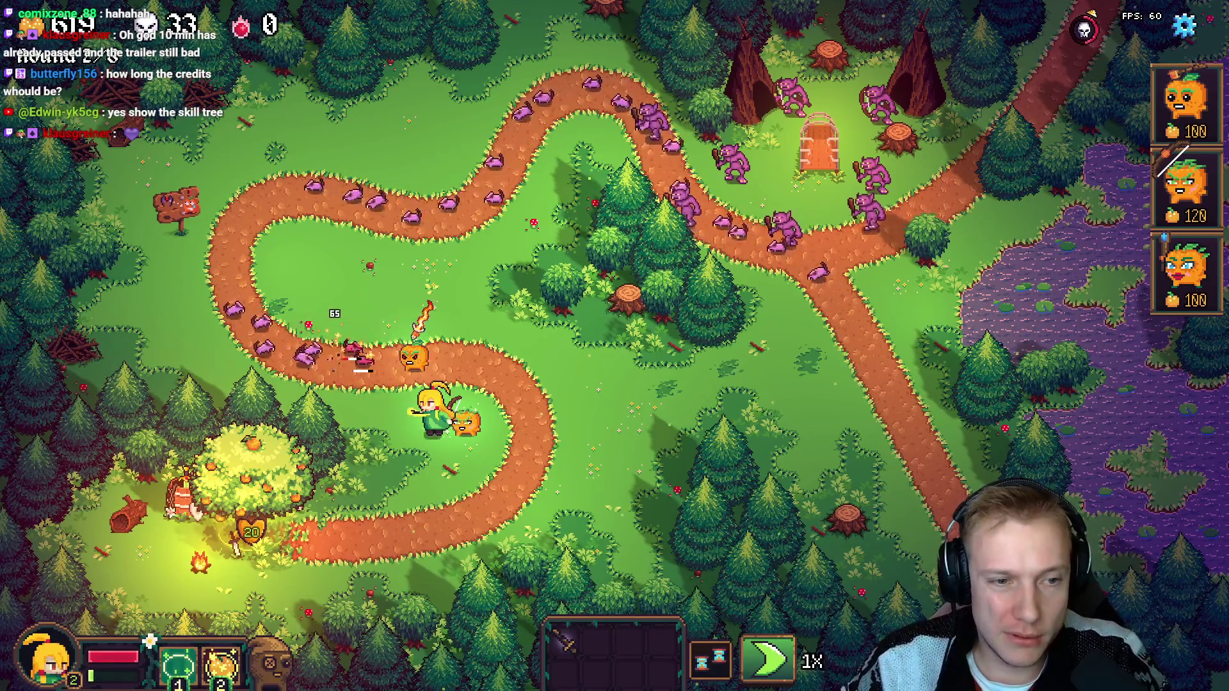
pyautogui.press('Escape')
pyautogui.click(606, 534)
pyautogui.click(695, 438)
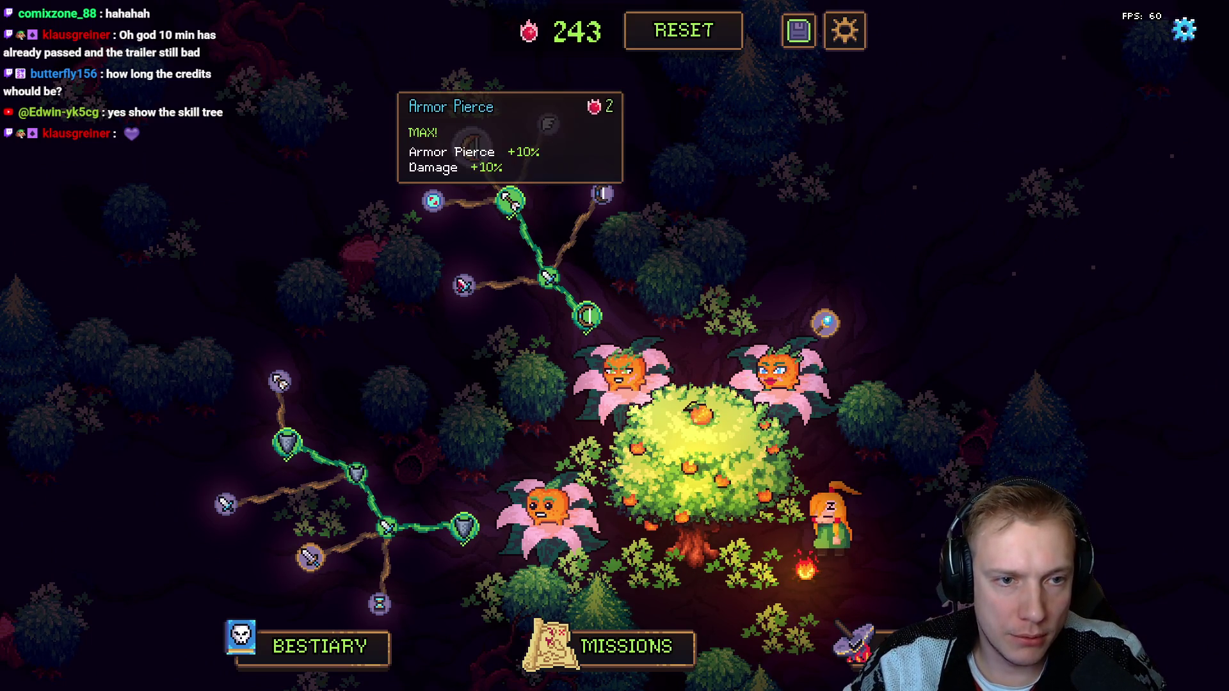
# Step: Refund Armor Pierce, then repeatedly buy and refund Attack Speed and Physical Damage, ending both refunded
pyautogui.rightClick(510, 199)
pyautogui.rightClick(548, 279)
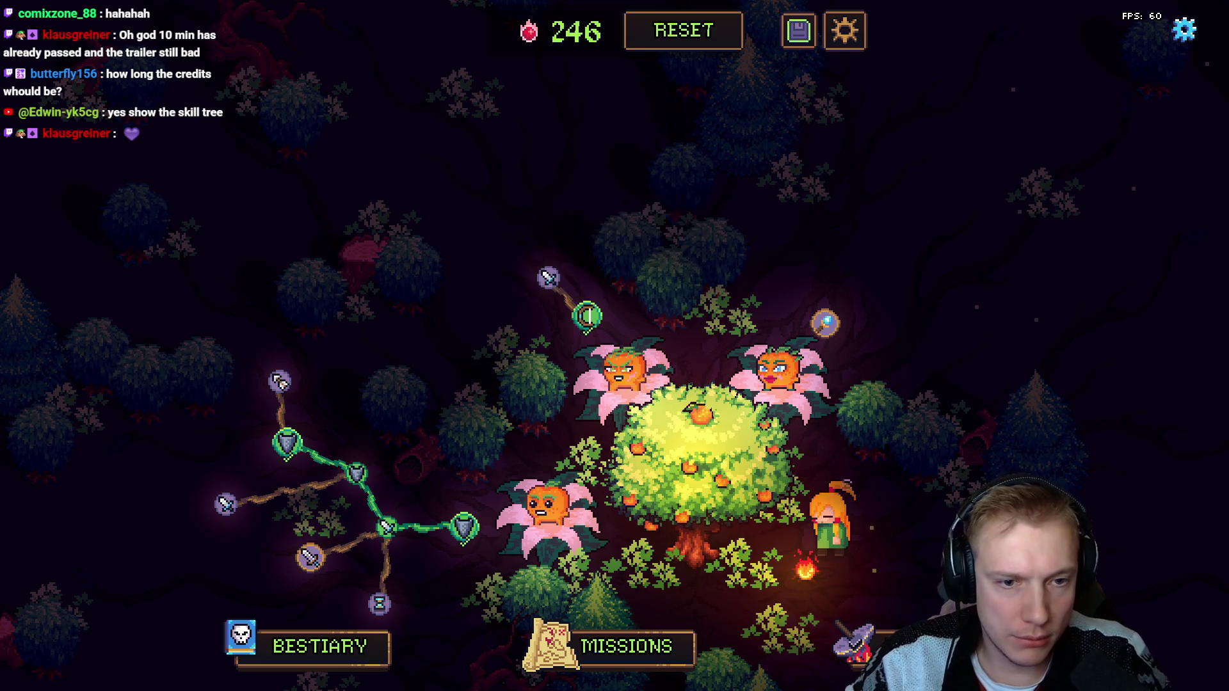
pyautogui.rightClick(586, 315)
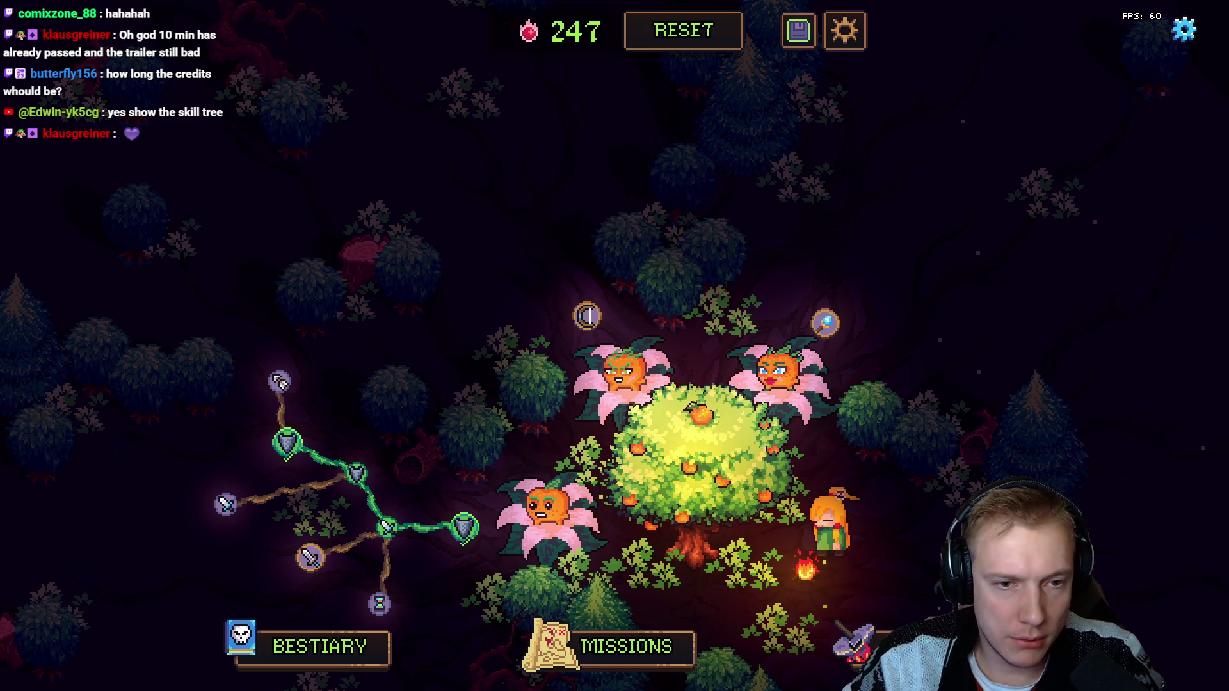
pyautogui.click(586, 314)
pyautogui.rightClick(587, 316)
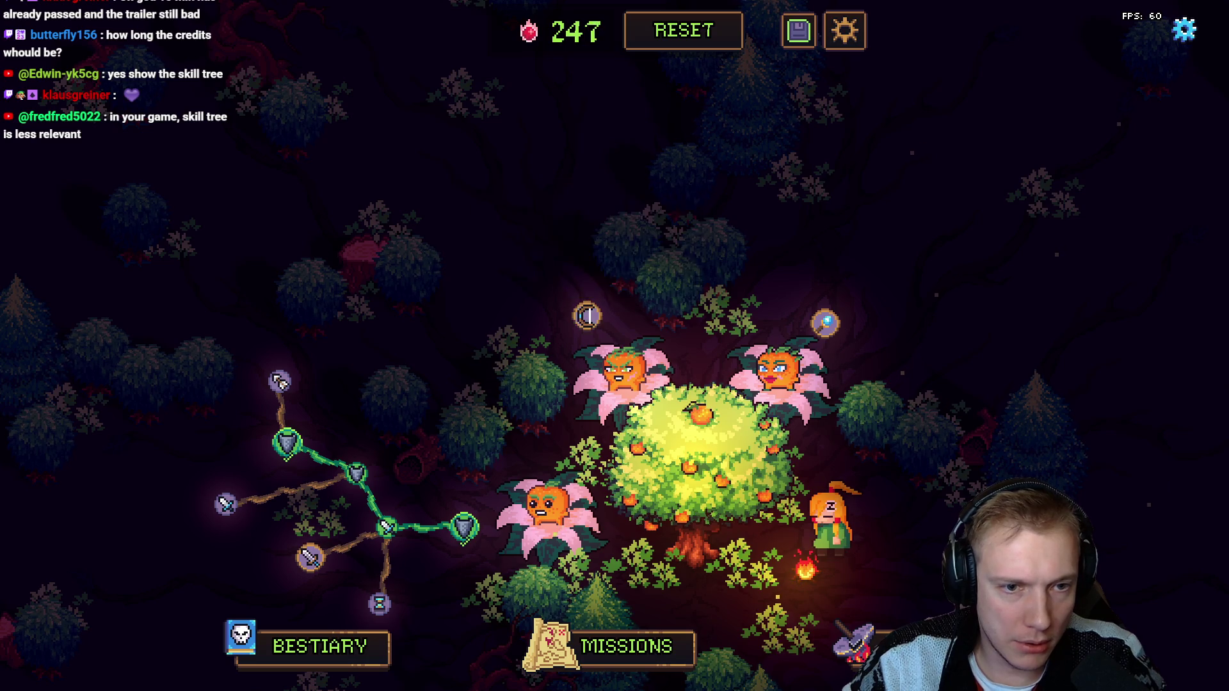
pyautogui.click(587, 315)
pyautogui.click(548, 279)
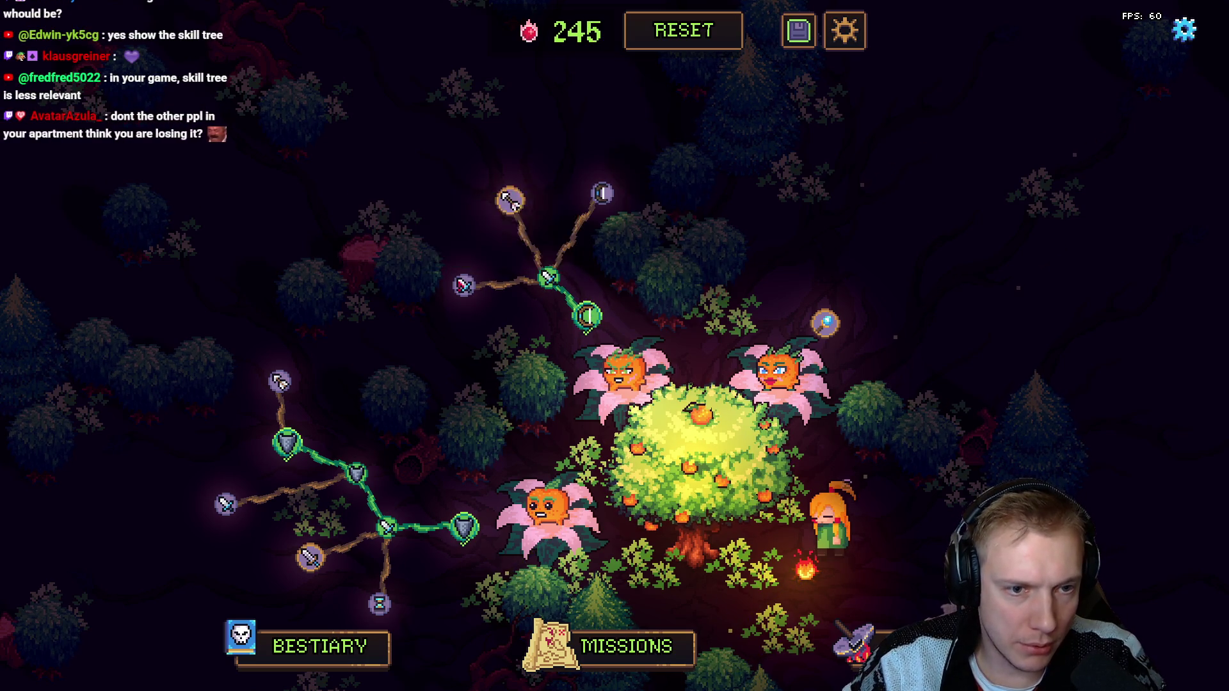
pyautogui.click(547, 279)
pyautogui.rightClick(548, 279)
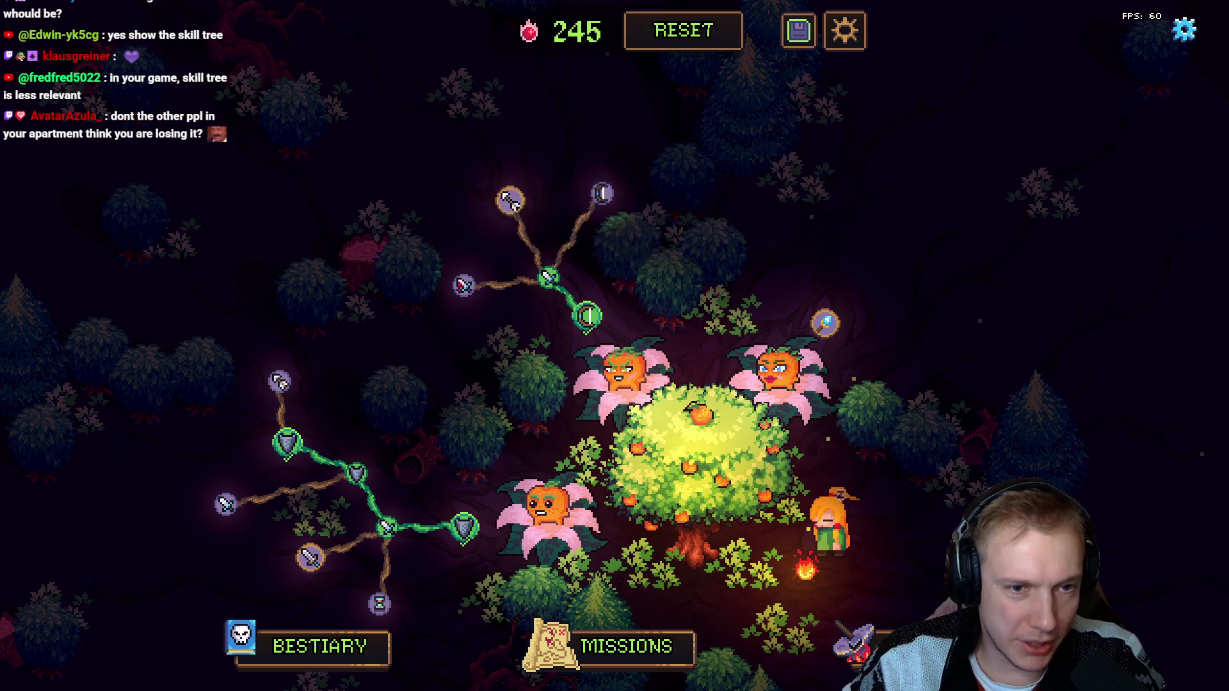
pyautogui.rightClick(587, 315)
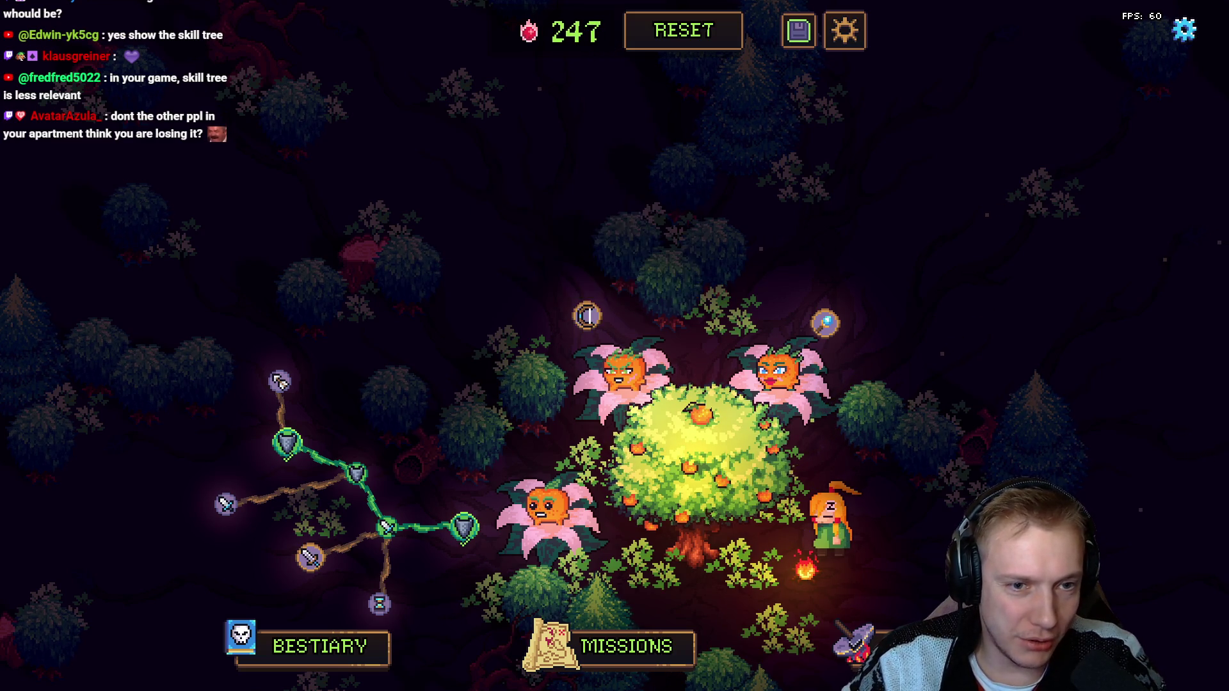
pyautogui.click(587, 315)
pyautogui.click(547, 279)
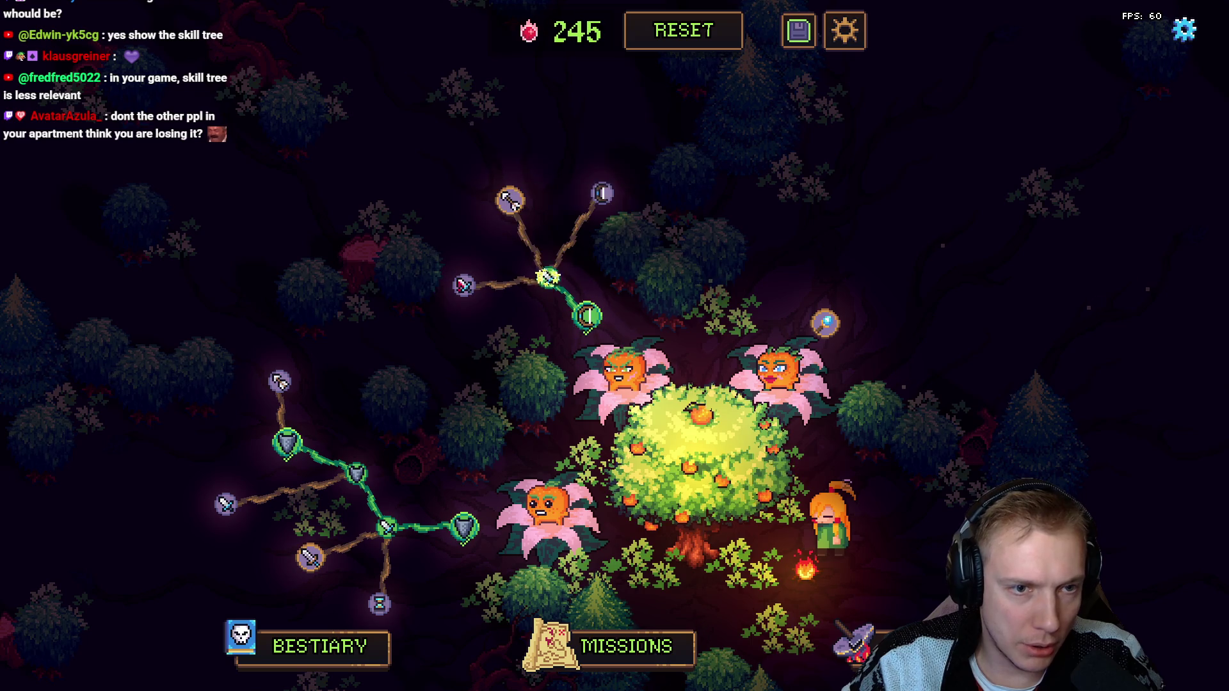
pyautogui.rightClick(547, 279)
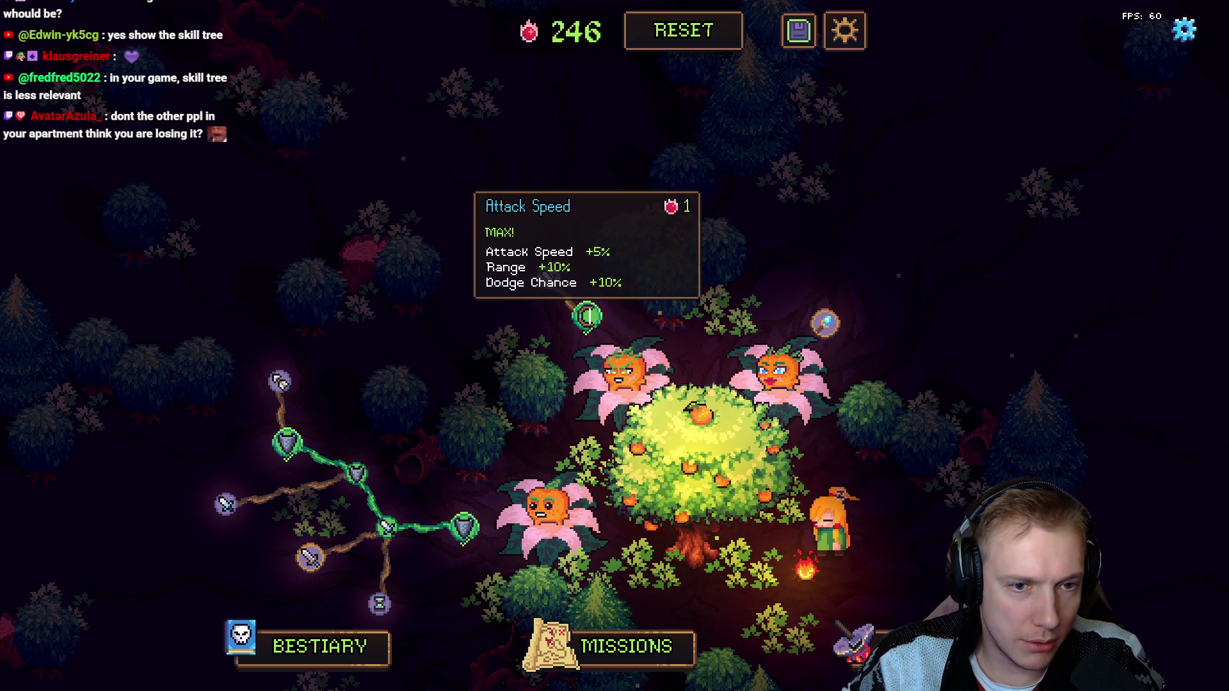
pyautogui.rightClick(587, 314)
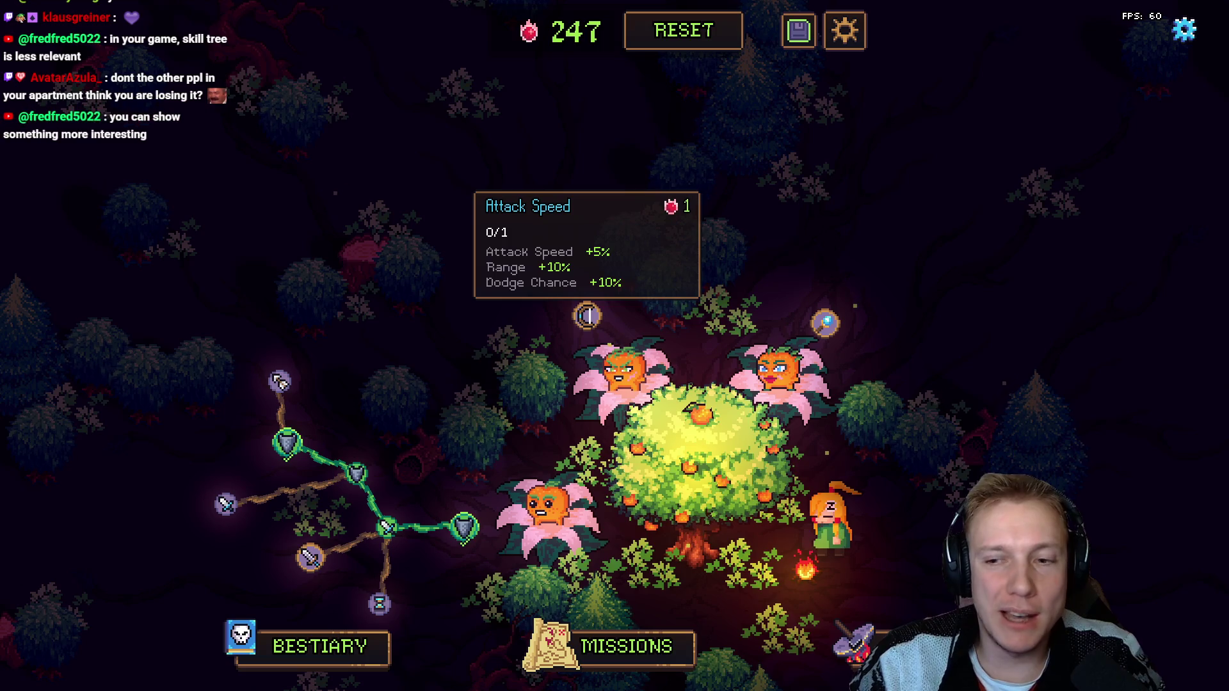
# Step: Buy the branch up to Lone Ranger twice and refund it all each time, leaving 247 points
pyautogui.click(586, 316)
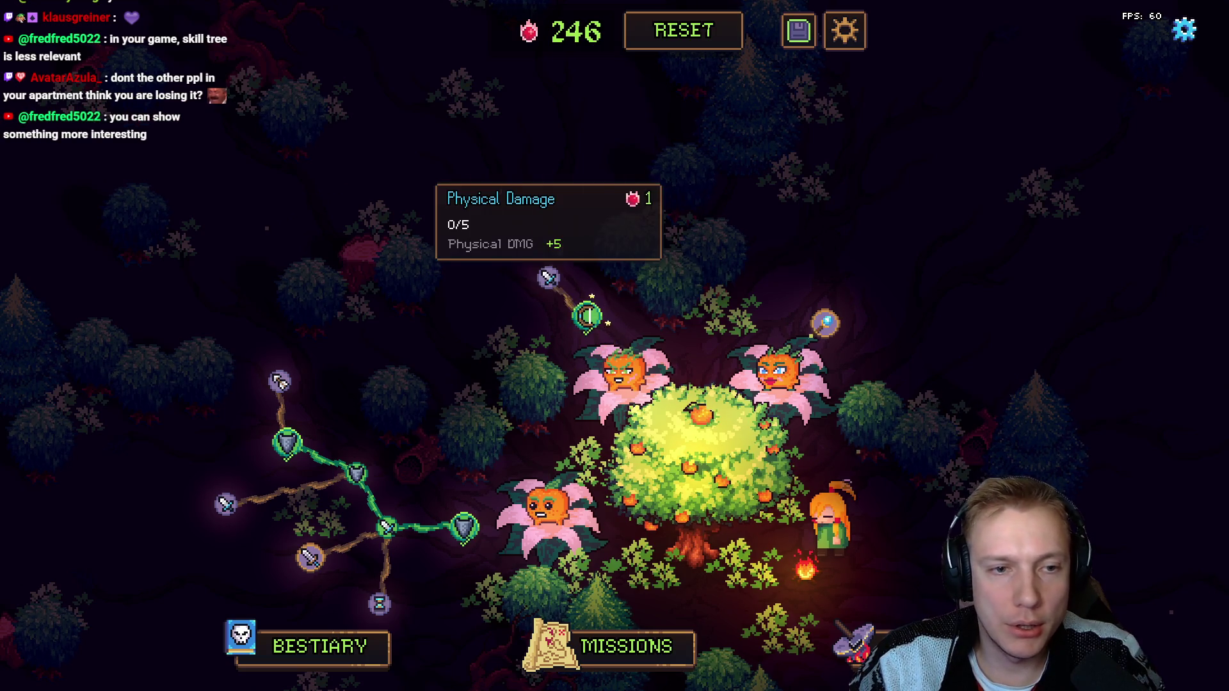
pyautogui.click(547, 279)
pyautogui.click(508, 200)
pyautogui.click(472, 147)
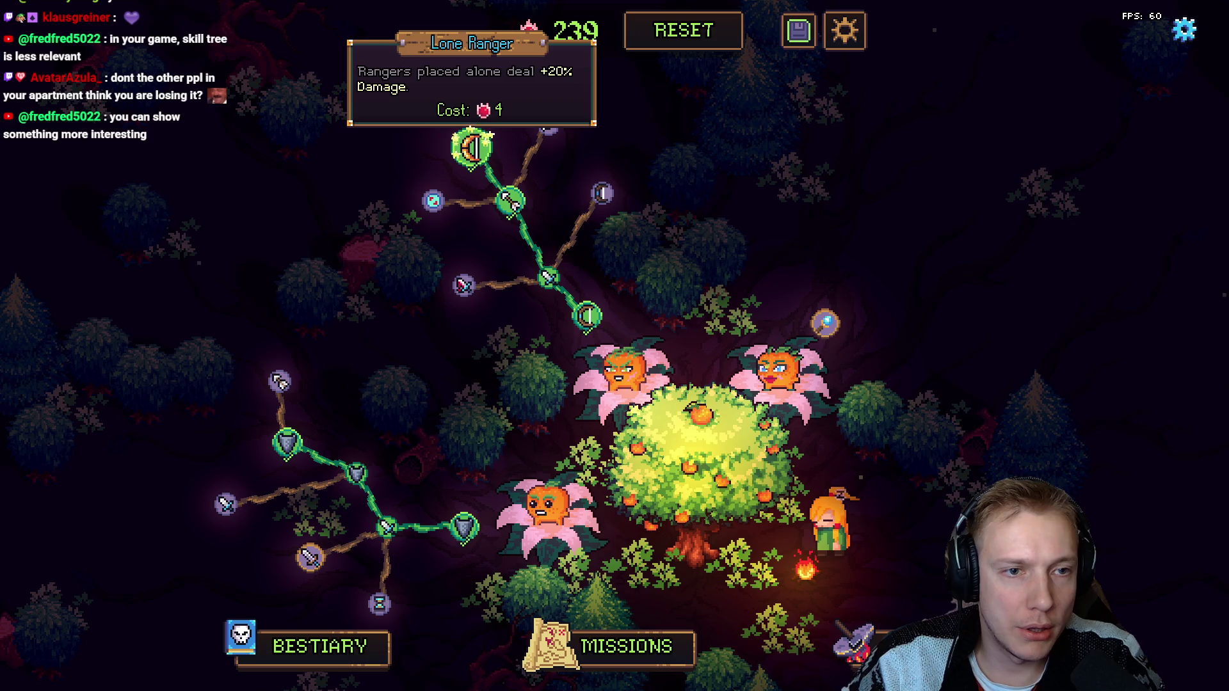
pyautogui.rightClick(471, 148)
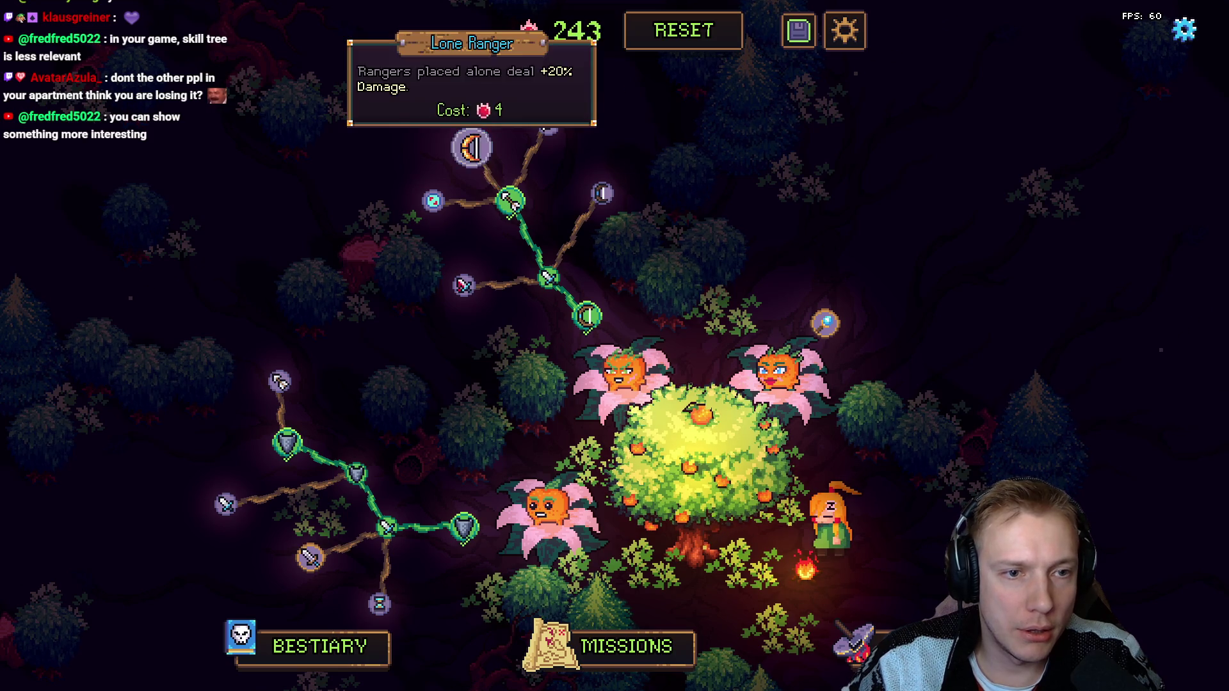
pyautogui.rightClick(509, 201)
pyautogui.rightClick(548, 279)
pyautogui.rightClick(586, 315)
pyautogui.click(587, 315)
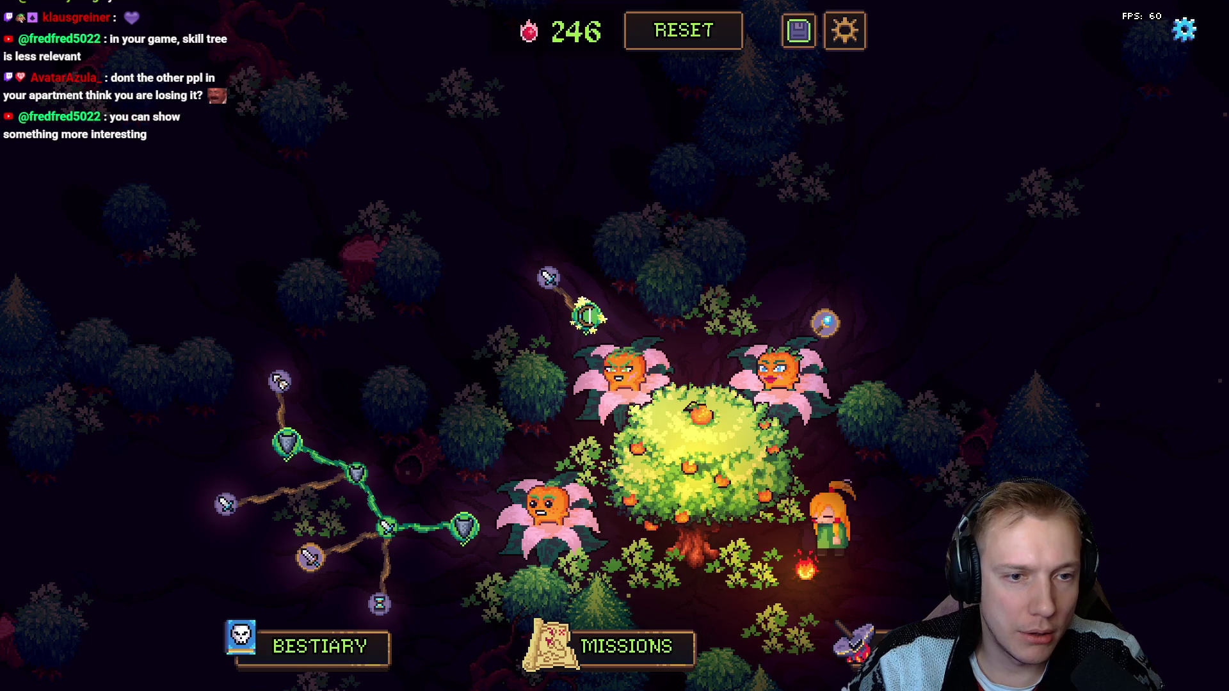
pyautogui.rightClick(586, 314)
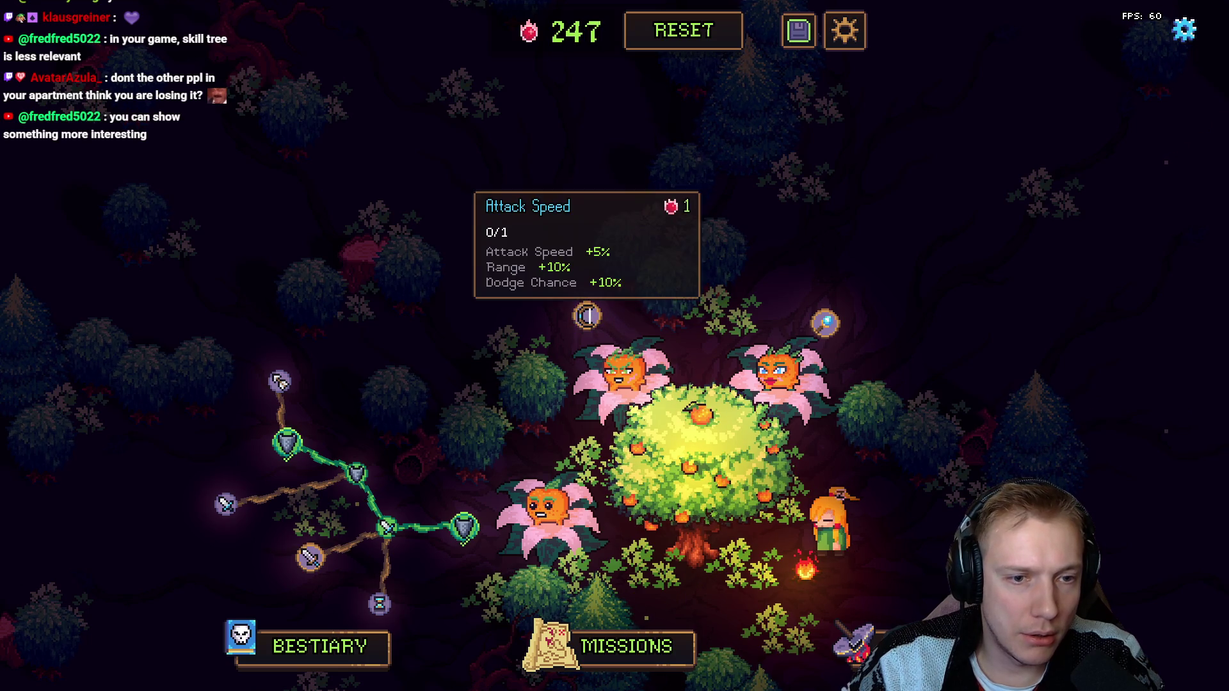
pyautogui.click(586, 315)
pyautogui.click(548, 278)
pyautogui.click(509, 199)
pyautogui.click(472, 146)
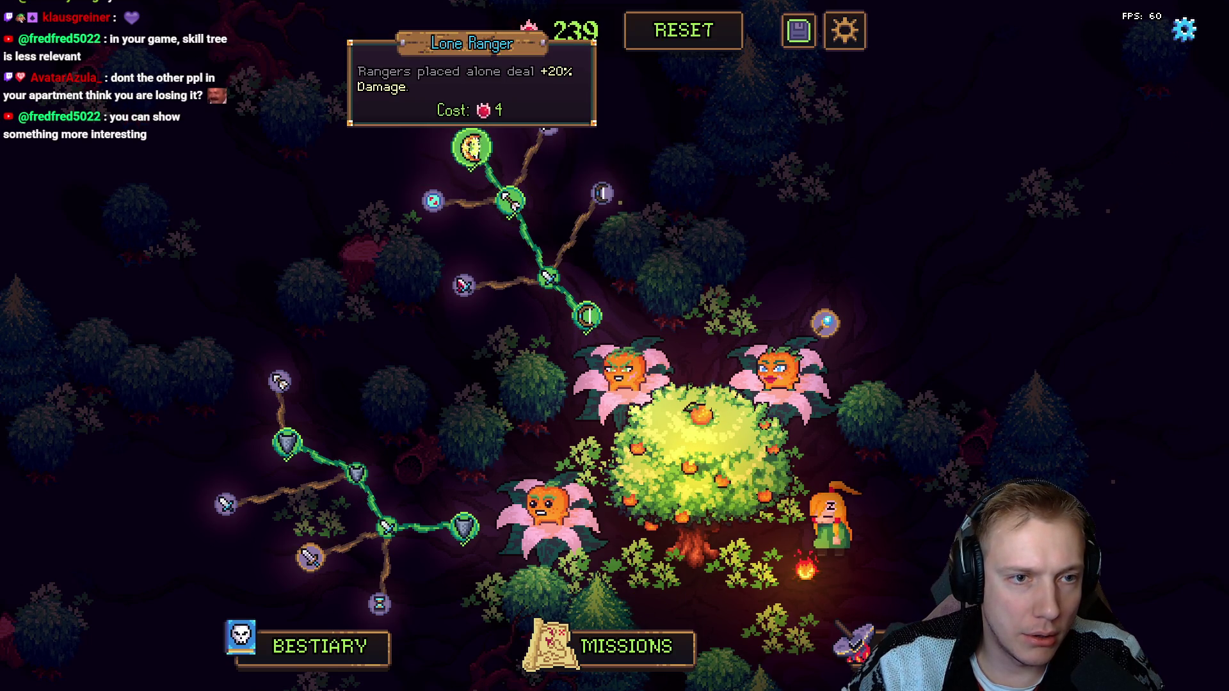
pyautogui.rightClick(471, 147)
pyautogui.rightClick(509, 200)
pyautogui.rightClick(547, 279)
pyautogui.rightClick(587, 315)
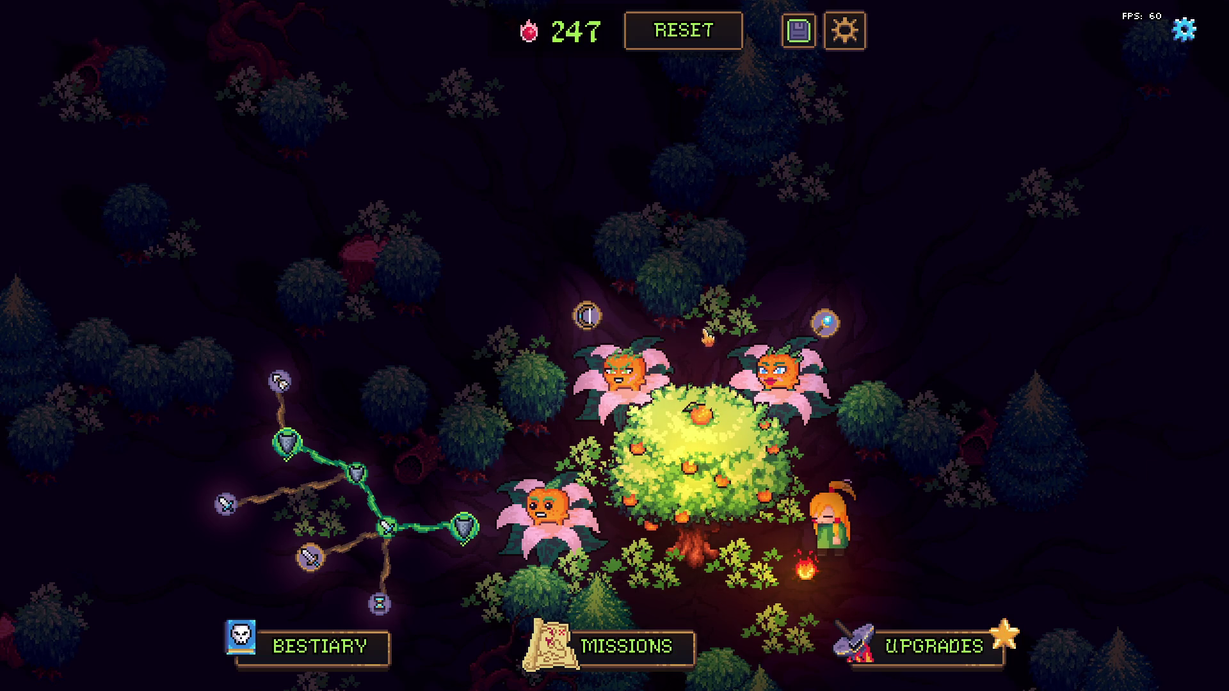
pyautogui.click(587, 315)
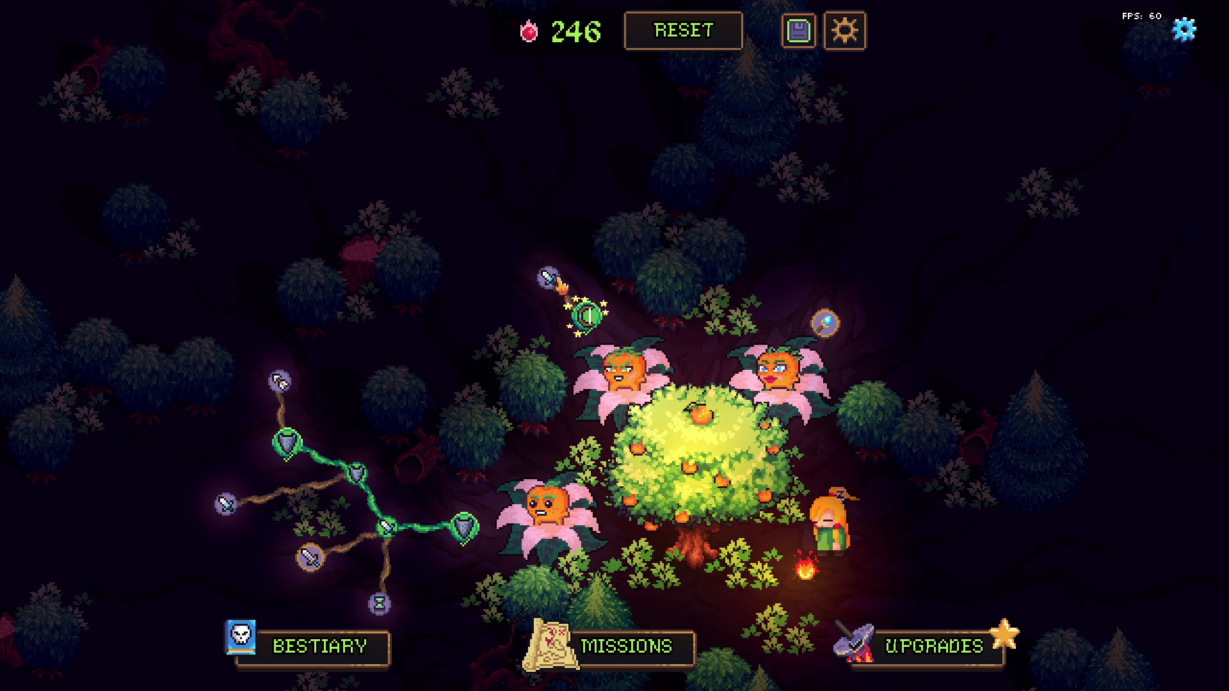
pyautogui.click(547, 278)
pyautogui.click(510, 200)
pyautogui.click(471, 146)
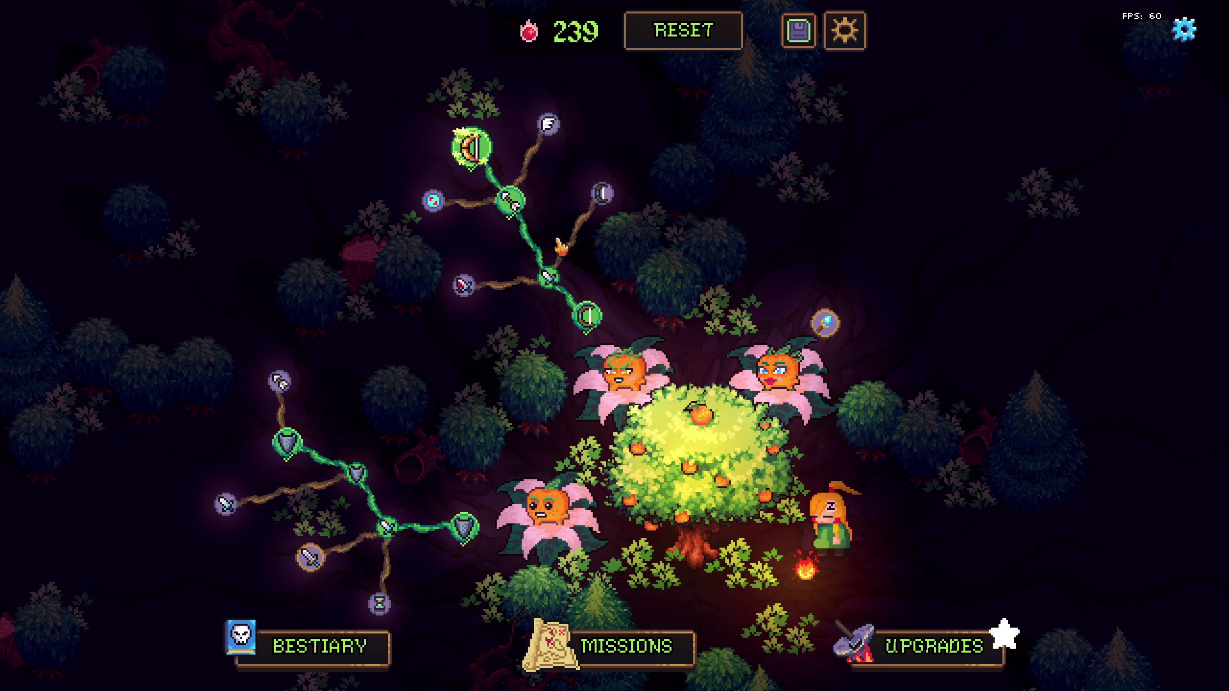
pyautogui.rightClick(470, 146)
pyautogui.rightClick(509, 199)
pyautogui.rightClick(550, 281)
pyautogui.rightClick(586, 315)
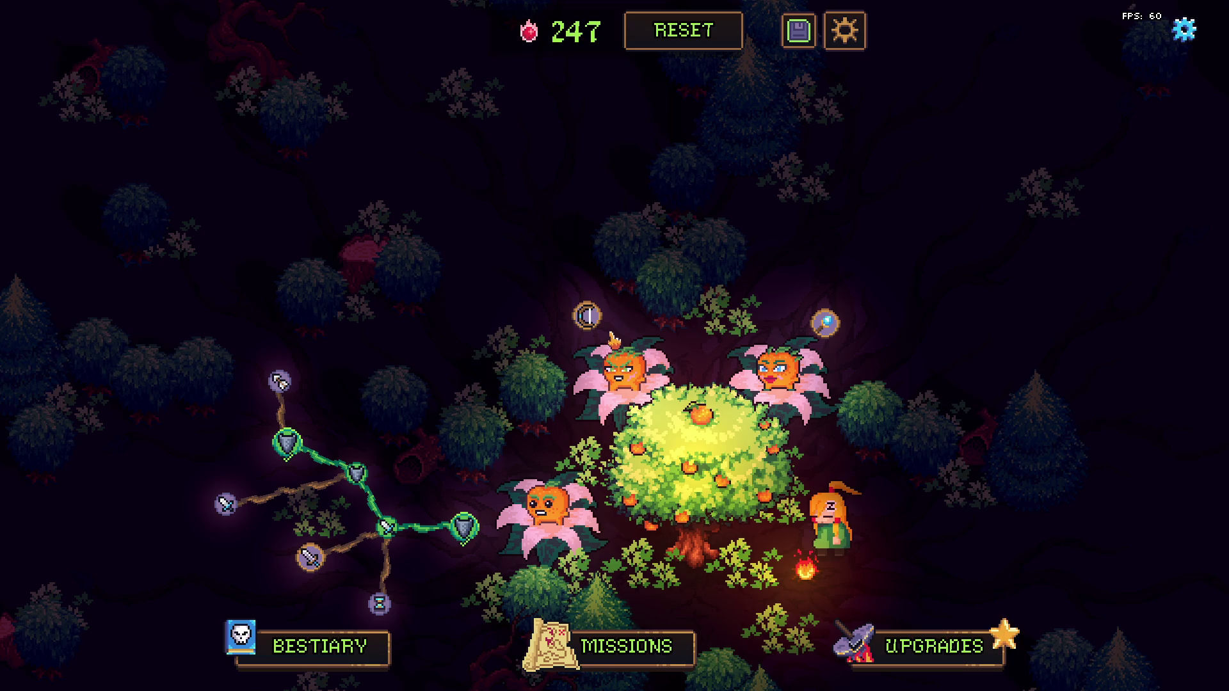
pyautogui.click(587, 315)
pyautogui.rightClick(586, 317)
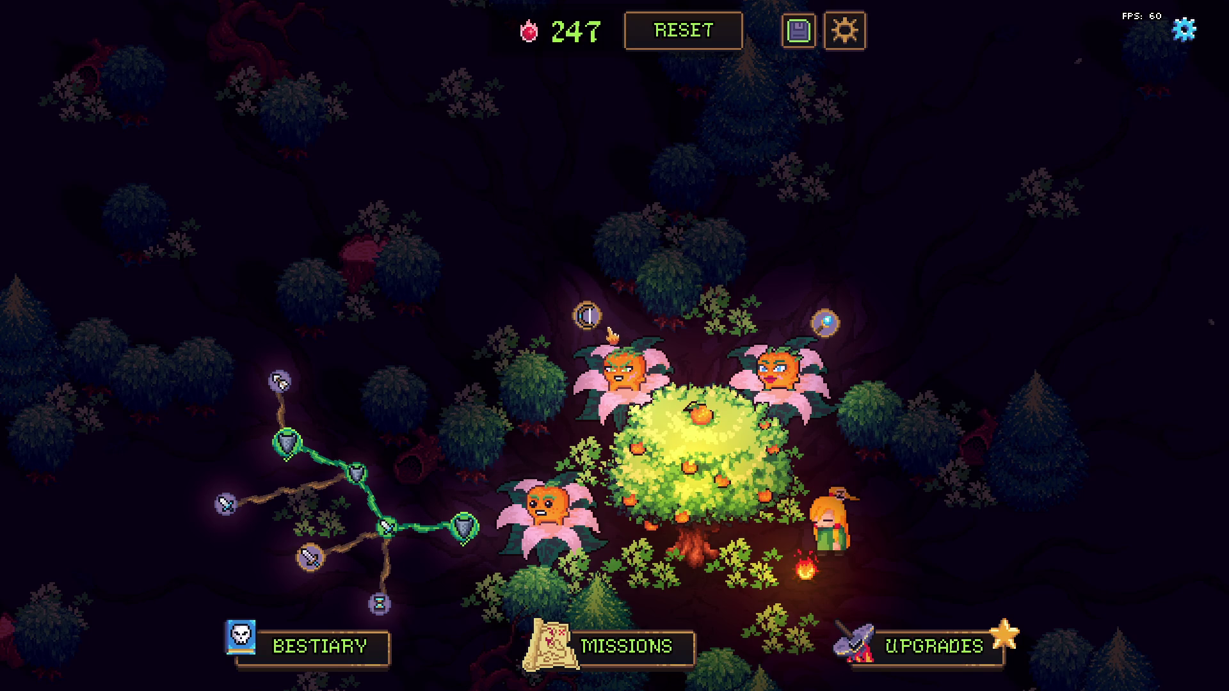
pyautogui.click(587, 315)
pyautogui.click(549, 280)
pyautogui.rightClick(550, 281)
pyautogui.rightClick(586, 317)
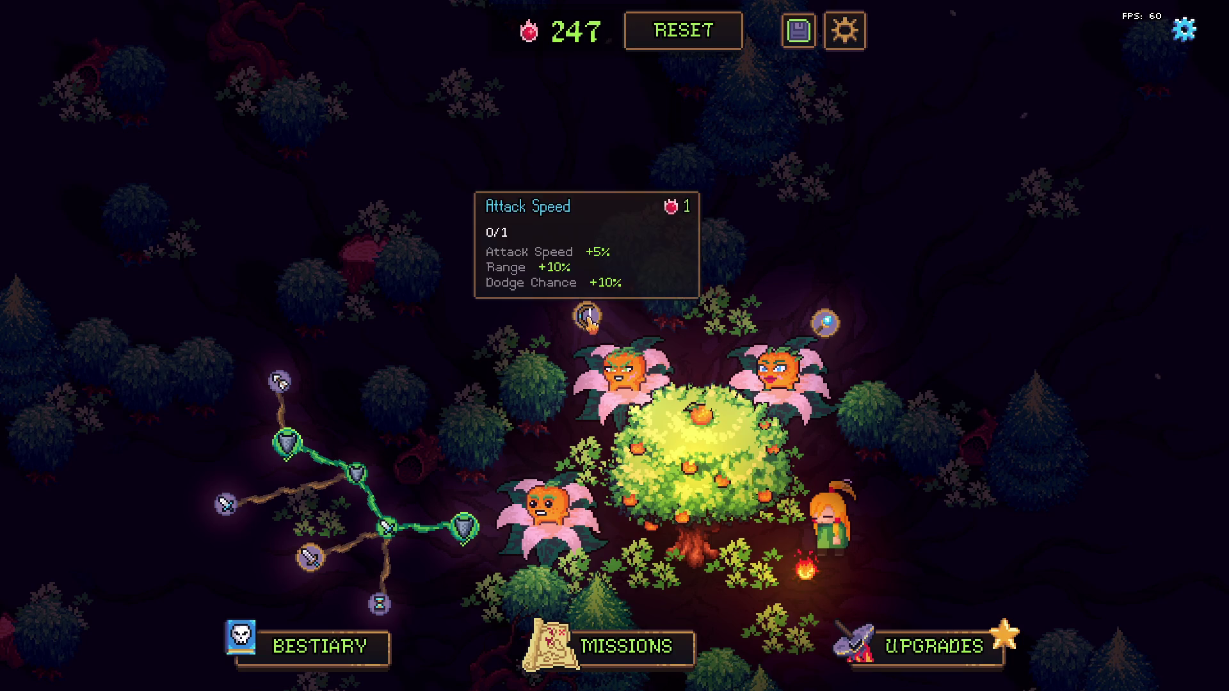
pyautogui.click(587, 315)
pyautogui.click(549, 280)
pyautogui.click(510, 200)
pyautogui.click(473, 147)
pyautogui.rightClick(473, 150)
pyautogui.rightClick(510, 199)
pyautogui.rightClick(550, 280)
pyautogui.rightClick(584, 315)
pyautogui.click(584, 315)
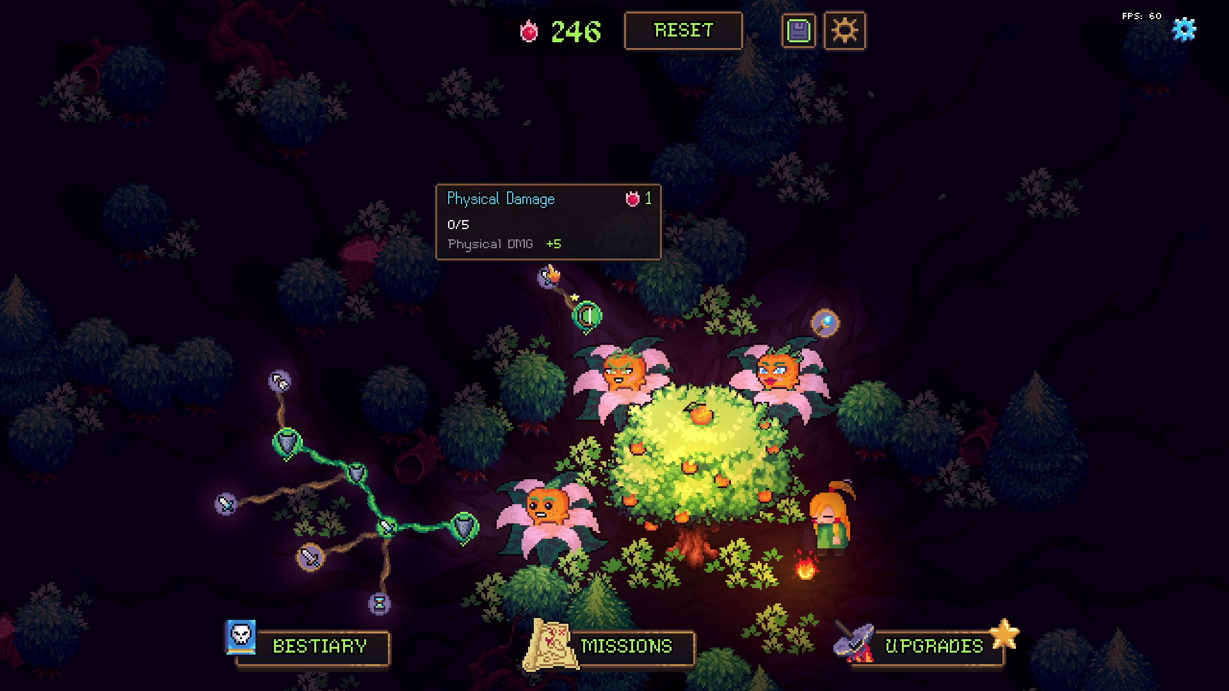
pyautogui.rightClick(585, 316)
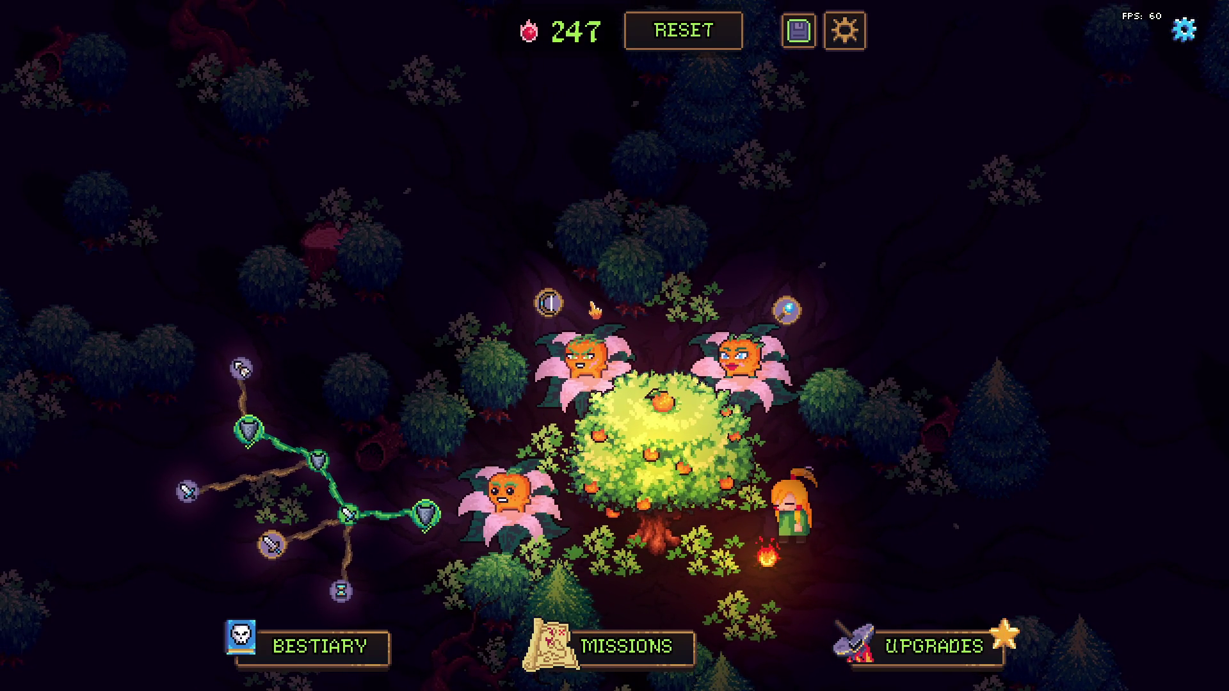
# Step: Buy Attack Speed through Lone Ranger, refund the whole branch, and toggle Attack Speed once more
pyautogui.click(548, 303)
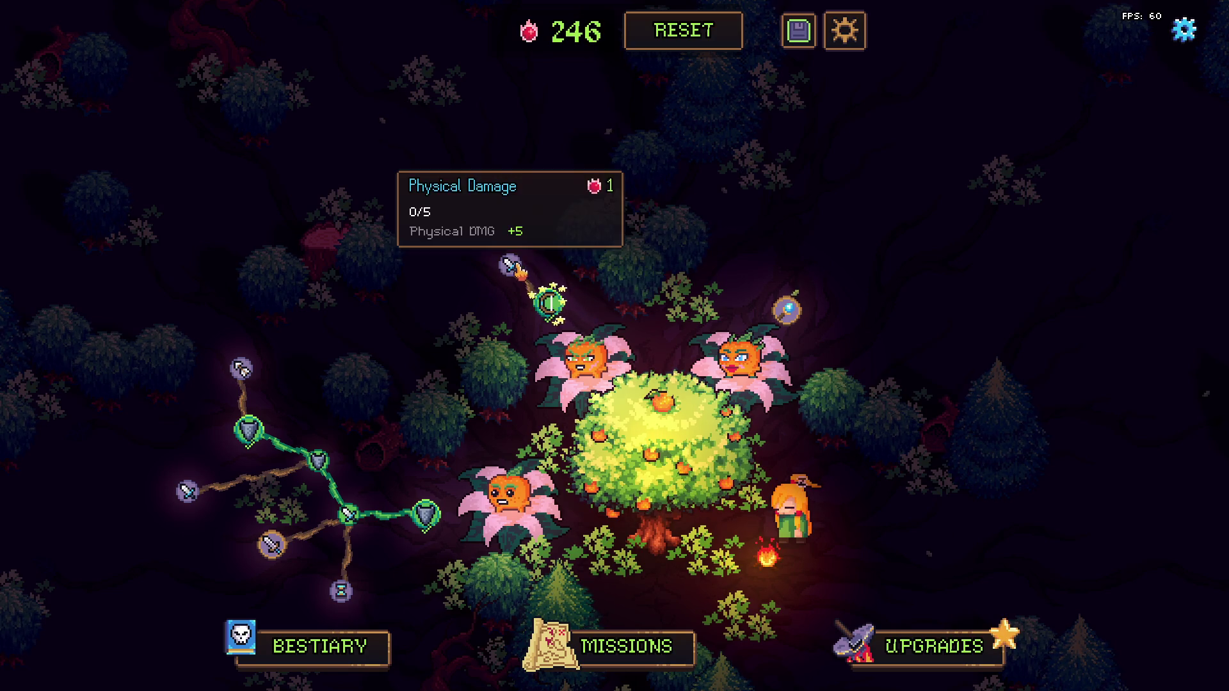
pyautogui.click(510, 265)
pyautogui.click(471, 188)
pyautogui.click(435, 135)
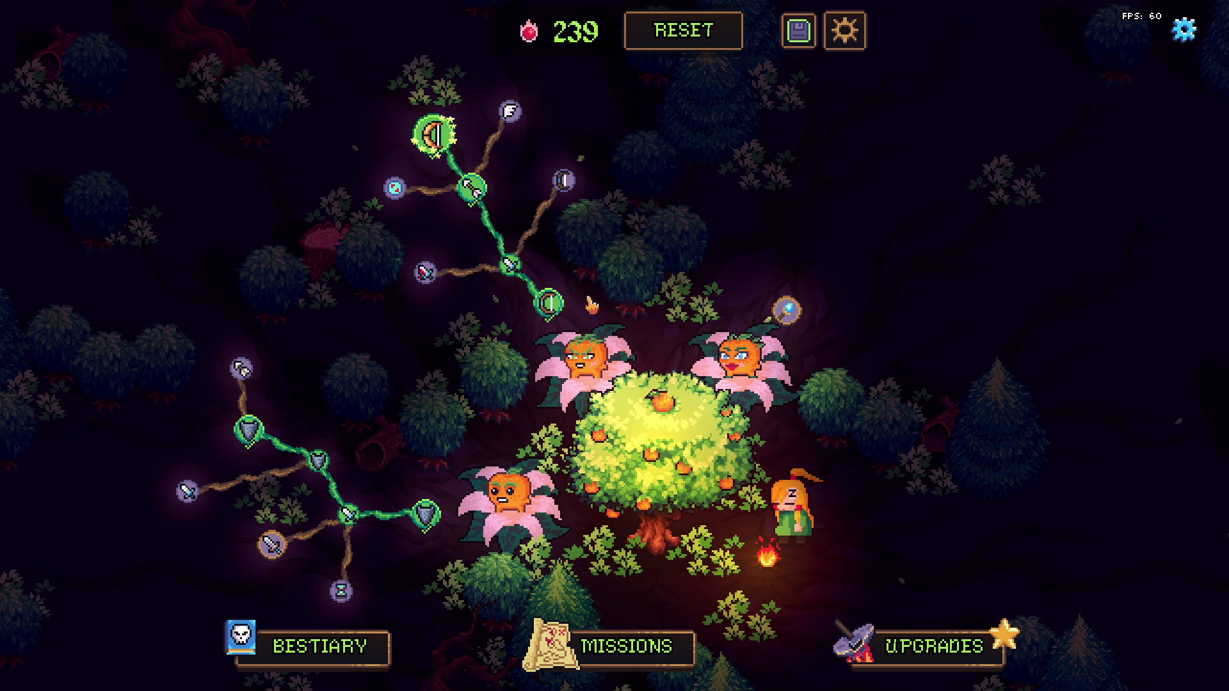
pyautogui.rightClick(435, 134)
pyautogui.rightClick(471, 189)
pyautogui.rightClick(509, 266)
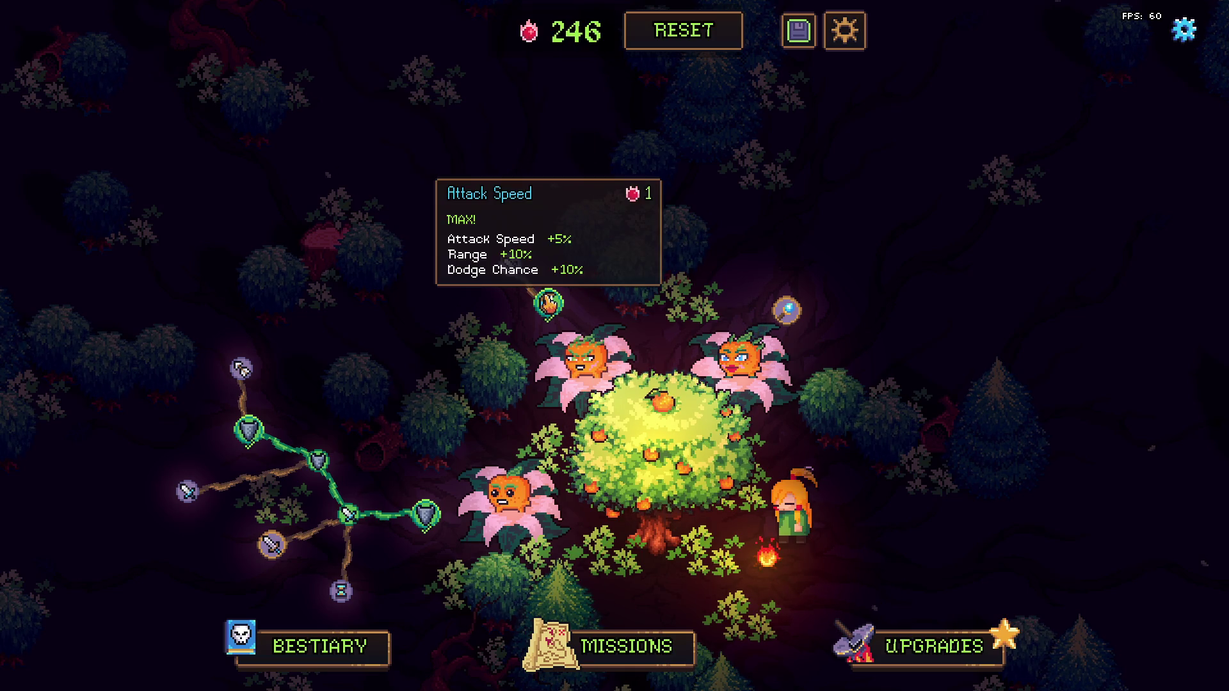
pyautogui.rightClick(548, 304)
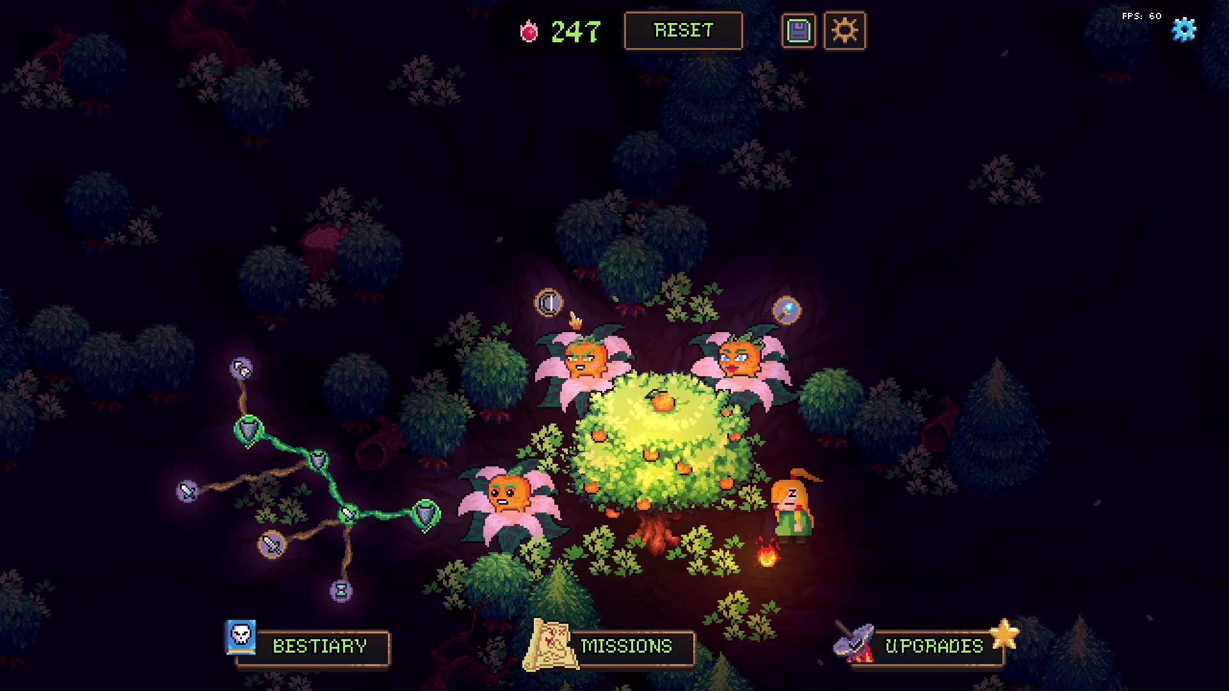
pyautogui.click(548, 304)
pyautogui.rightClick(548, 303)
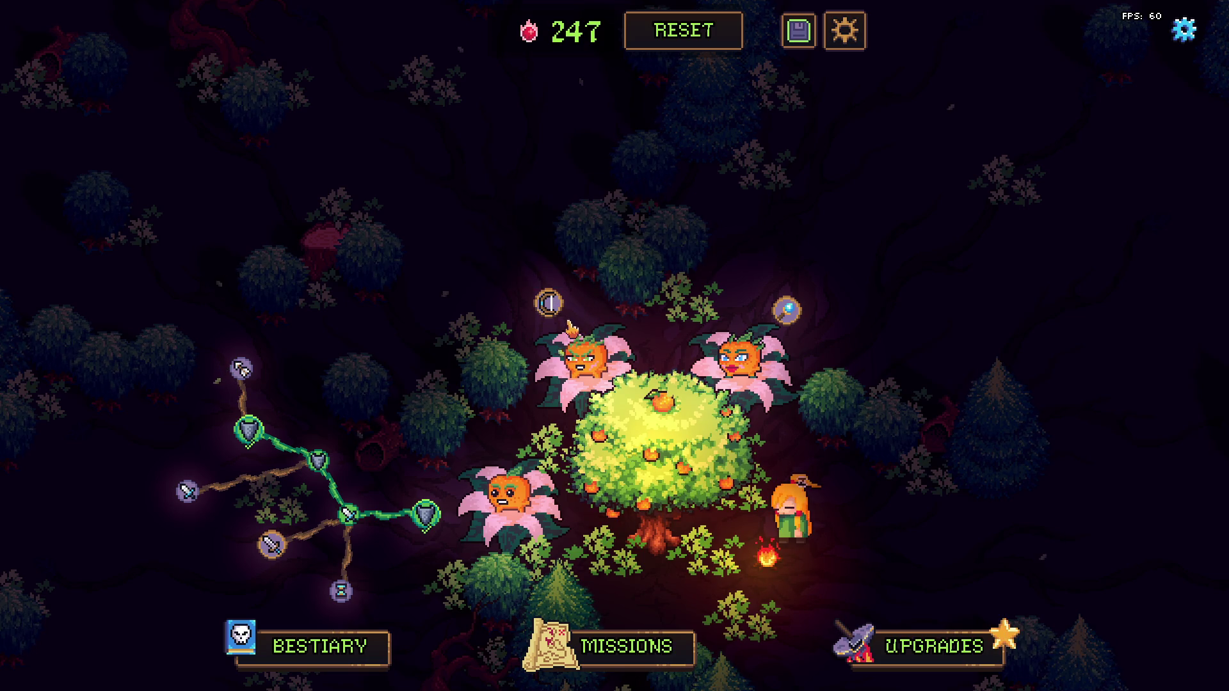
# Step: Learn the branch up to the bow skill, then unlearn and relearn parts of it, ending fully unlearned
pyautogui.click(549, 303)
pyautogui.click(510, 266)
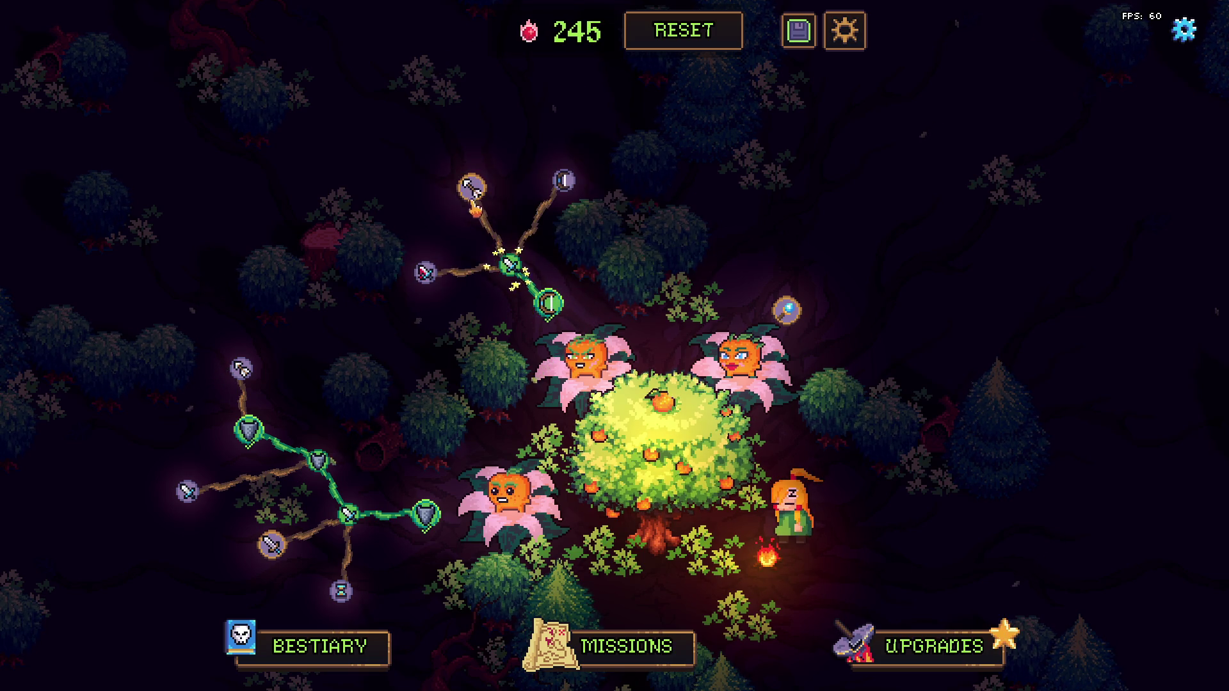
pyautogui.click(471, 188)
pyautogui.click(439, 146)
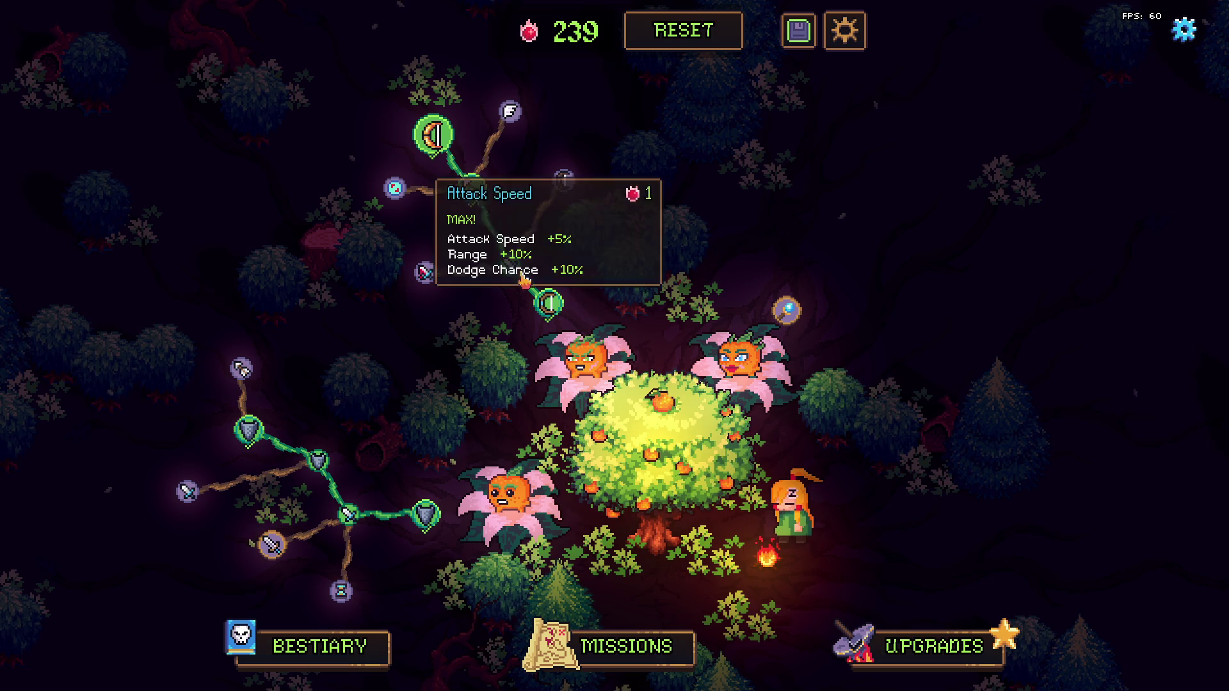
pyautogui.rightClick(433, 136)
pyautogui.rightClick(471, 189)
pyautogui.rightClick(547, 303)
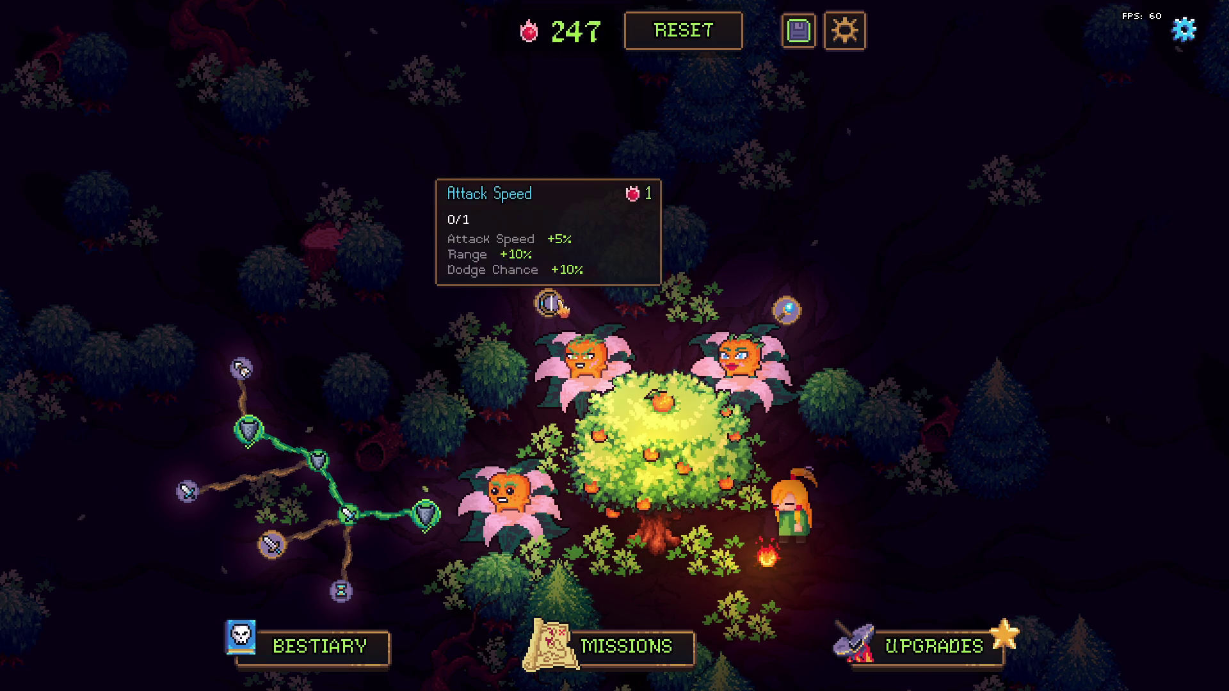
pyautogui.click(548, 303)
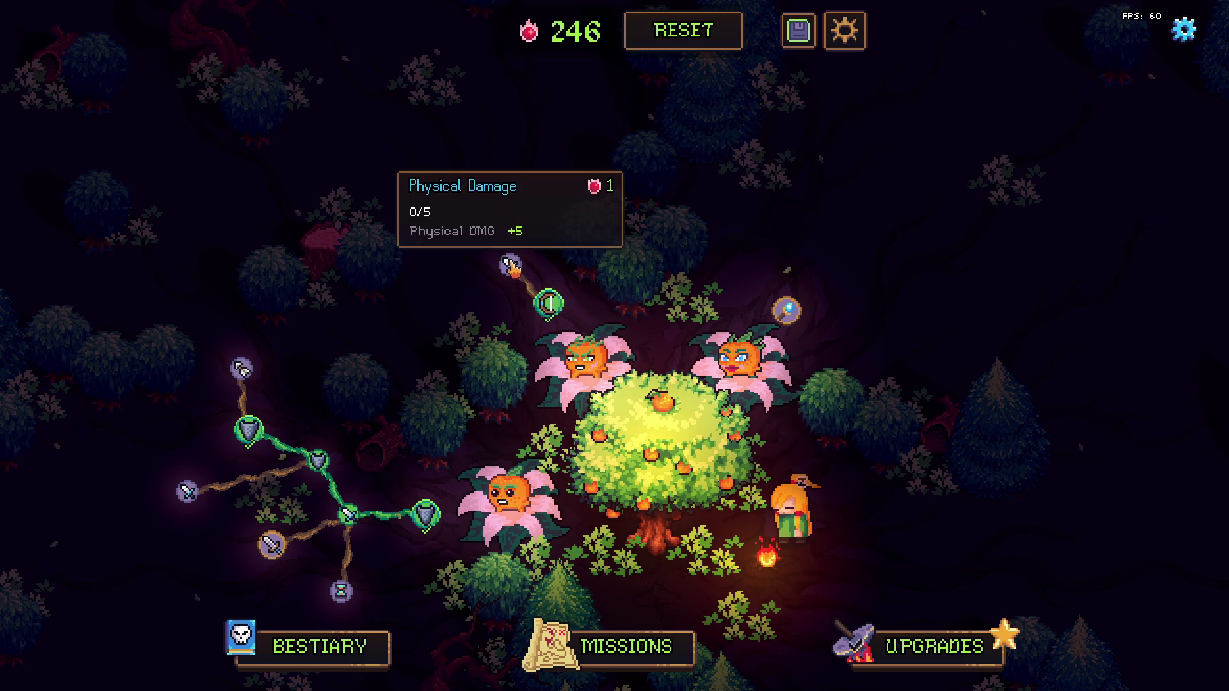
pyautogui.click(509, 266)
pyautogui.click(471, 190)
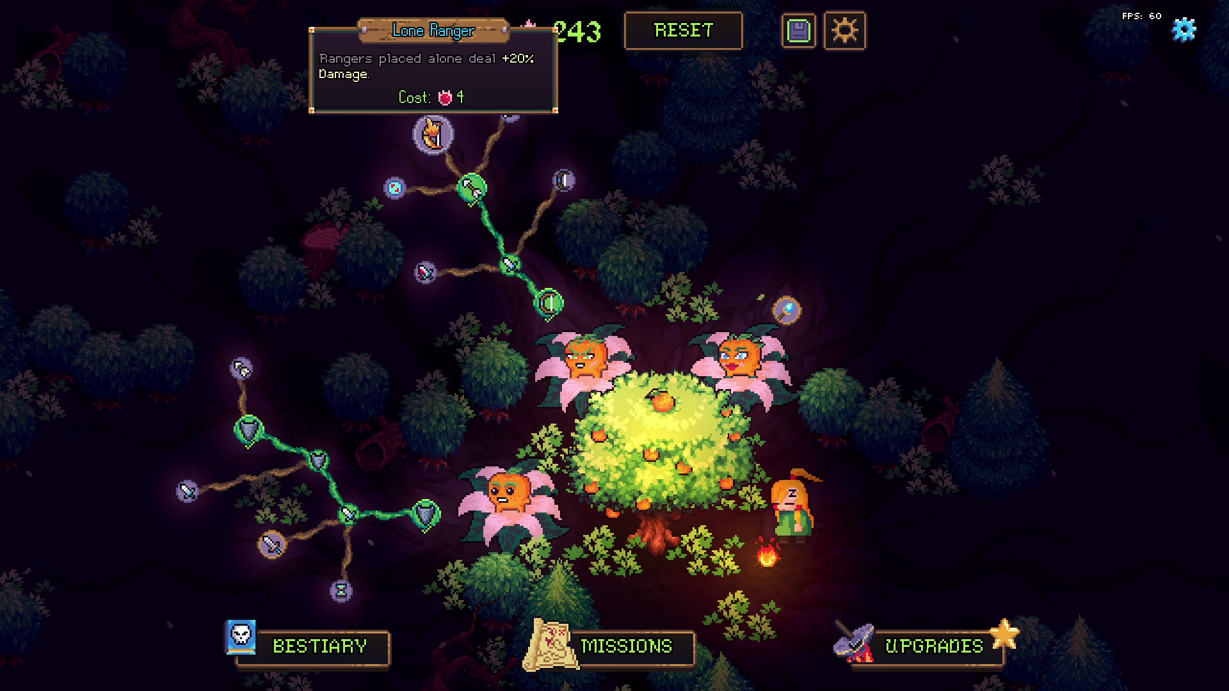
pyautogui.rightClick(471, 189)
pyautogui.rightClick(510, 265)
pyautogui.rightClick(549, 304)
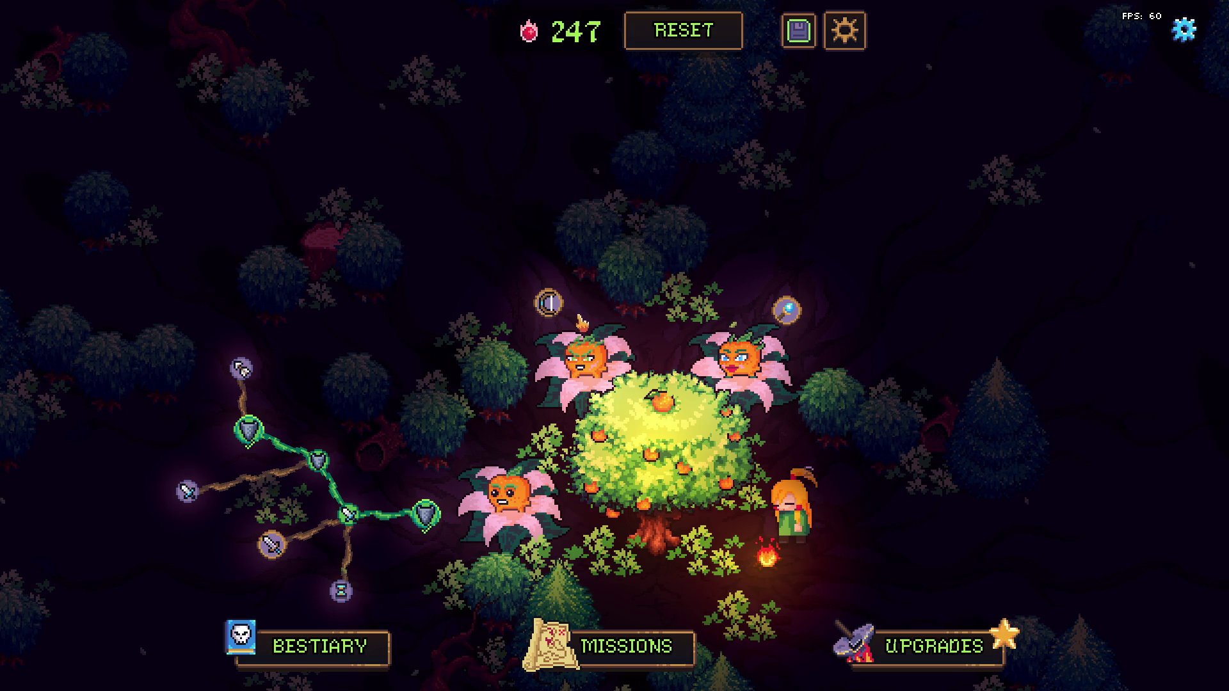
# Step: Learn Attack Speed, Physical Damage, Armor Pierce, Lone Ranger, Bleed Chance (maxed) and Bleed Damage, leaving 235 points
pyautogui.click(549, 304)
pyautogui.click(510, 267)
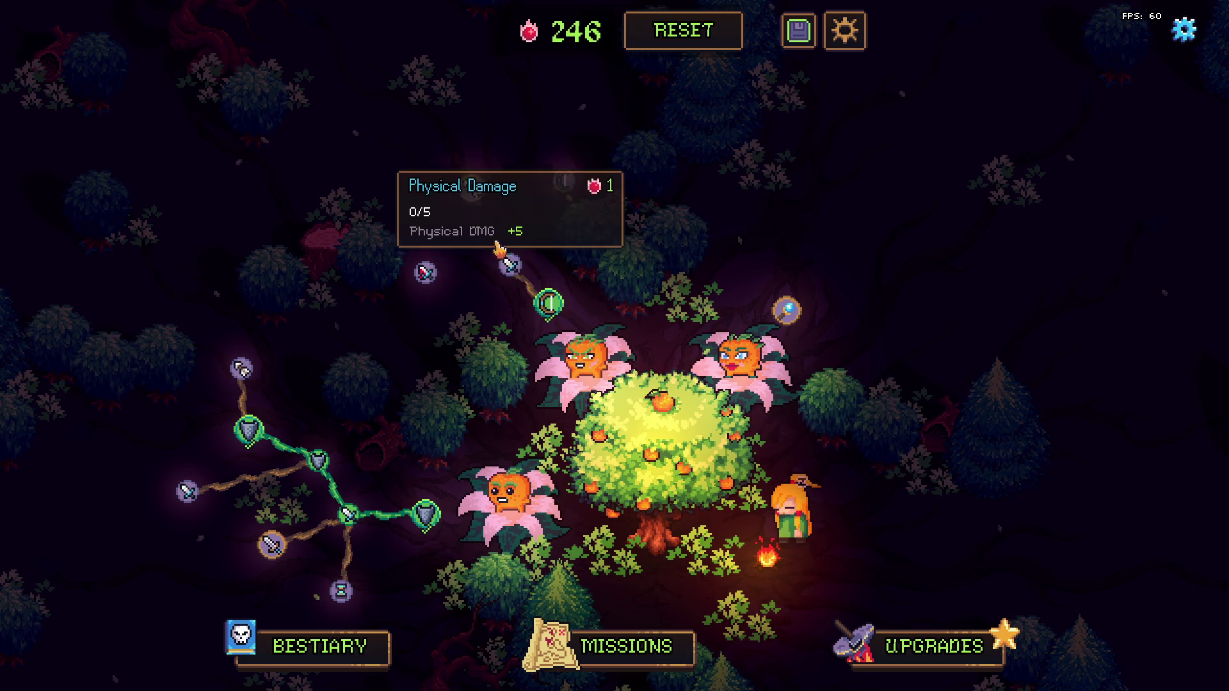
pyautogui.click(472, 189)
pyautogui.click(433, 135)
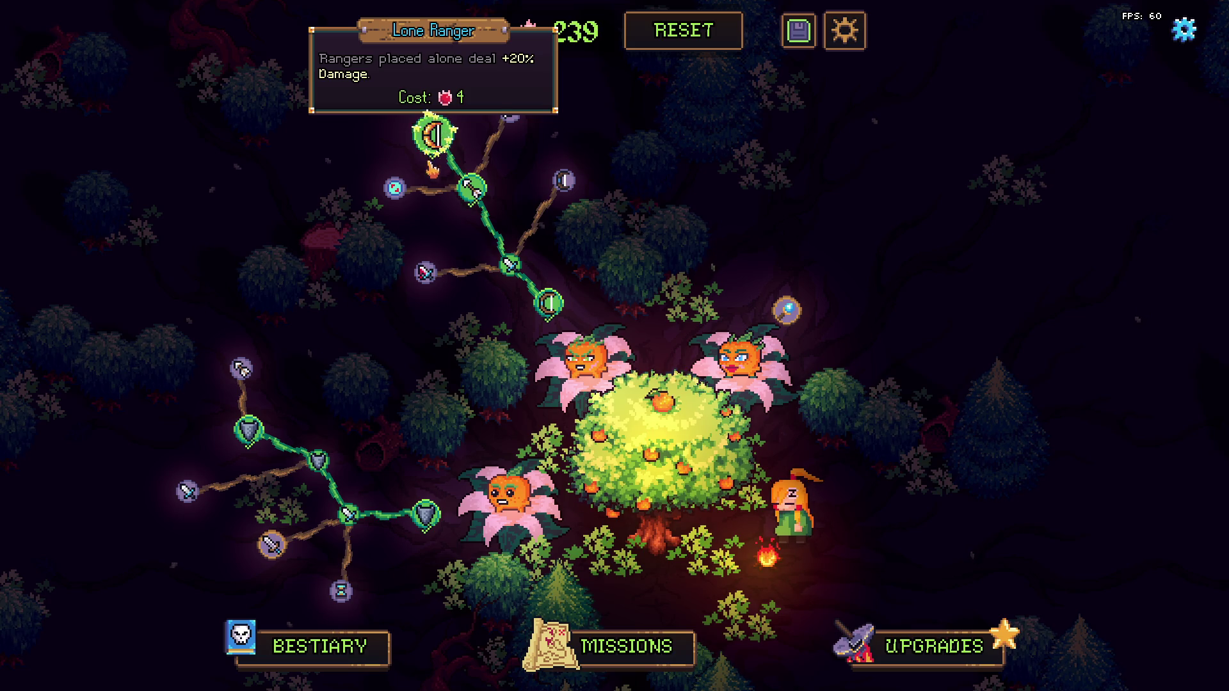
pyautogui.click(425, 272)
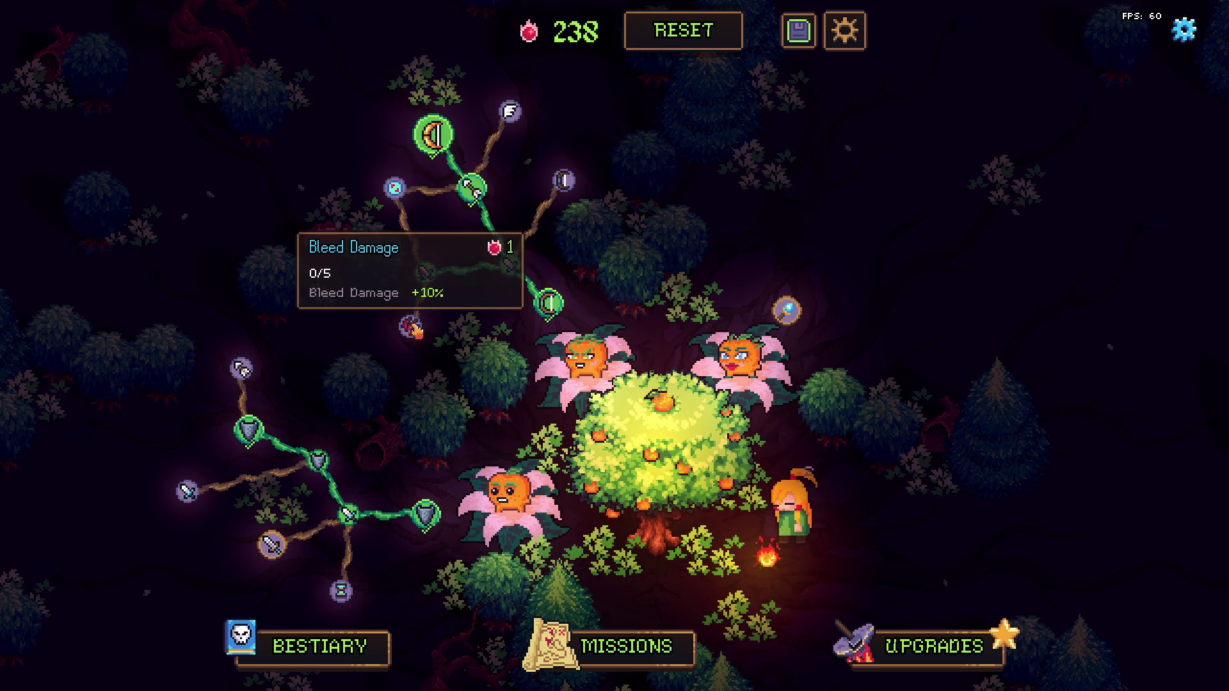
pyautogui.click(410, 327)
pyautogui.click(349, 345)
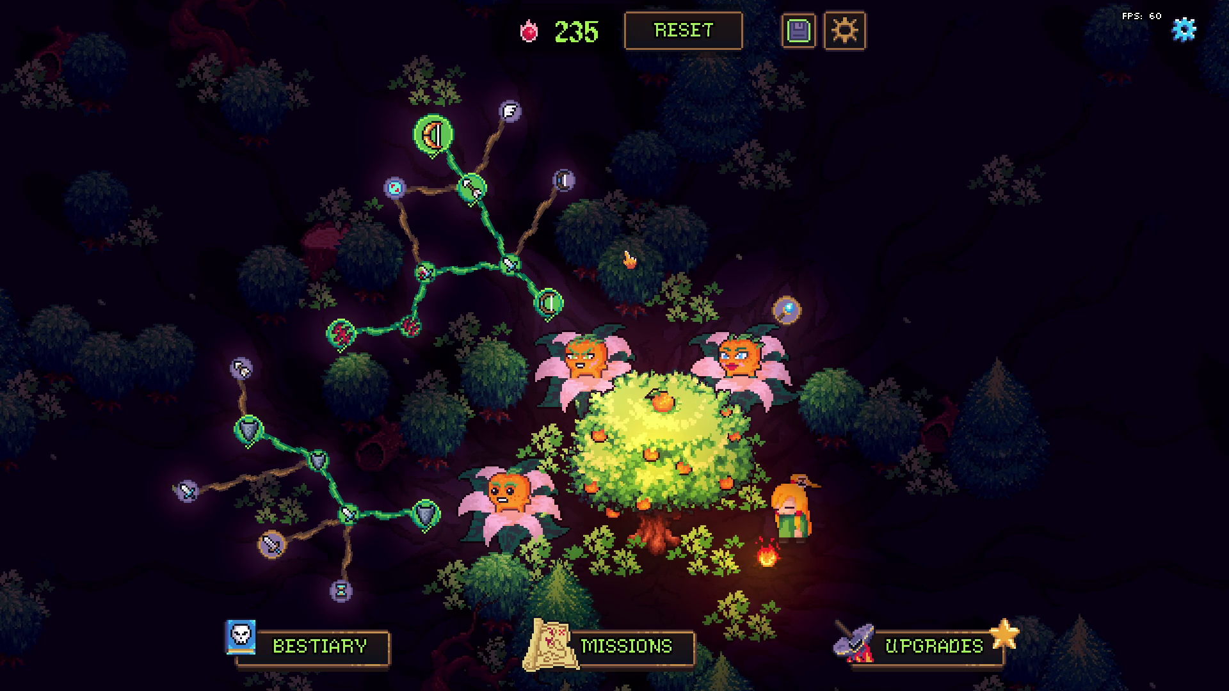
pyautogui.hotkey('alt', 'Tab')
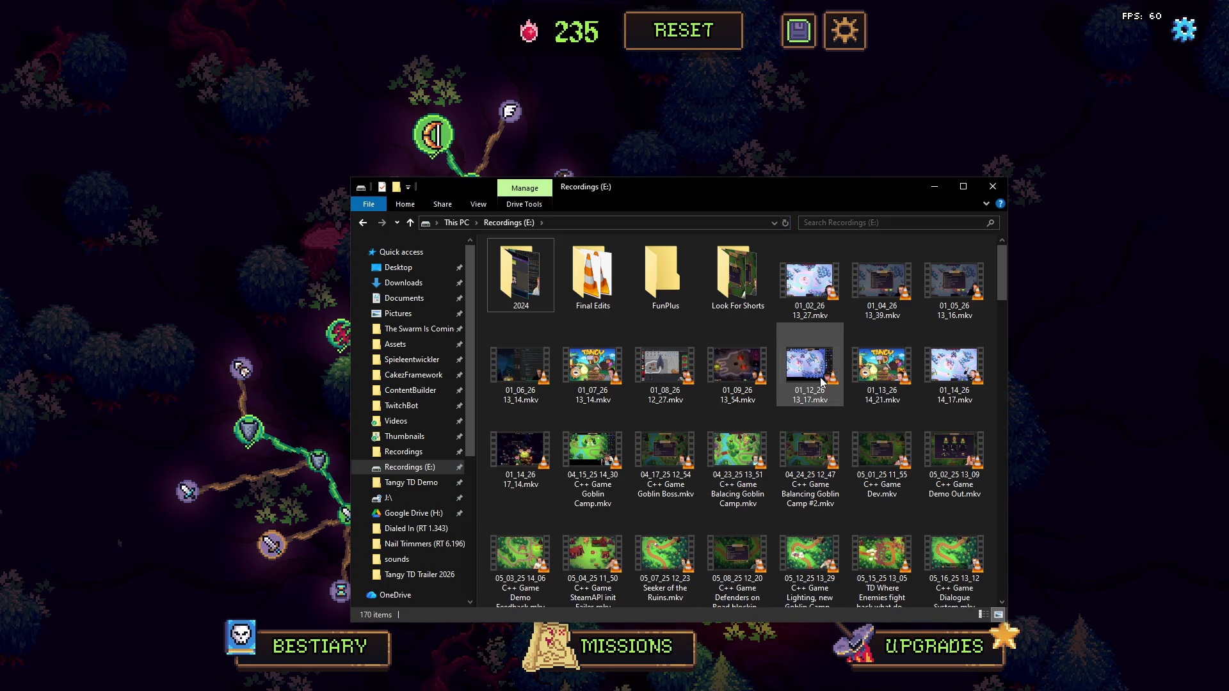
# Step: Move 01_14_26 17_14.mkv into the Tangy TD Trailer 2026 folder renamed as Part 2.mkv
pyautogui.click(528, 463)
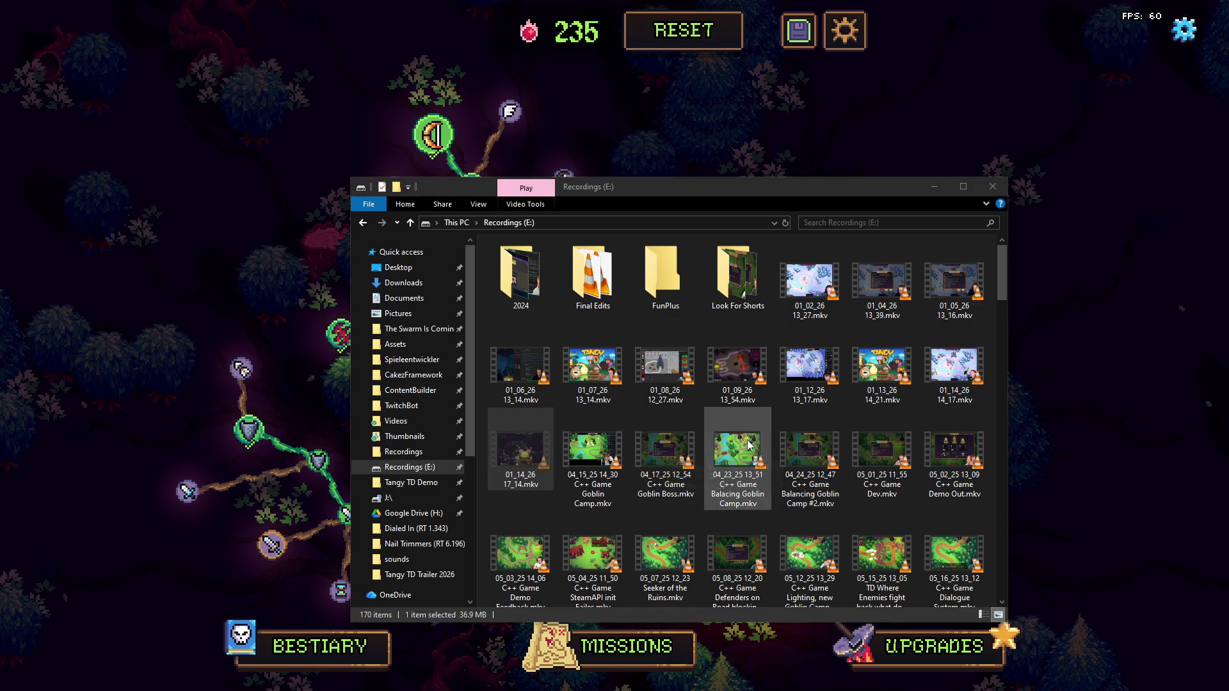
pyautogui.hotkey('alt', 'Tab')
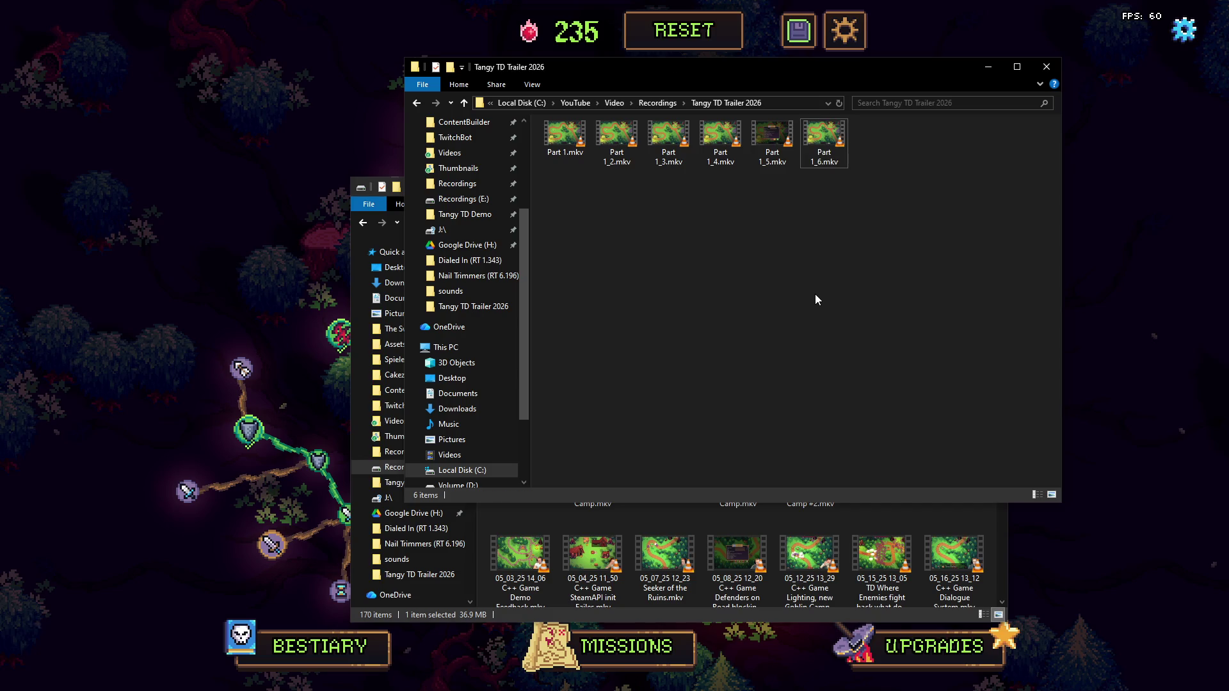
pyautogui.hotkey('ctrl', 'v')
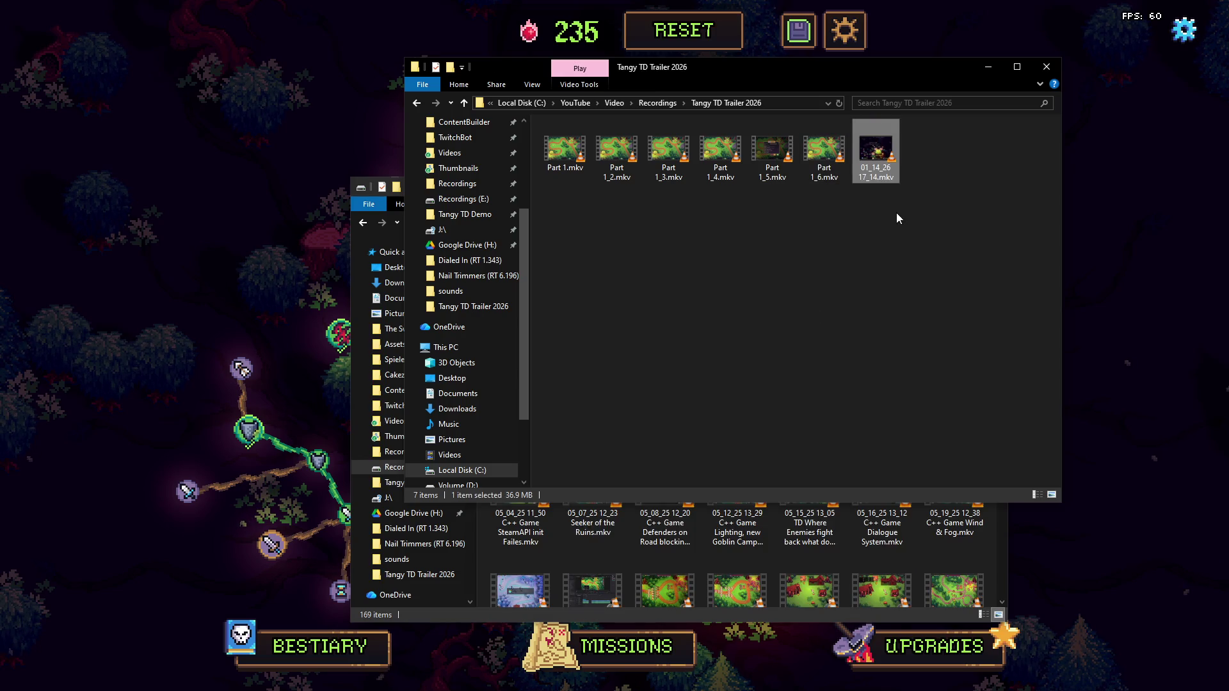
pyautogui.write('Part 2')
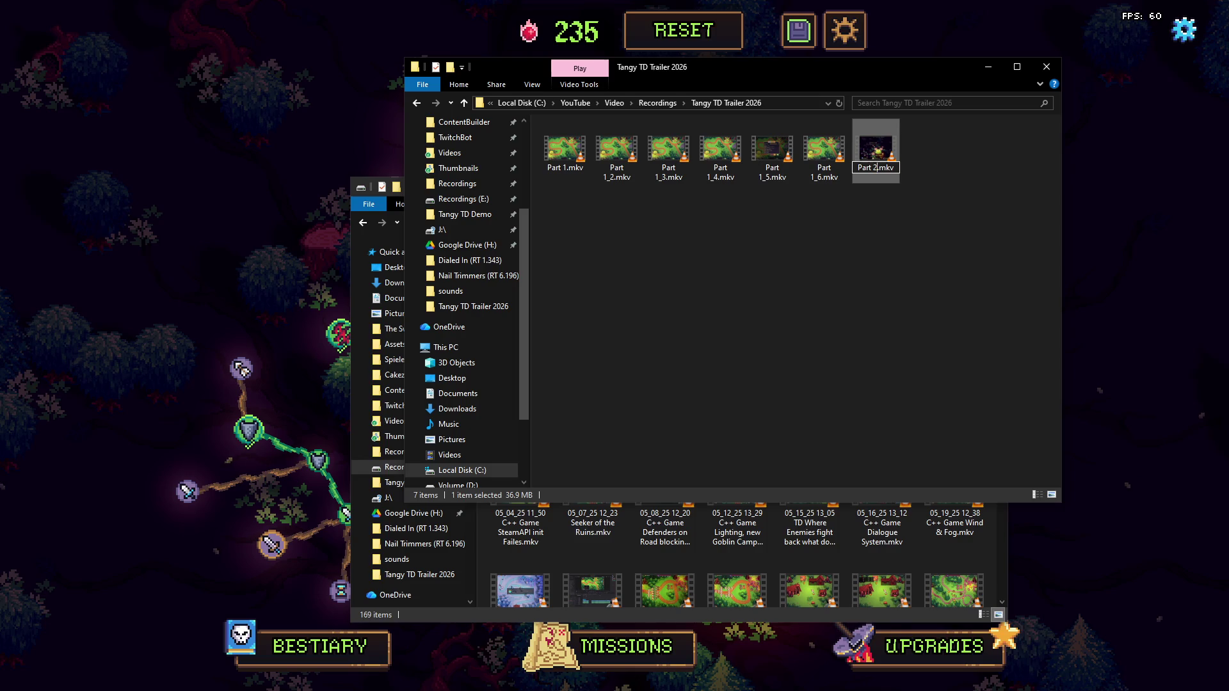
pyautogui.press('Return')
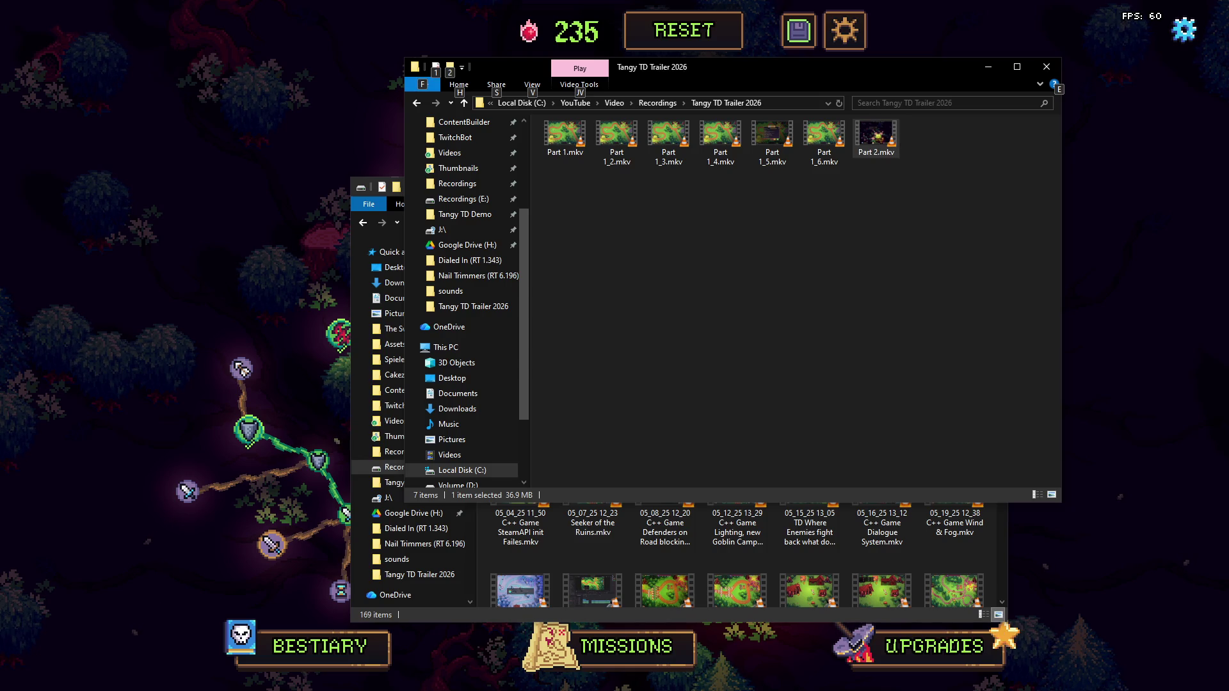
pyautogui.hotkey('alt', 'Tab')
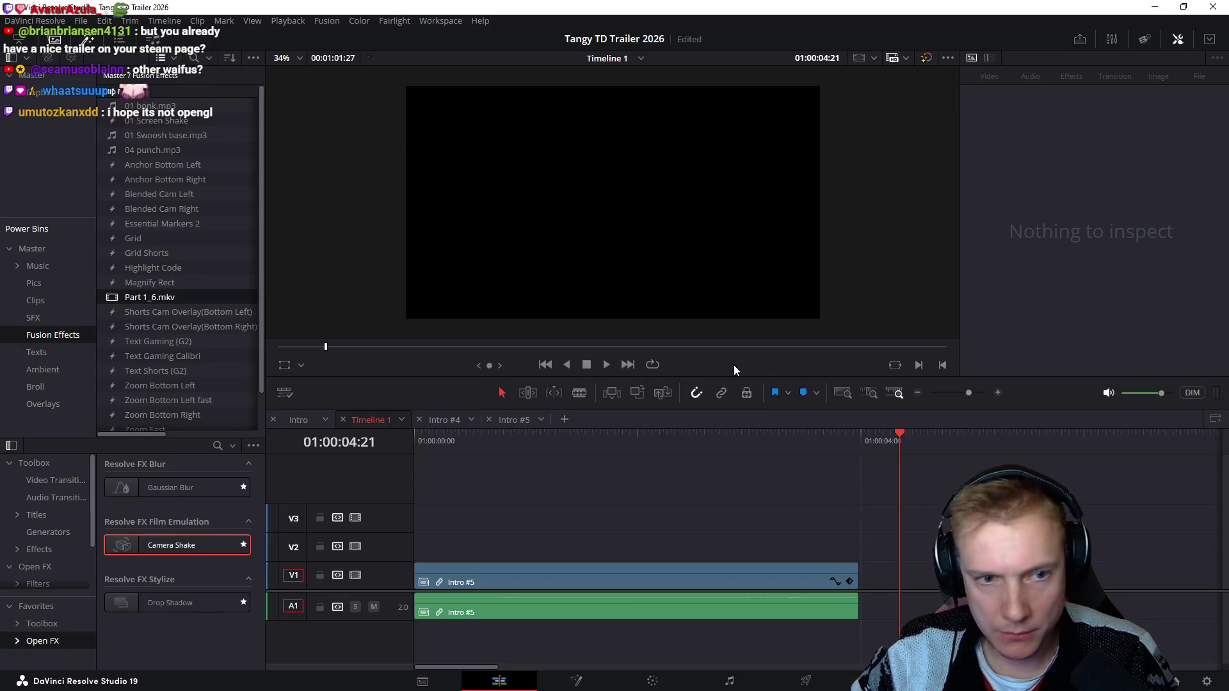
# Step: Drag Part 2.mkv from the trailer folder onto the timeline after the intro clips
pyautogui.click(859, 444)
pyautogui.scroll(-3, 768, 471)
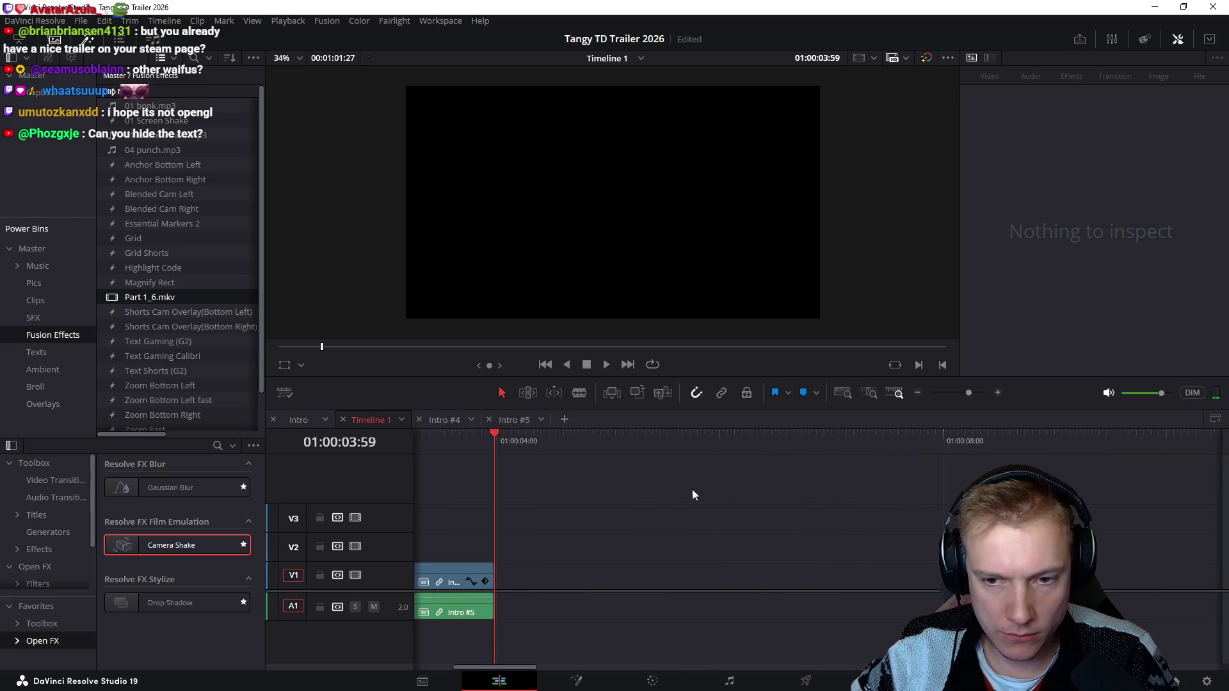
pyautogui.hscroll(3, 915, 489)
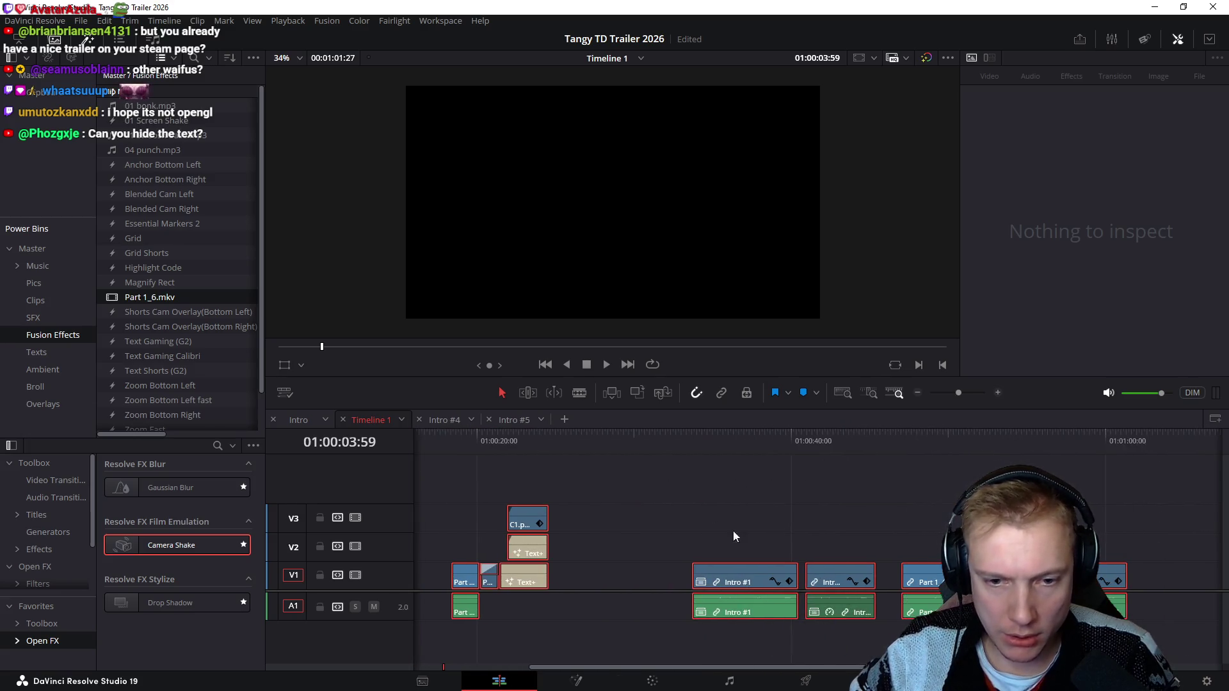
pyautogui.click(750, 579)
pyautogui.hscroll(2, 576, 538)
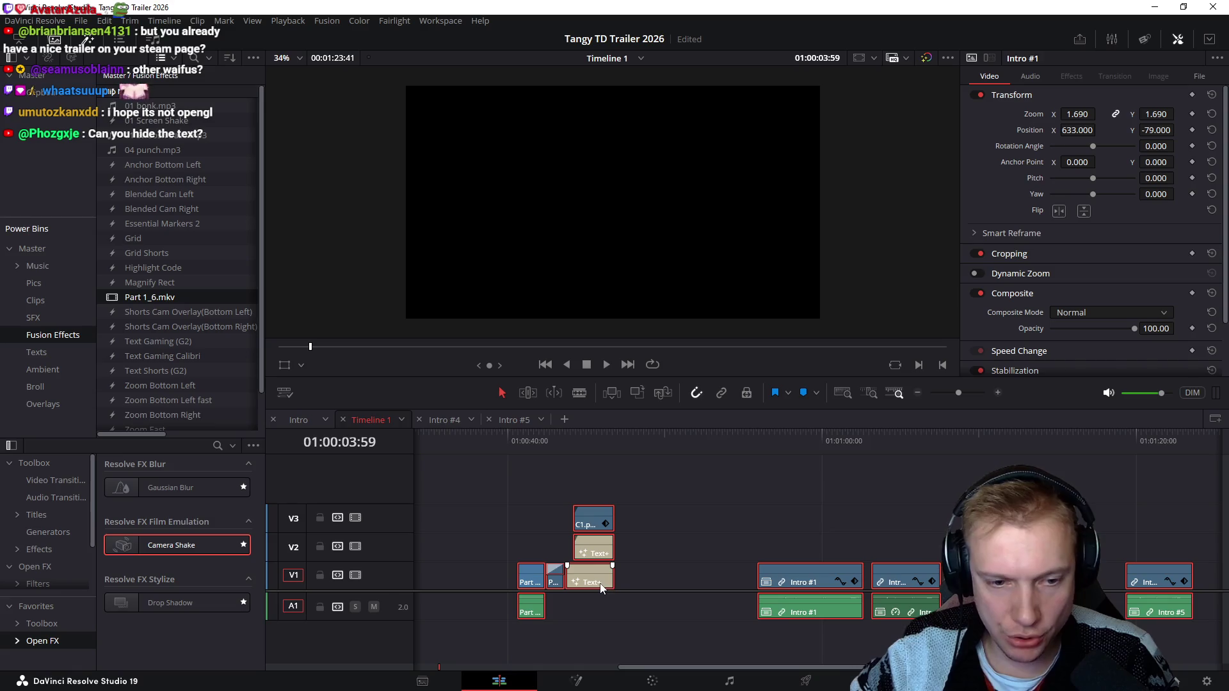
pyautogui.moveTo(849, 581)
pyautogui.mouseDown()
pyautogui.moveTo(637, 536)
pyautogui.moveTo(1109, 558)
pyautogui.mouseUp()
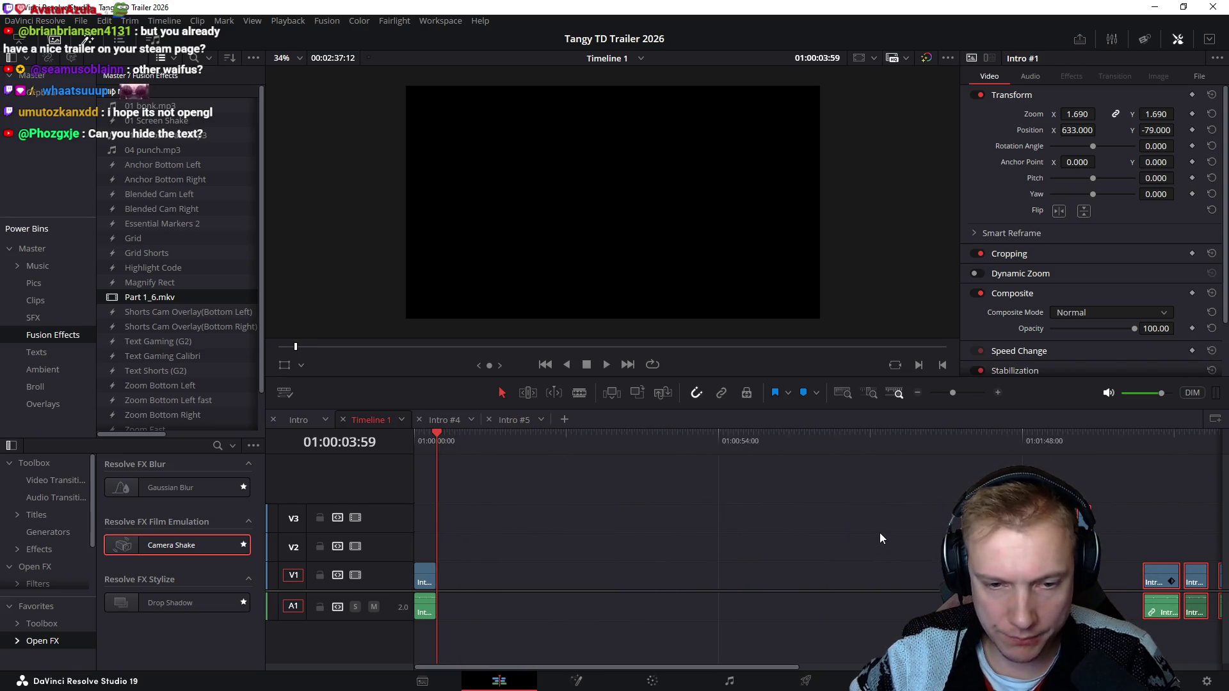
pyautogui.hotkey('alt', 'Tab')
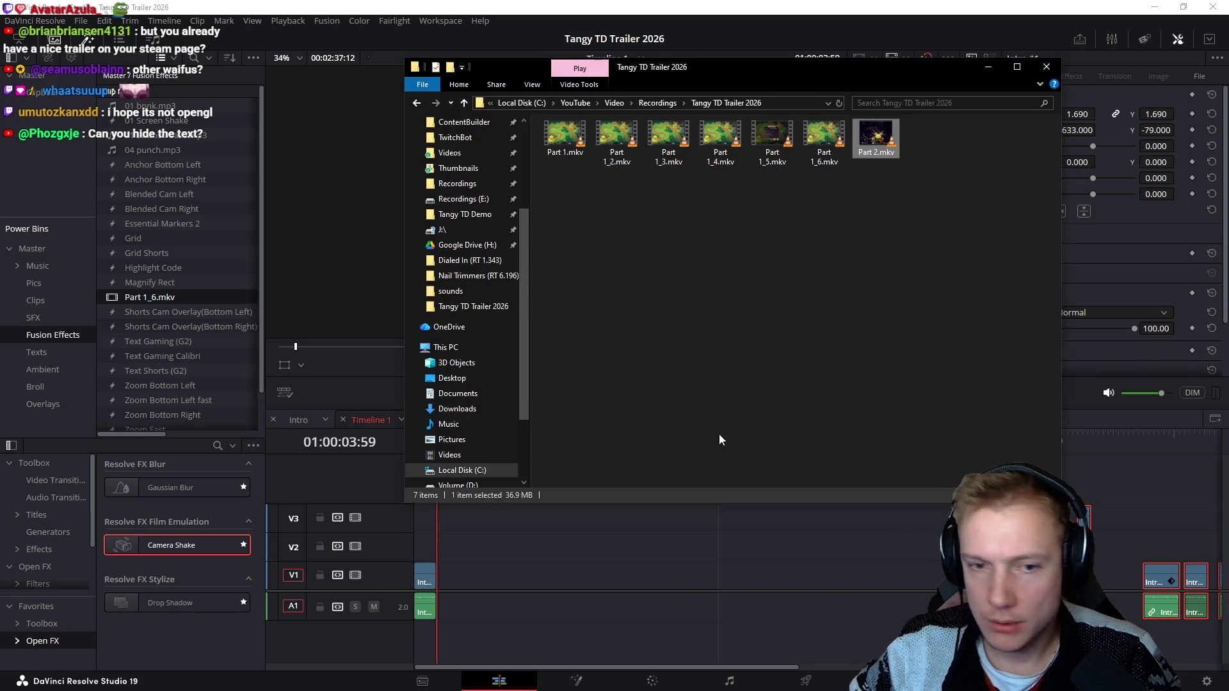
pyautogui.moveTo(874, 140); pyautogui.dragTo(458, 605)
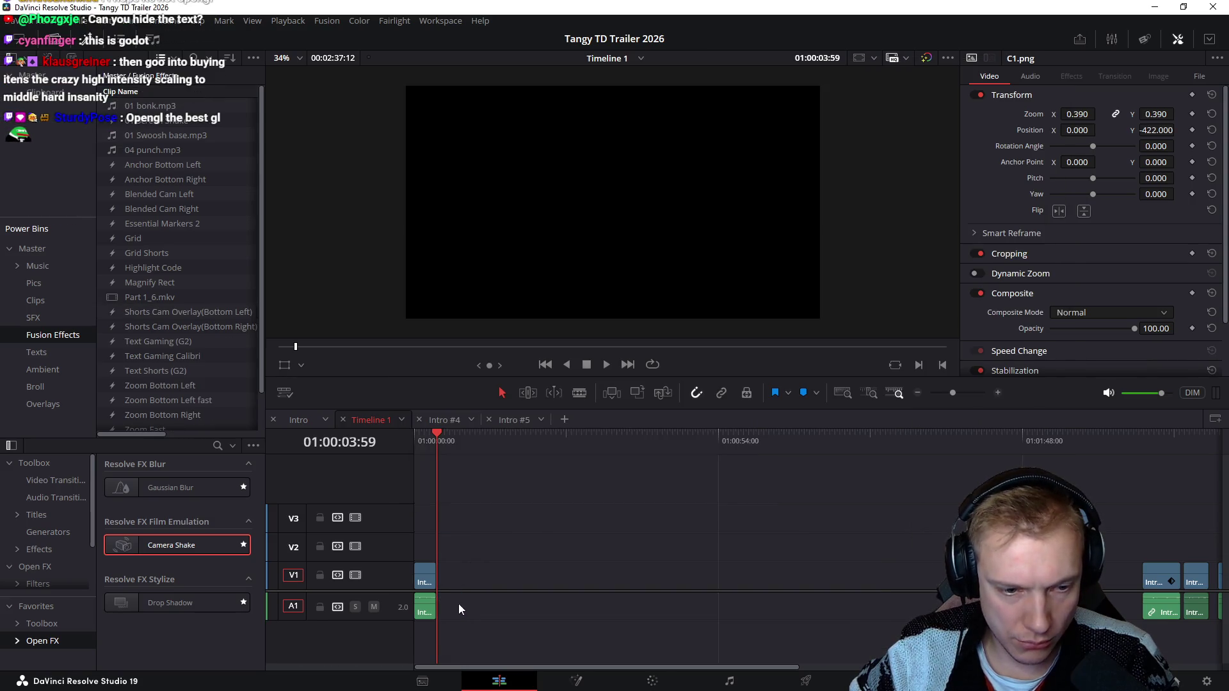
pyautogui.click(458, 605)
pyautogui.hotkey('alt', 'Tab')
pyautogui.moveTo(879, 145)
pyautogui.mouseDown()
pyautogui.moveTo(692, 392)
pyautogui.moveTo(477, 583)
pyautogui.mouseUp()
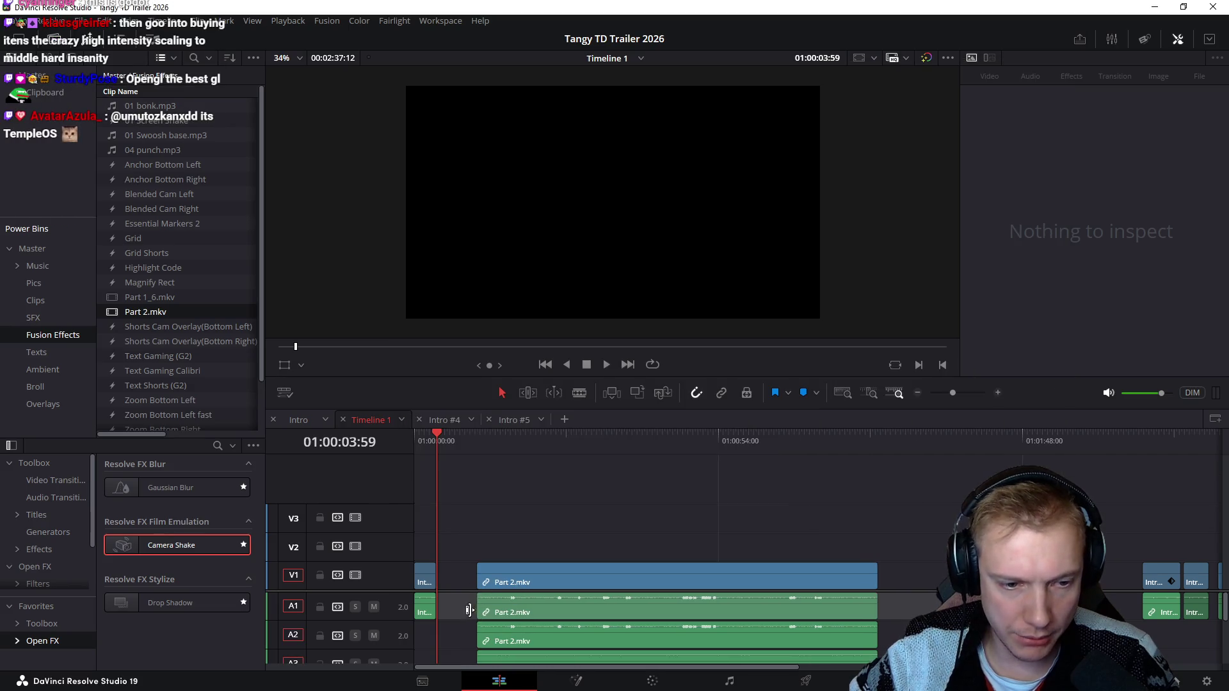
# Step: Move Part 2.mkv's audio onto A1 and delete its extra audio clips on A2 and A3
pyautogui.moveTo(525, 615); pyautogui.dragTo(506, 634)
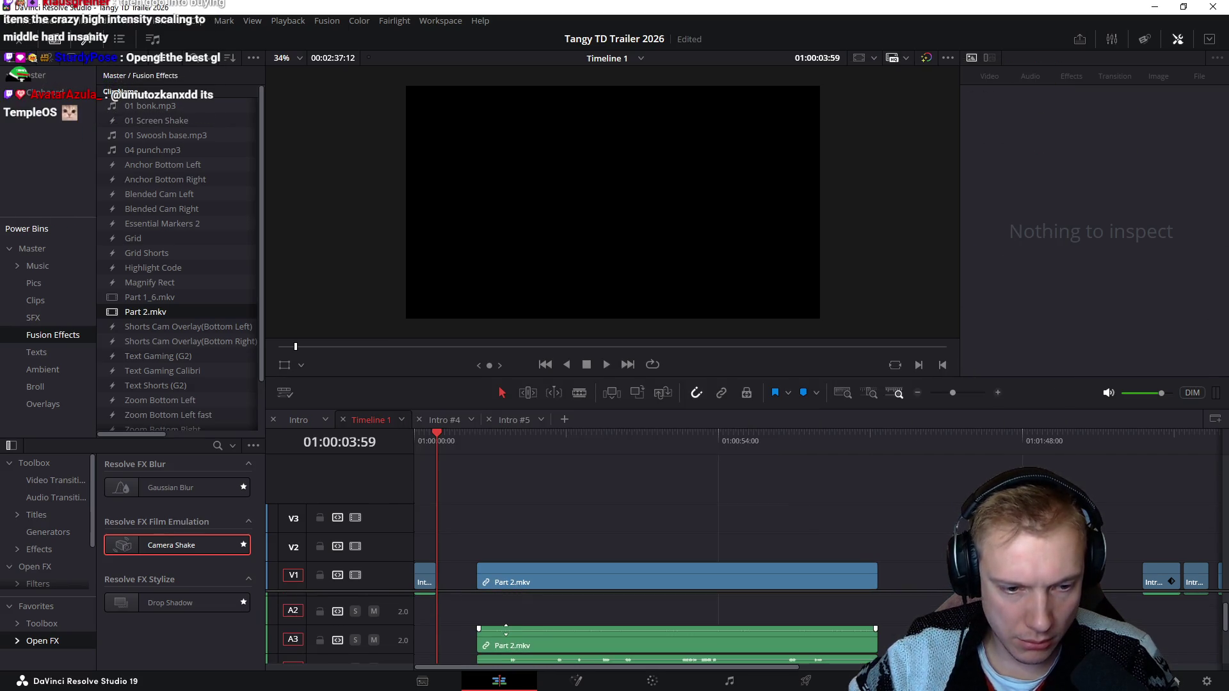
pyautogui.moveTo(576, 648); pyautogui.dragTo(676, 587)
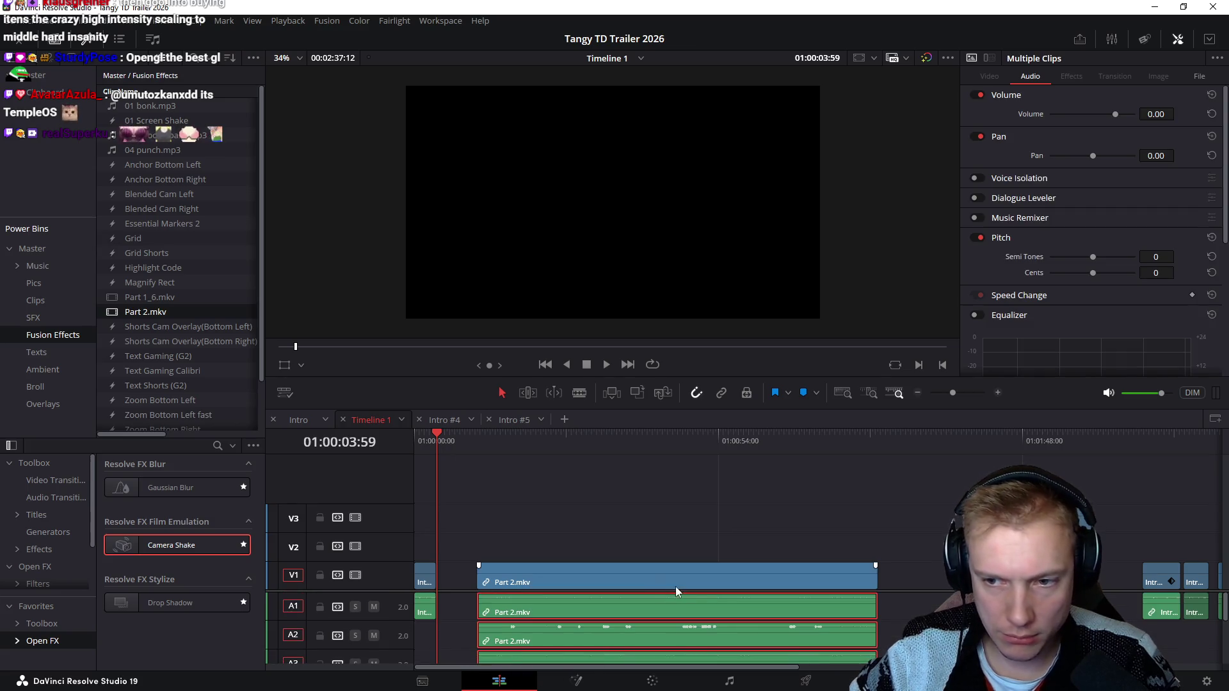
pyautogui.click(544, 523)
pyautogui.moveTo(467, 638); pyautogui.dragTo(627, 650)
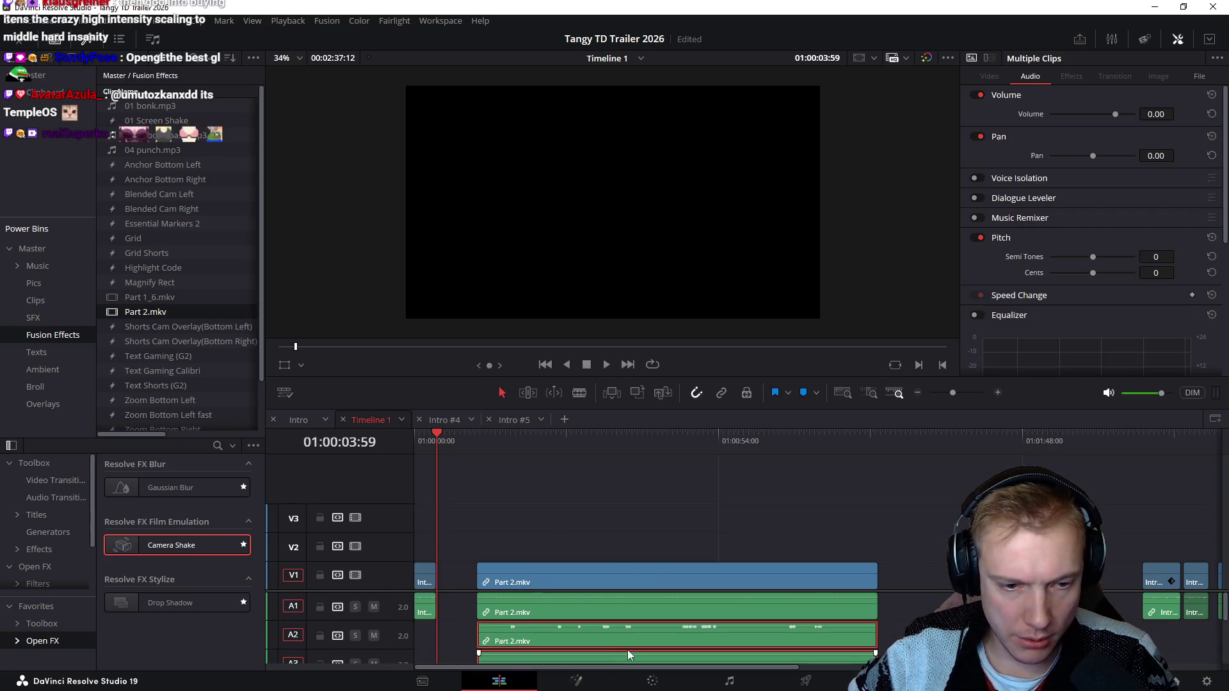
pyautogui.press('Delete')
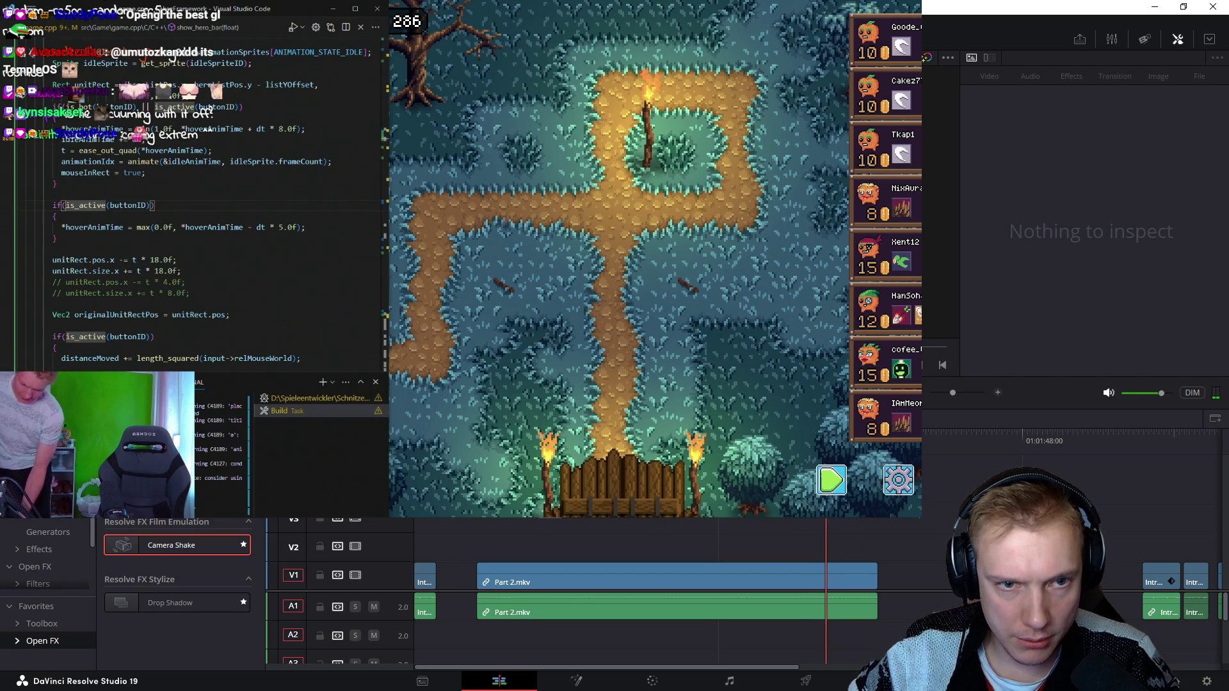
# Step: Jump the playhead to Part 2.mkv and drag the clip earlier to follow Intro #5
pyautogui.press('Up')
pyautogui.scroll(-3, 780, 529)
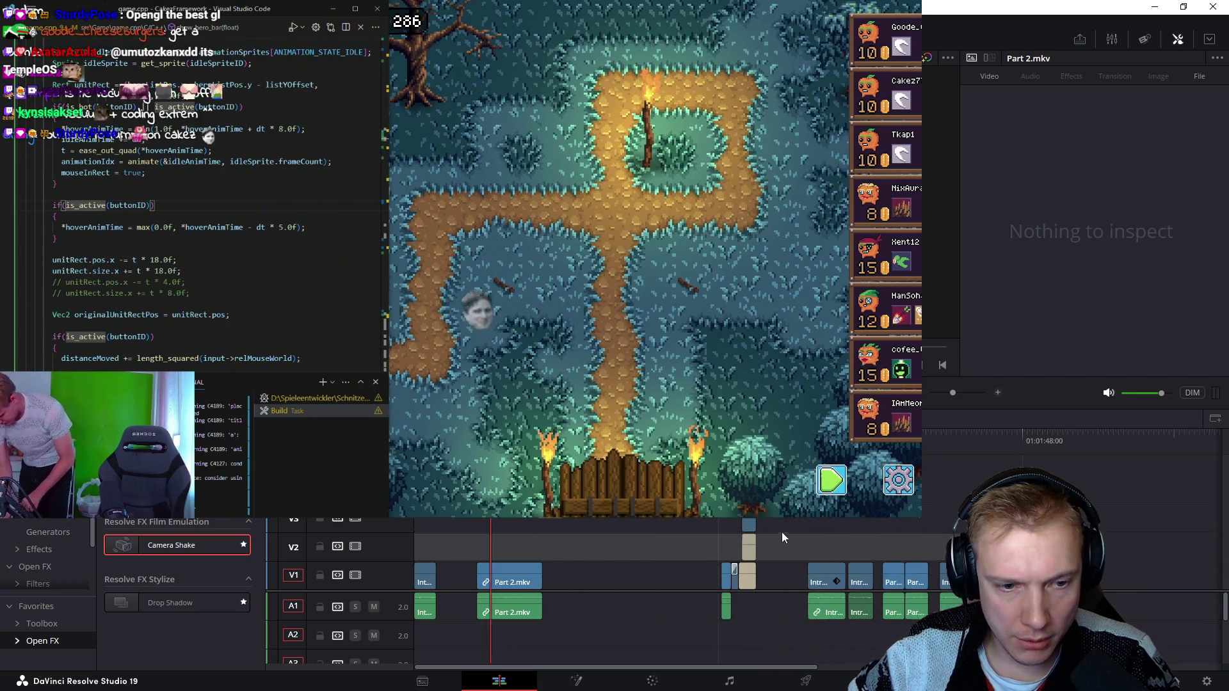
pyautogui.scroll(4, 850, 516)
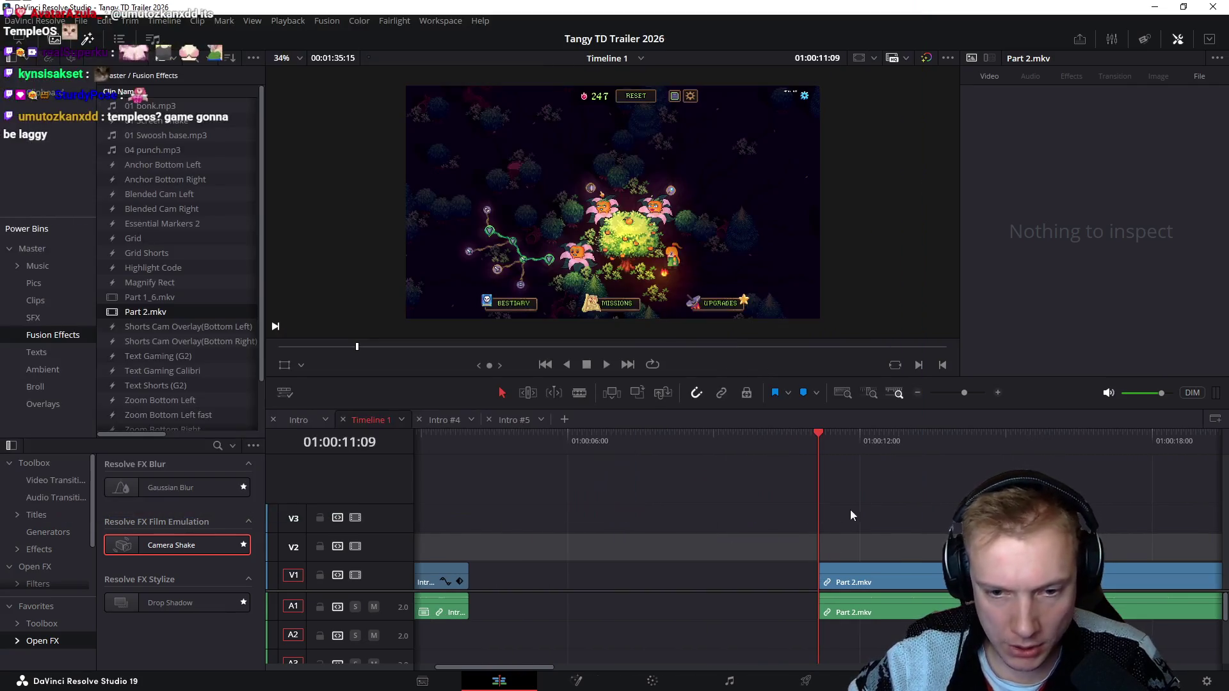
pyautogui.moveTo(893, 574)
pyautogui.mouseDown()
pyautogui.moveTo(567, 573)
pyautogui.moveTo(580, 573)
pyautogui.mouseUp()
# Step: Snap Part 2.mkv's video and audio left so it directly follows Intro #5
pyautogui.moveTo(467, 538); pyautogui.dragTo(416, 621)
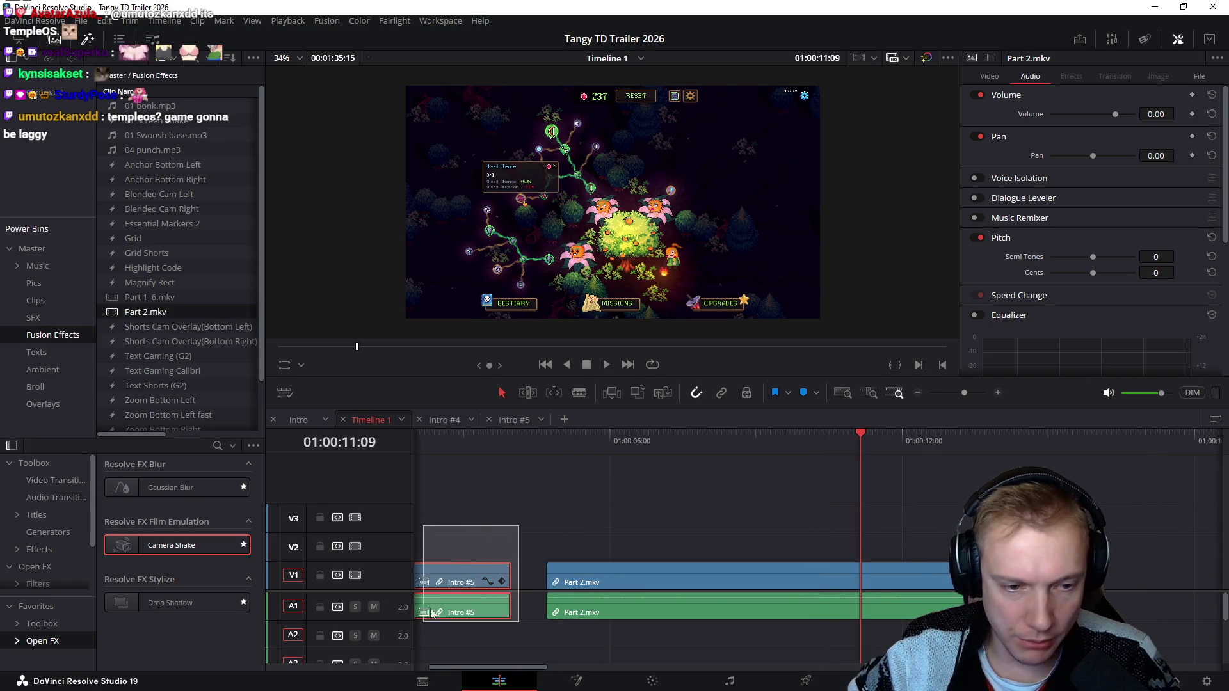
pyautogui.hscroll(-2, 487, 497)
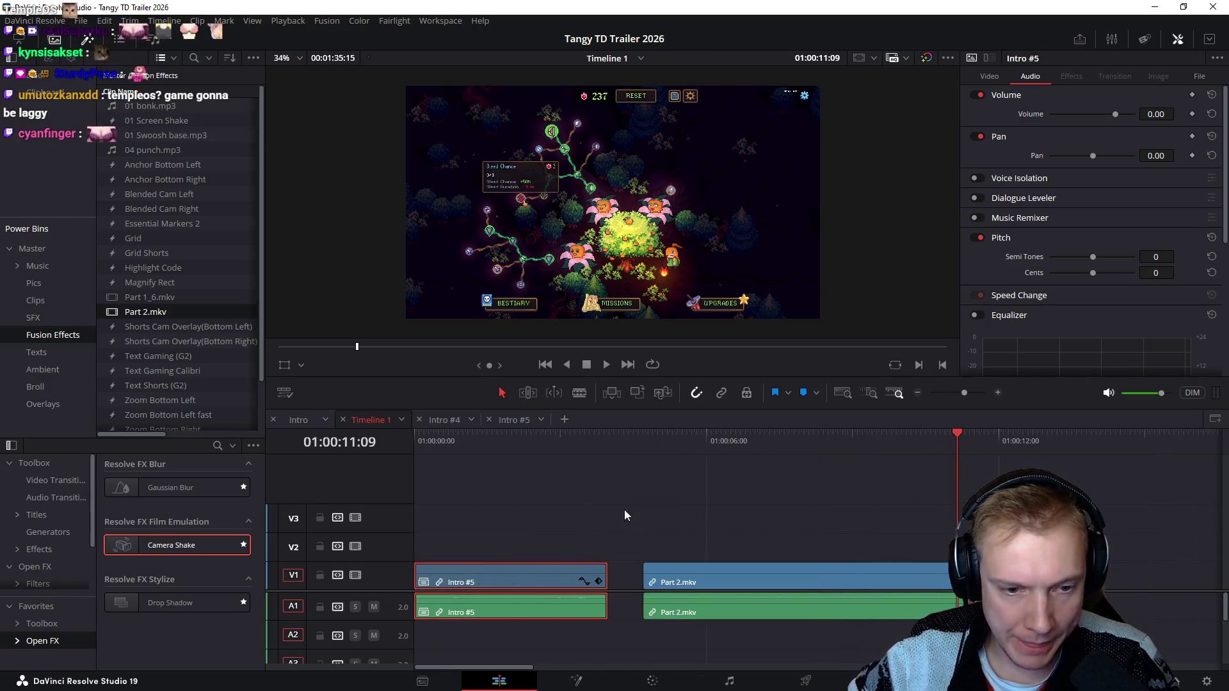
pyautogui.moveTo(608, 525); pyautogui.dragTo(503, 635)
pyautogui.hscroll(2, 578, 533)
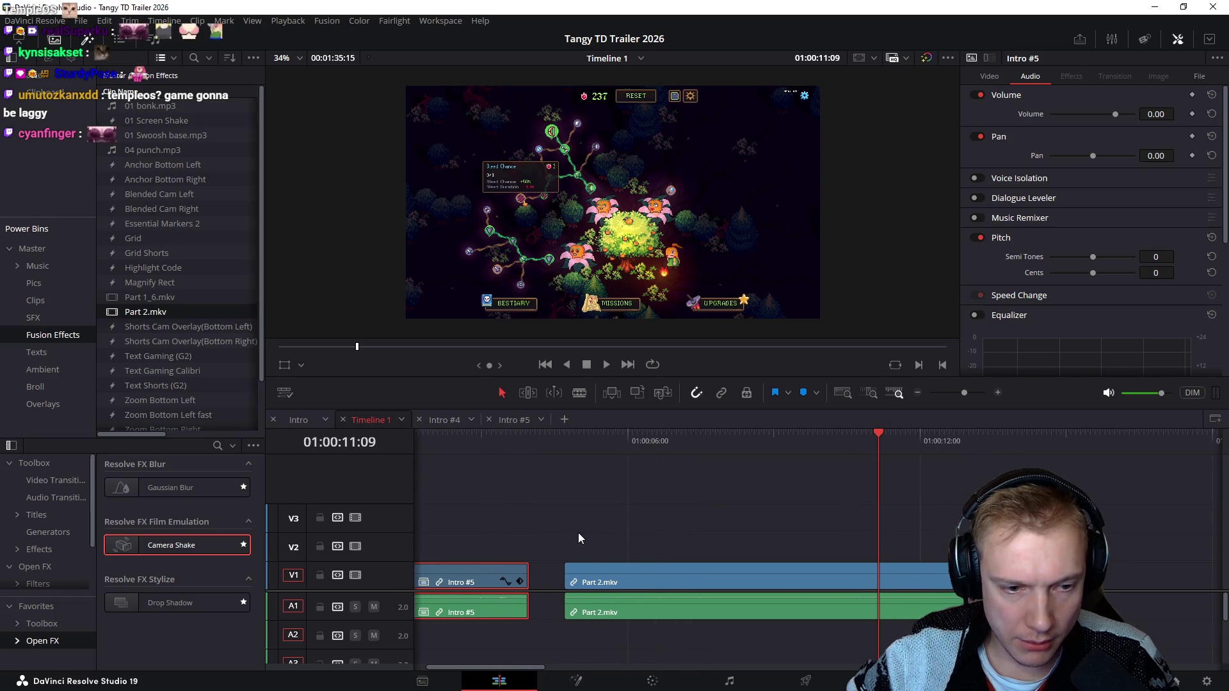
pyautogui.moveTo(563, 444)
pyautogui.mouseDown()
pyautogui.moveTo(530, 448)
pyautogui.moveTo(562, 456)
pyautogui.mouseUp()
pyautogui.moveTo(653, 536); pyautogui.dragTo(718, 642)
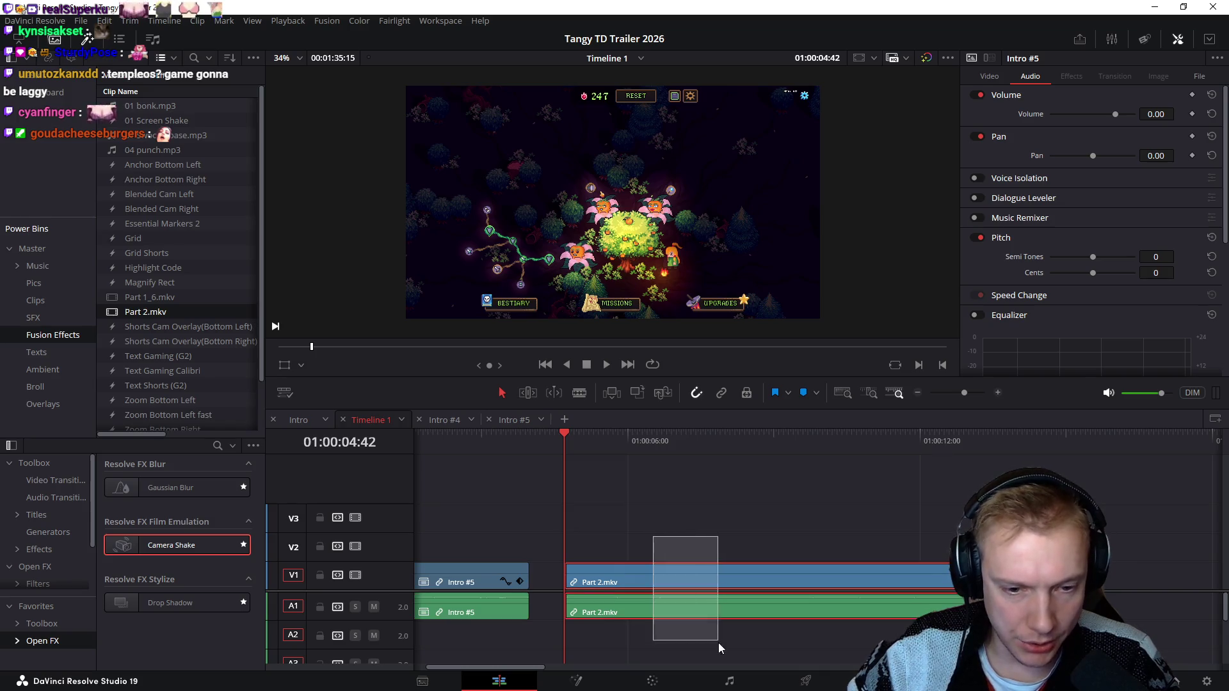
pyautogui.moveTo(677, 582); pyautogui.dragTo(640, 581)
pyautogui.moveTo(528, 444)
pyautogui.mouseDown()
pyautogui.moveTo(508, 457)
pyautogui.moveTo(556, 457)
pyautogui.mouseUp()
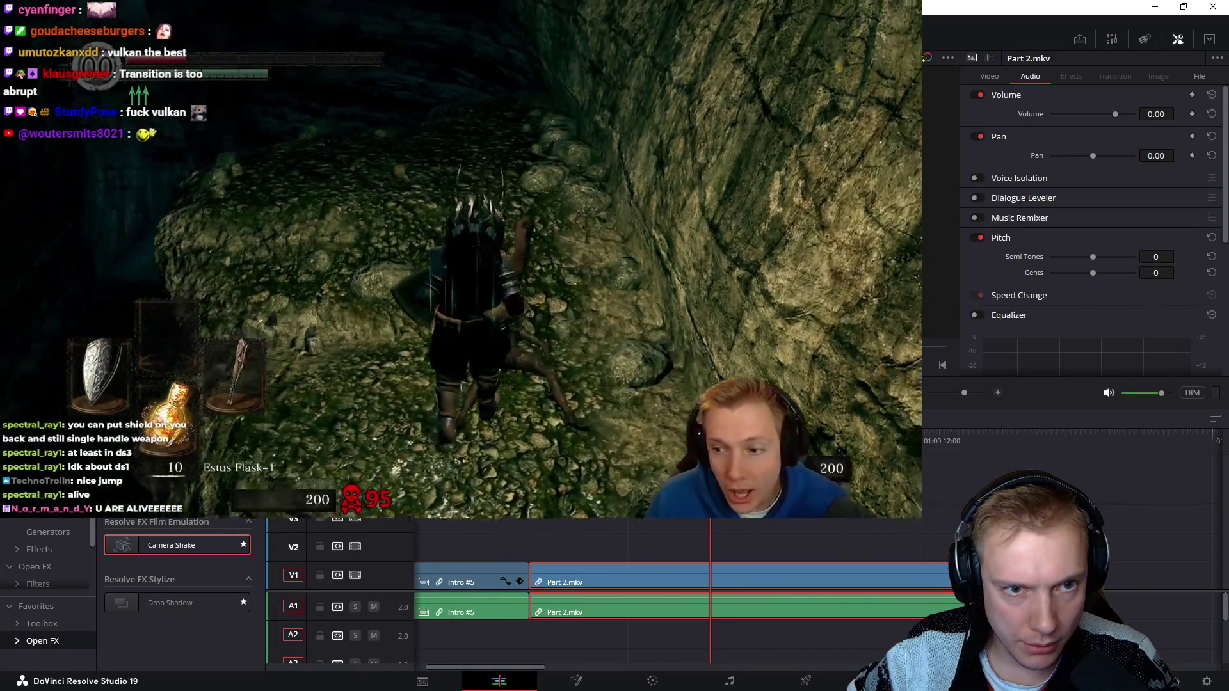
# Step: Split Part 2.mkv at 01:00:07:42 and delete the footage after the cut
pyautogui.hotkey('ctrl', 'b')
pyautogui.moveTo(773, 519); pyautogui.dragTo(844, 642)
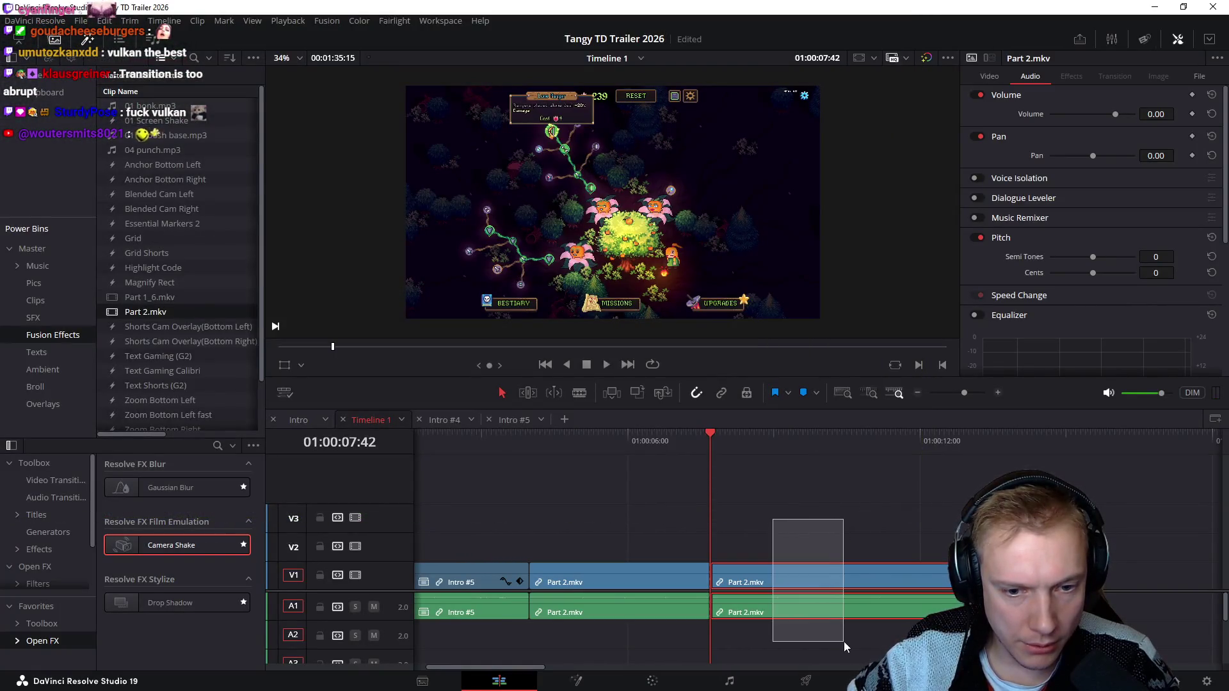
pyautogui.press('Delete')
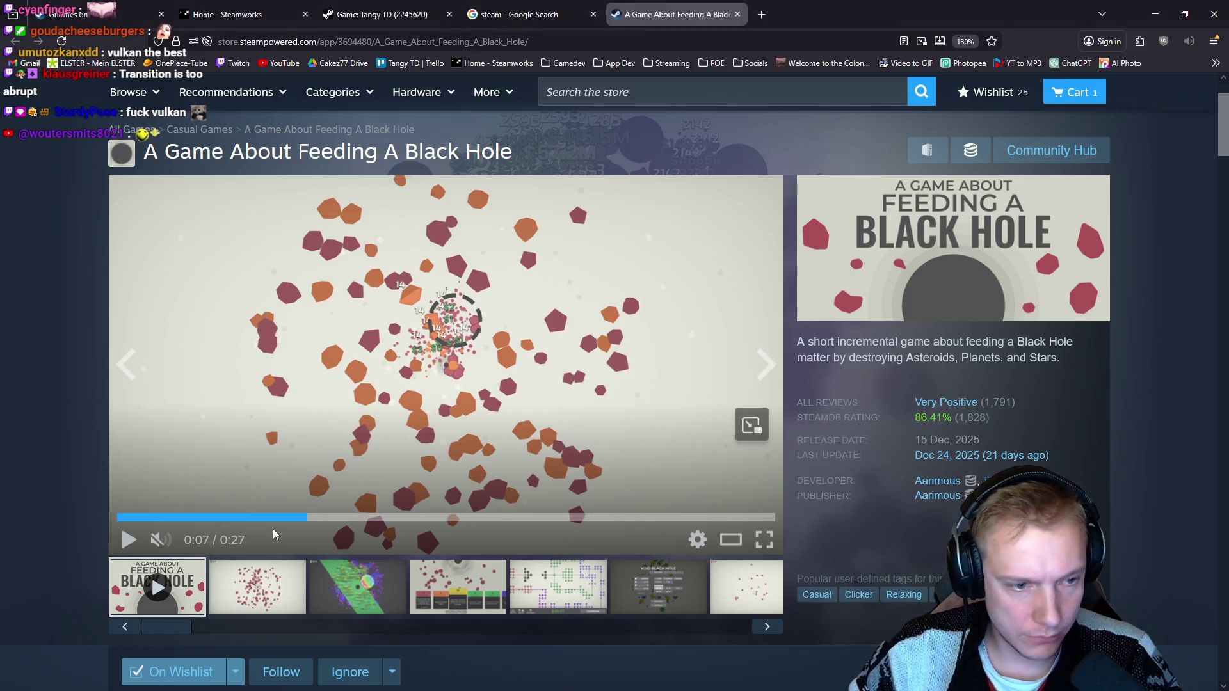
# Step: Pause the A Game About Feeding A Black Hole trailer on its upgrade-tree scene
pyautogui.click(255, 518)
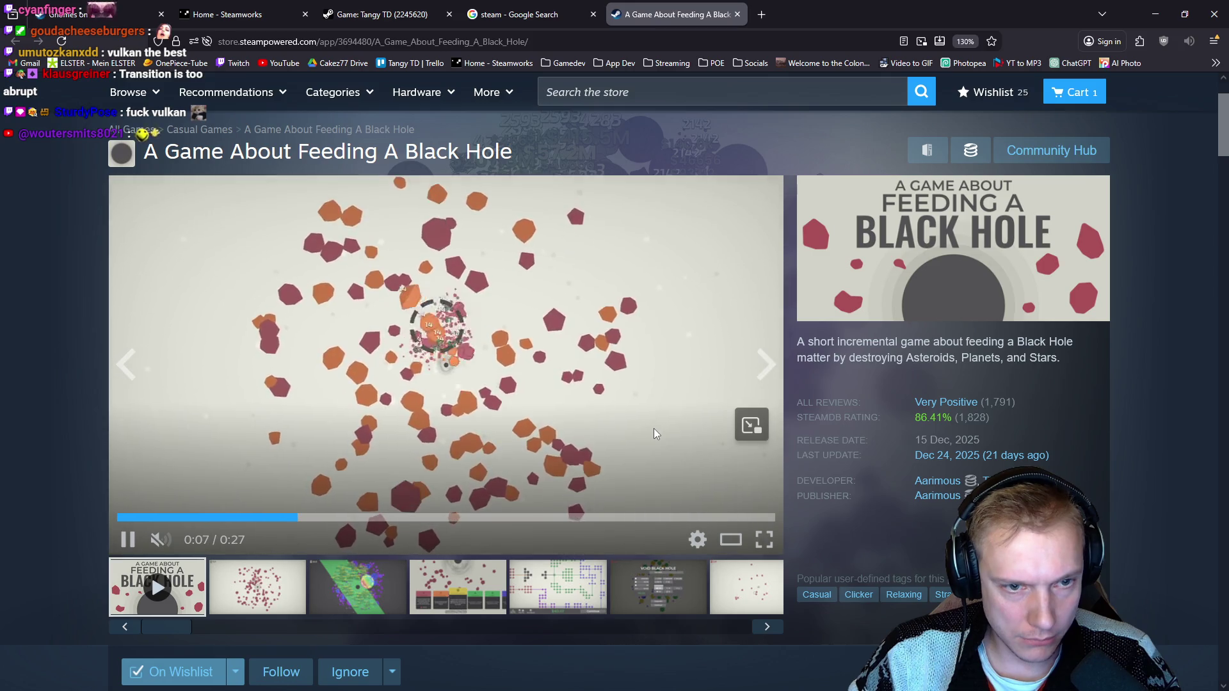
pyautogui.click(627, 409)
pyautogui.moveTo(308, 519)
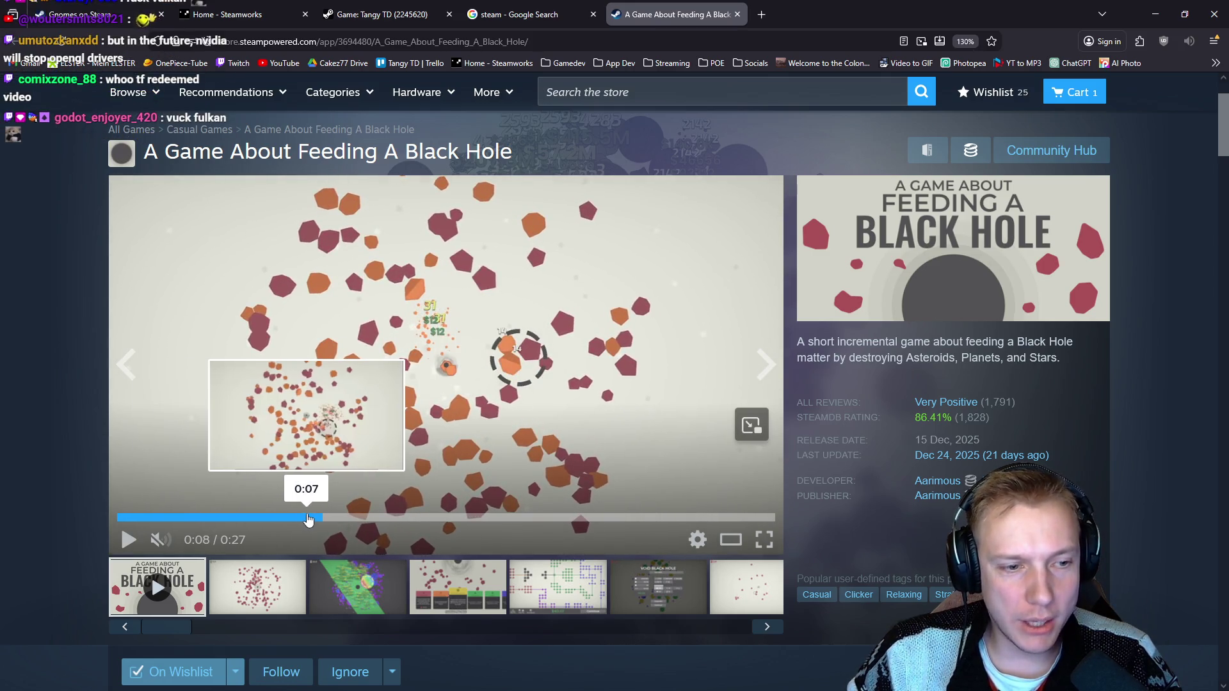
pyautogui.click(276, 518)
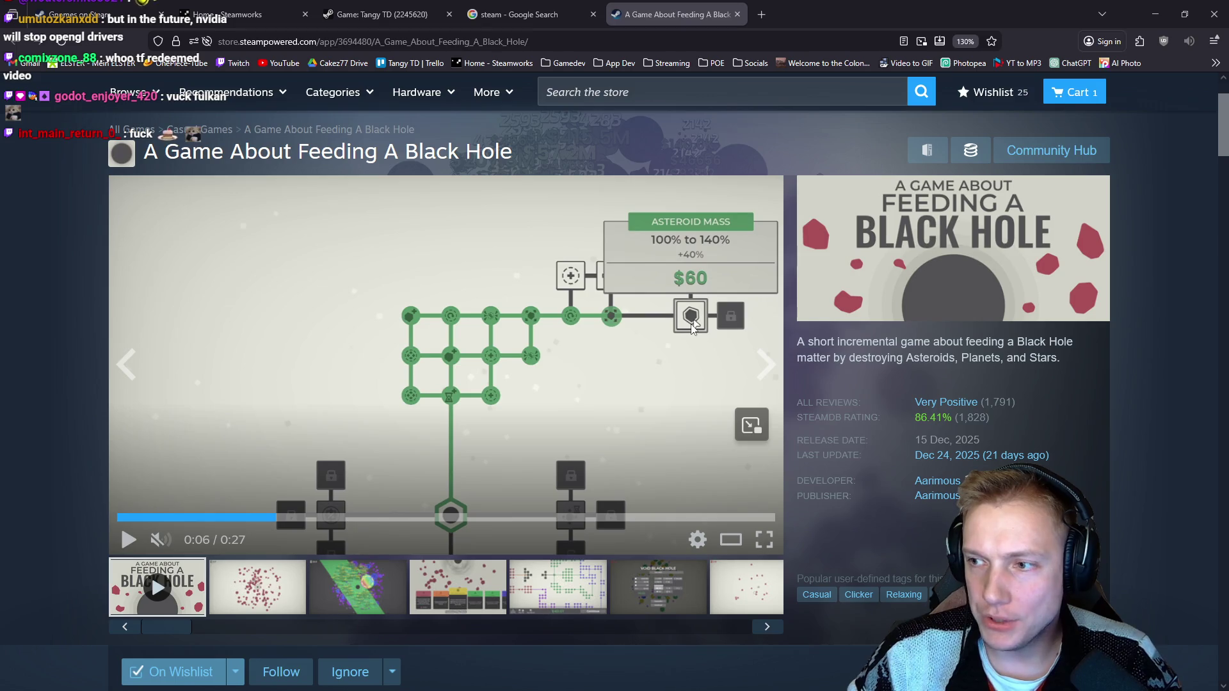
# Step: Return to Resolve, scrub the end of the edit and play it back
pyautogui.hotkey('alt', 'Tab')
pyautogui.moveTo(655, 439)
pyautogui.mouseDown()
pyautogui.moveTo(596, 464)
pyautogui.moveTo(641, 458)
pyautogui.moveTo(578, 470)
pyautogui.mouseUp()
pyautogui.press('space')
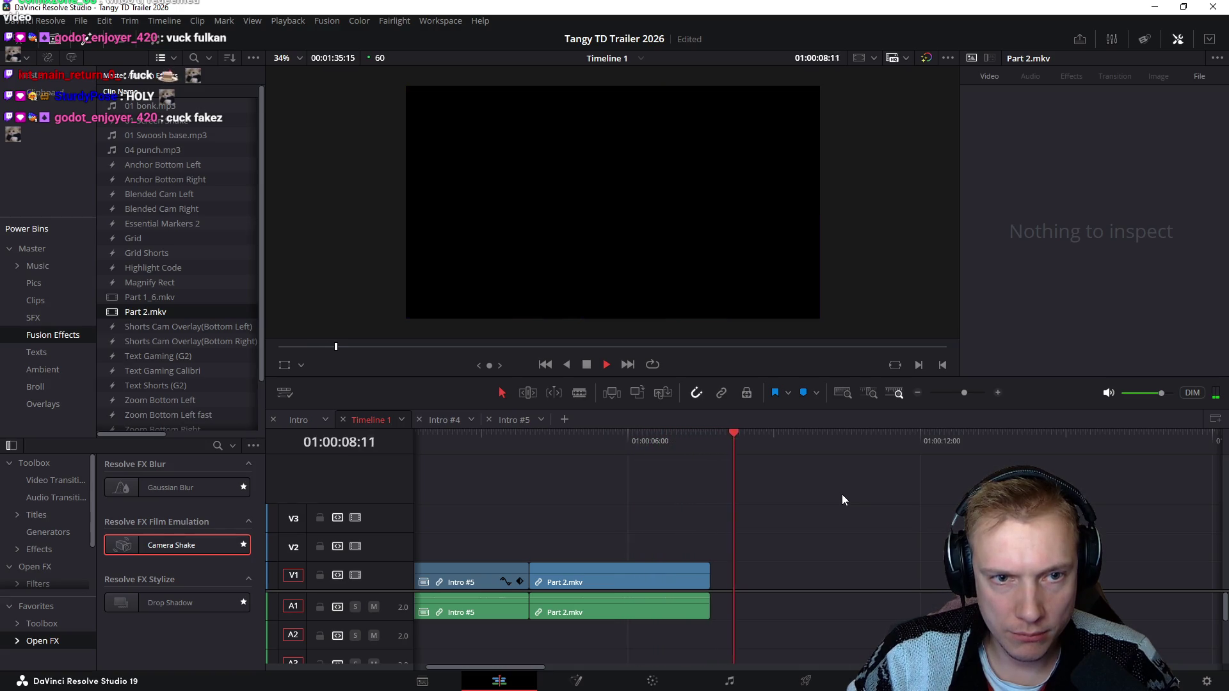
pyautogui.moveTo(563, 450); pyautogui.dragTo(584, 446)
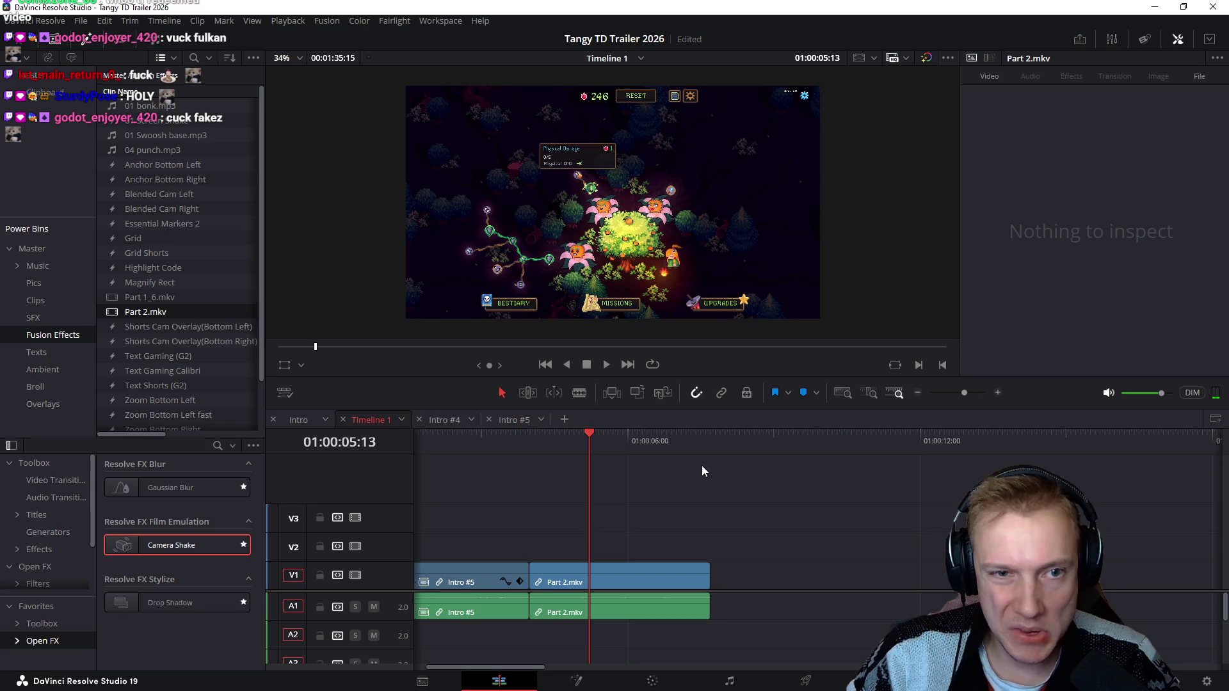
pyautogui.scroll(3, 702, 466)
pyautogui.press('space')
pyautogui.hscroll(2, 798, 496)
pyautogui.hscroll(1, 615, 486)
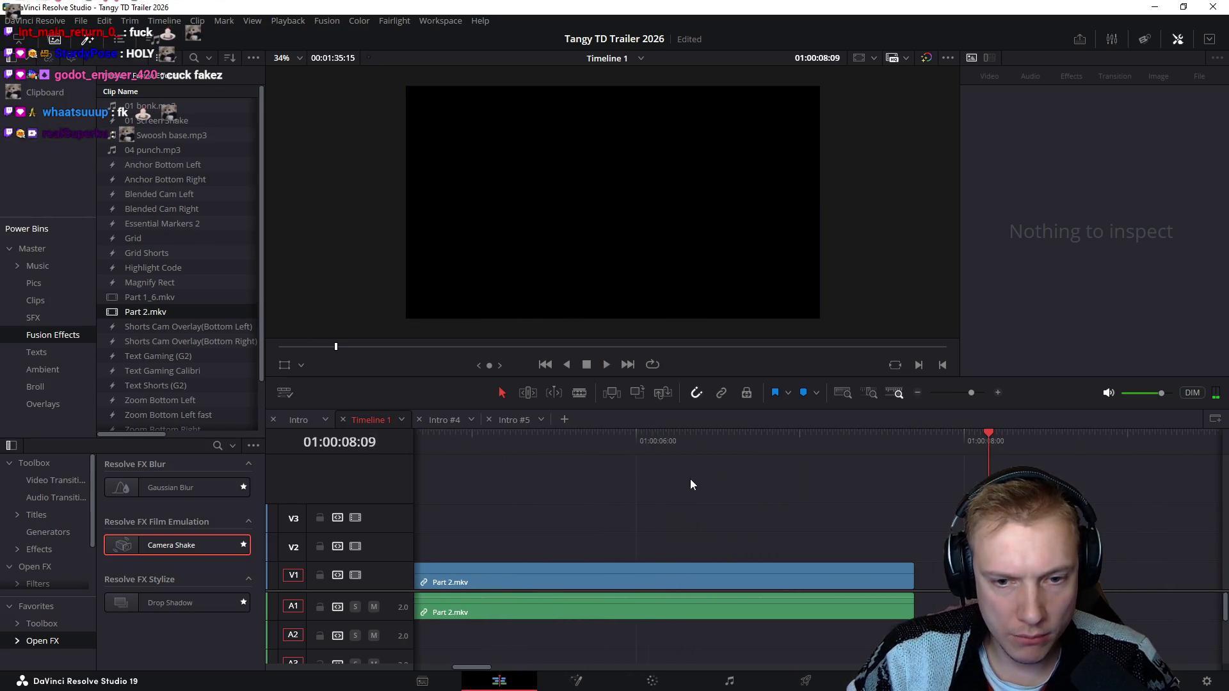
pyautogui.hscroll(-2, 690, 479)
pyautogui.moveTo(472, 449)
pyautogui.mouseDown()
pyautogui.moveTo(510, 453)
pyautogui.moveTo(506, 465)
pyautogui.mouseUp()
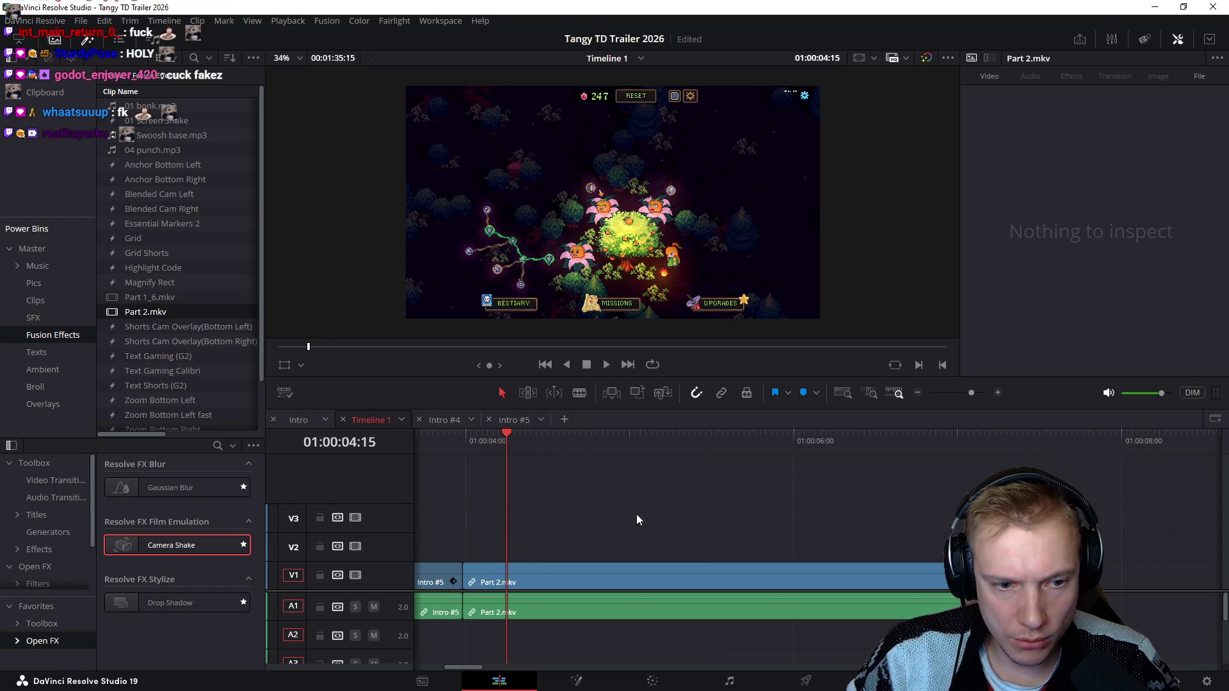
pyautogui.press('Up')
pyautogui.hscroll(-1, 537, 489)
pyautogui.click(1009, 480)
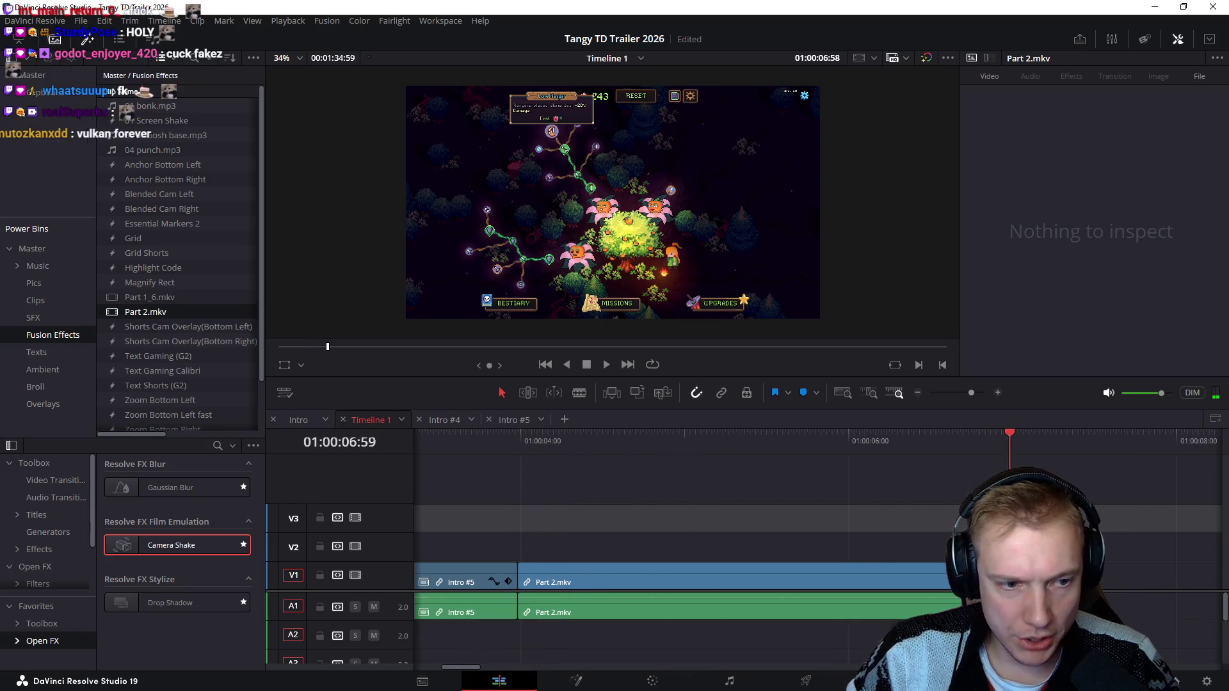
pyautogui.click(534, 496)
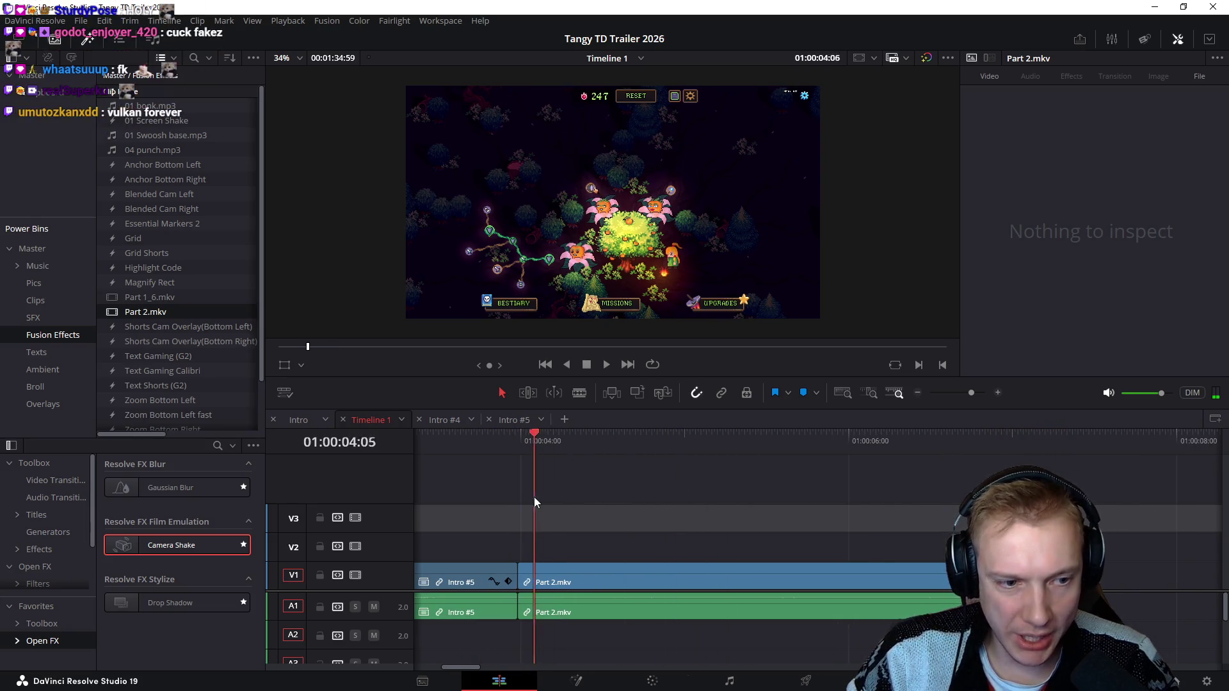
pyautogui.click(993, 513)
pyautogui.click(643, 511)
pyautogui.moveTo(724, 514)
pyautogui.mouseDown()
pyautogui.moveTo(1018, 514)
pyautogui.moveTo(825, 504)
pyautogui.mouseUp()
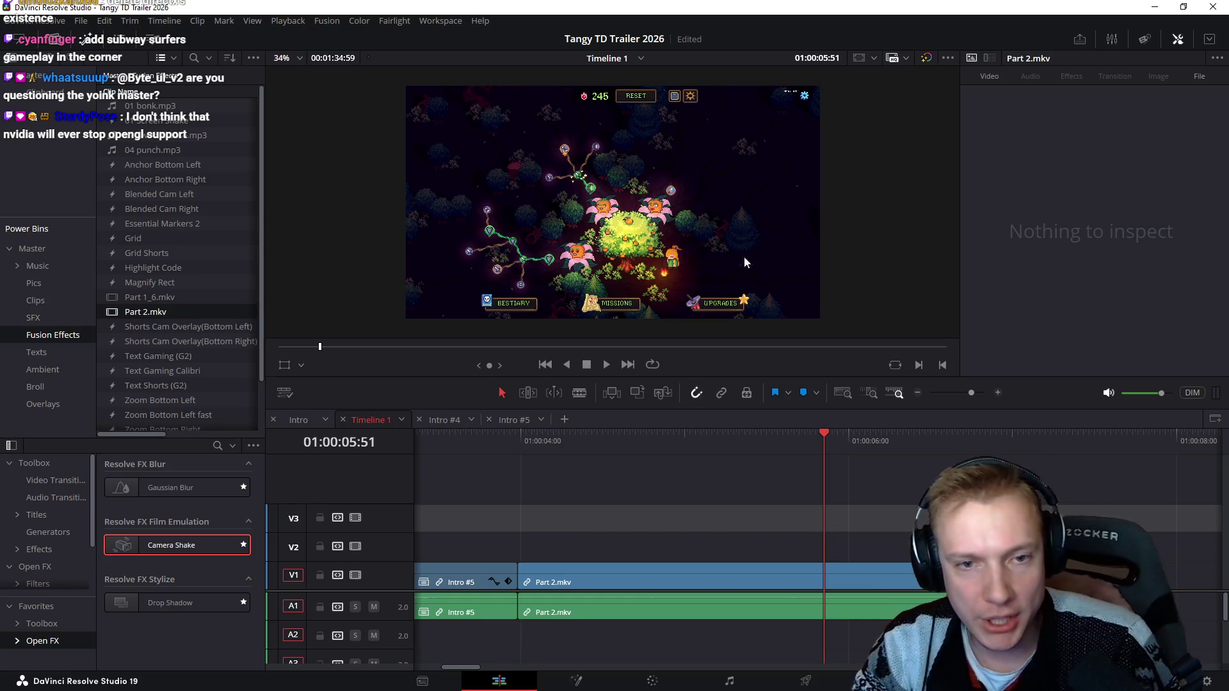
pyautogui.scroll(3, 744, 256)
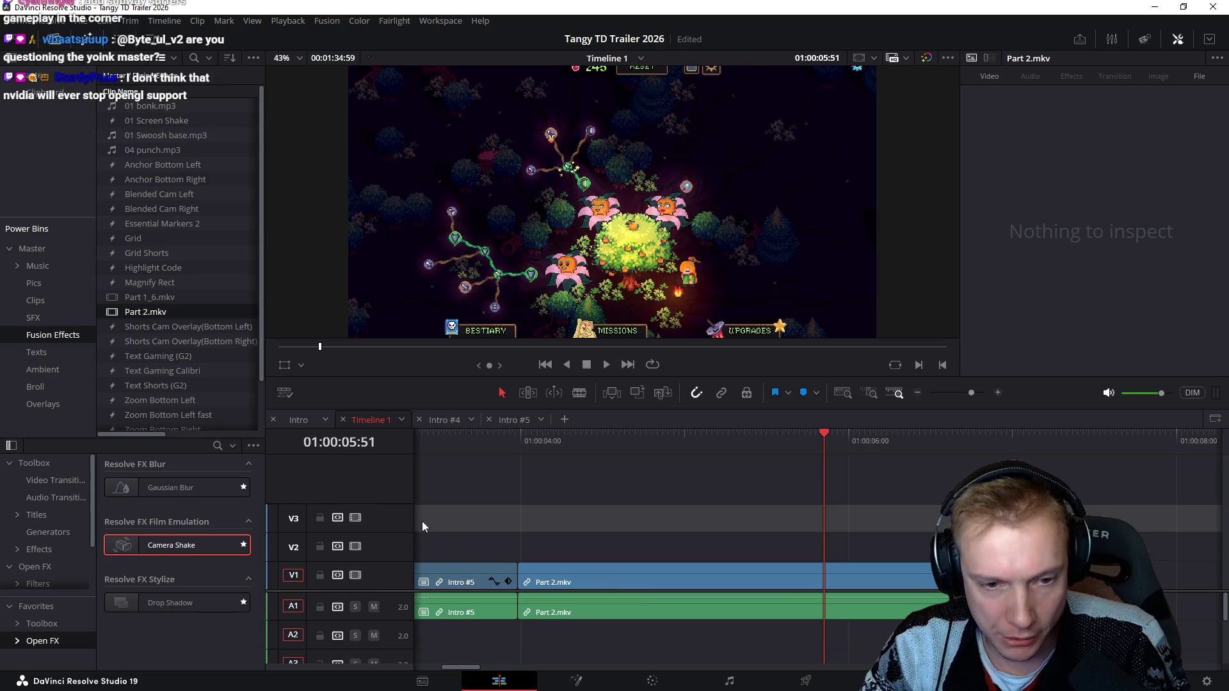
# Step: Turn the Part 2.mkv video and audio into a compound clip named Part 2
pyautogui.moveTo(514, 441); pyautogui.dragTo(680, 450)
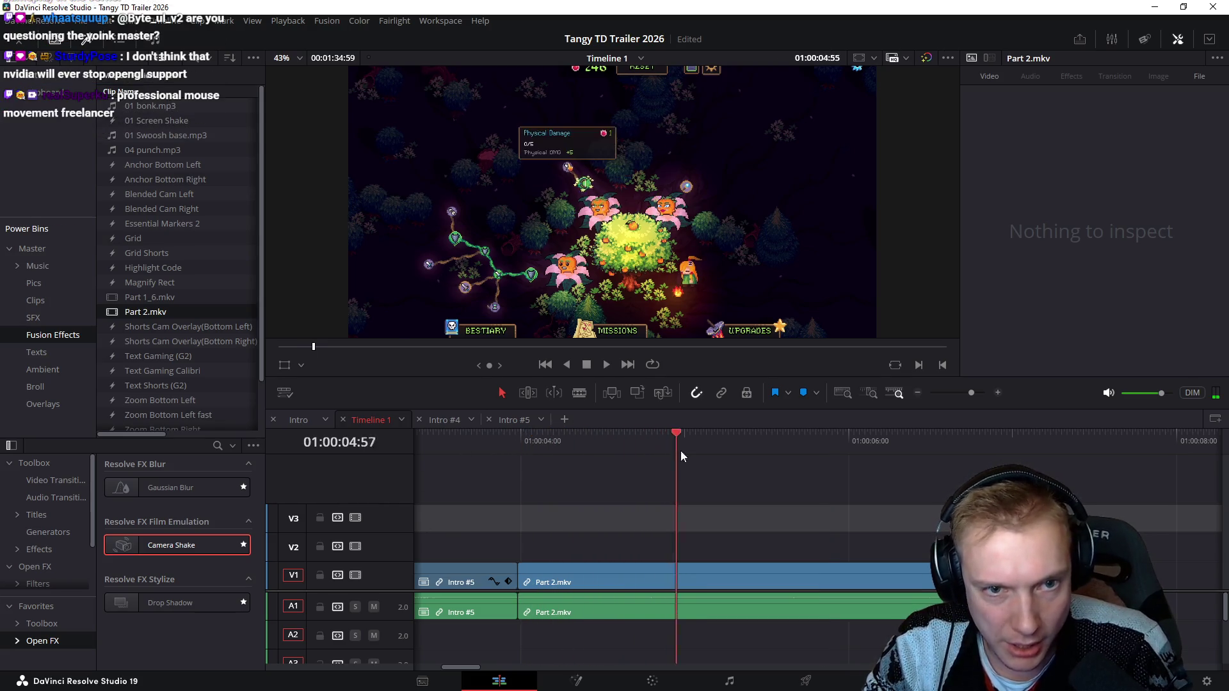
pyautogui.moveTo(687, 536); pyautogui.dragTo(788, 620)
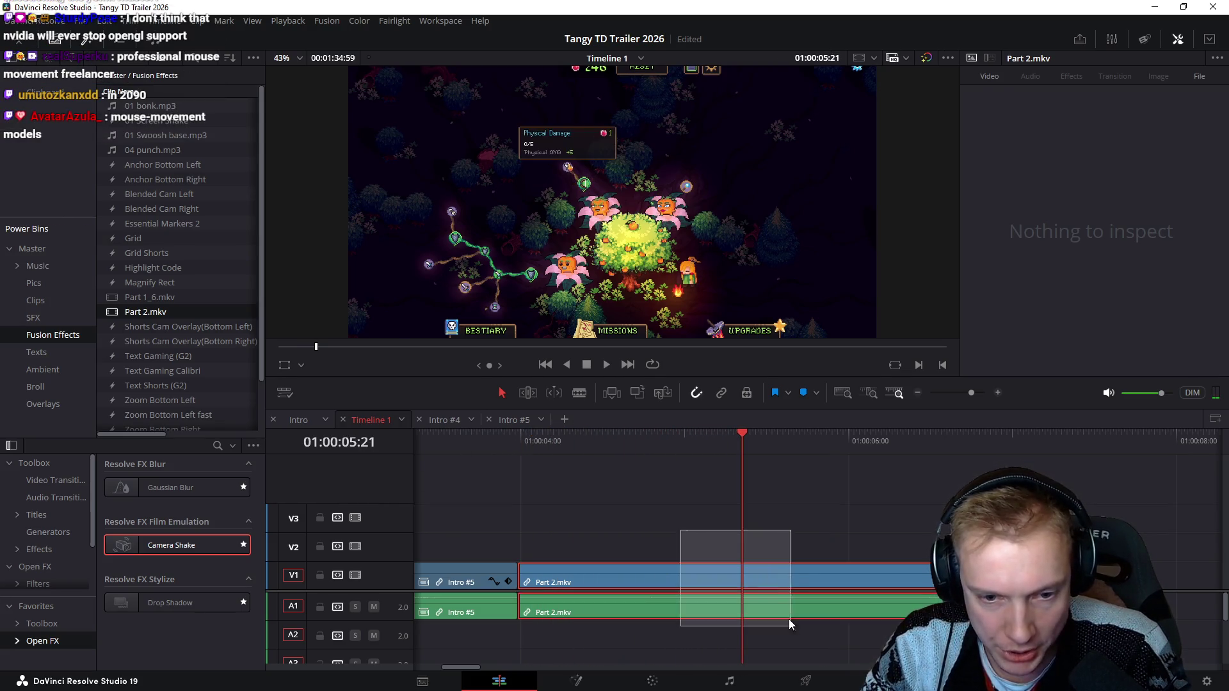
pyautogui.rightClick(727, 556)
pyautogui.click(777, 82)
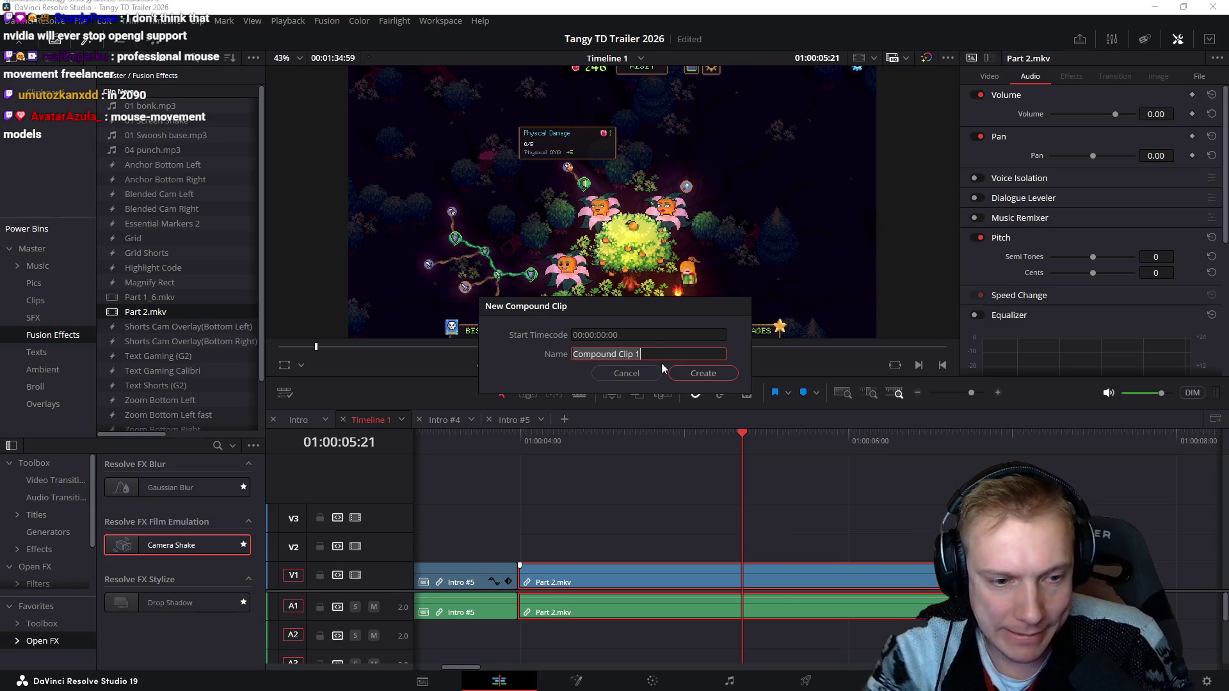
pyautogui.write('Part 2')
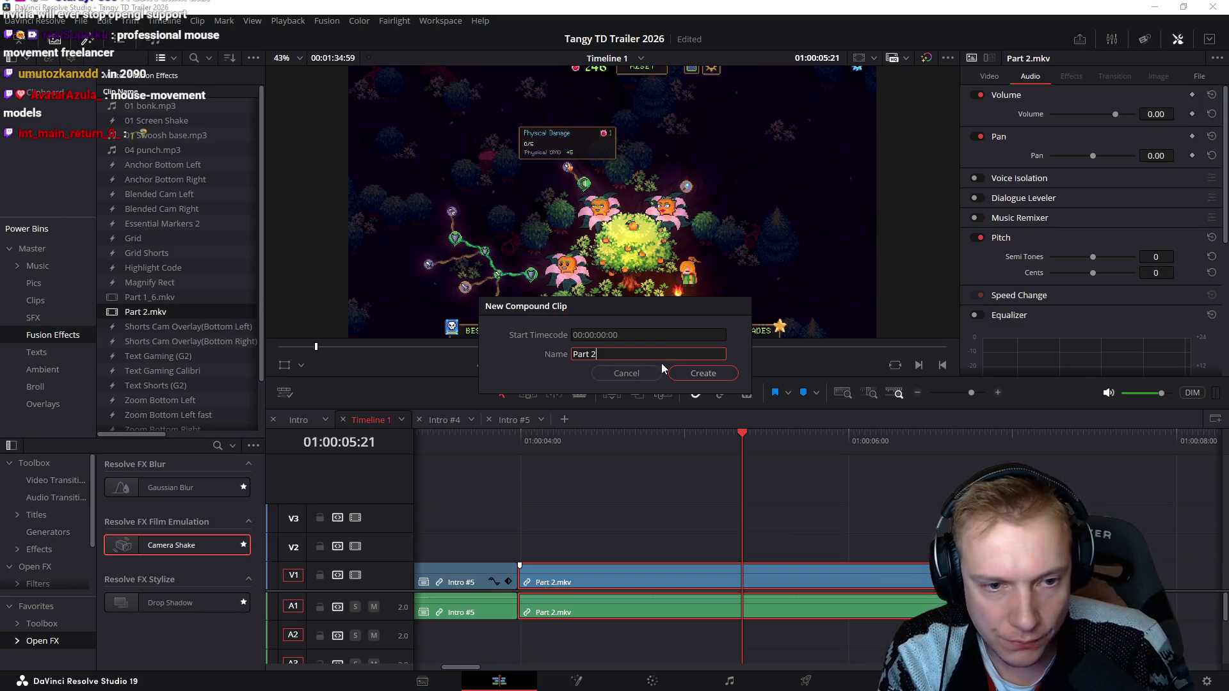
pyautogui.press('Return')
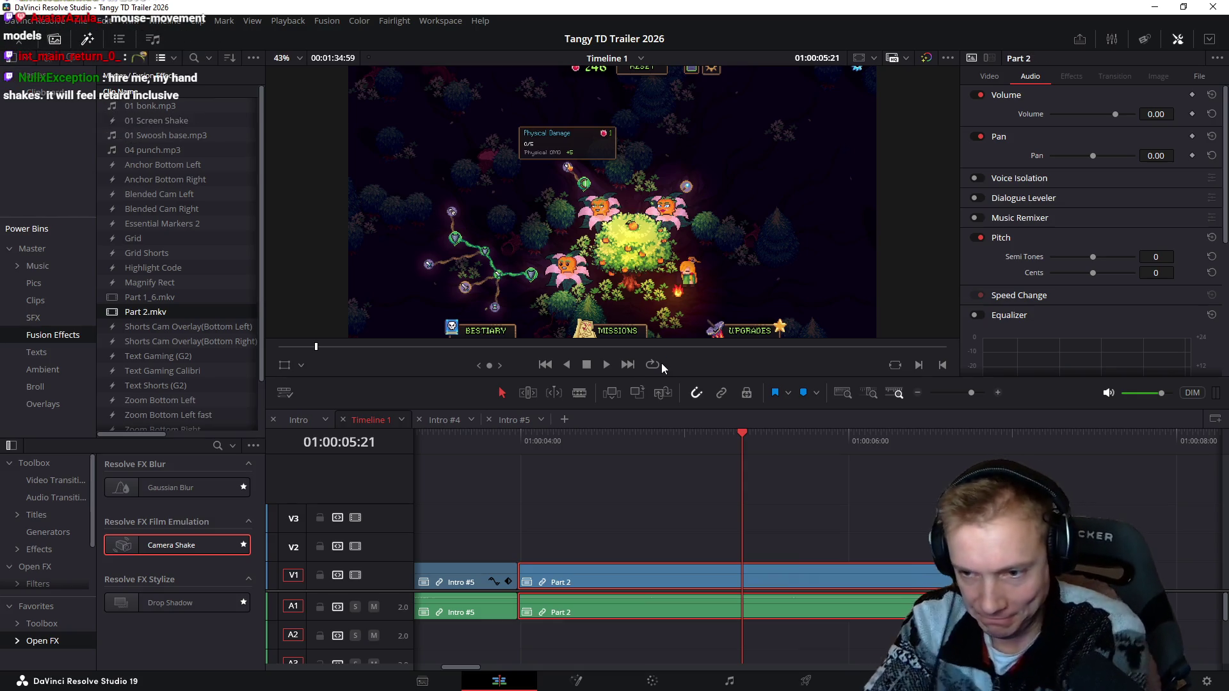
# Step: Rename the compound clip to Skilltree through Clip Attributes
pyautogui.rightClick(712, 580)
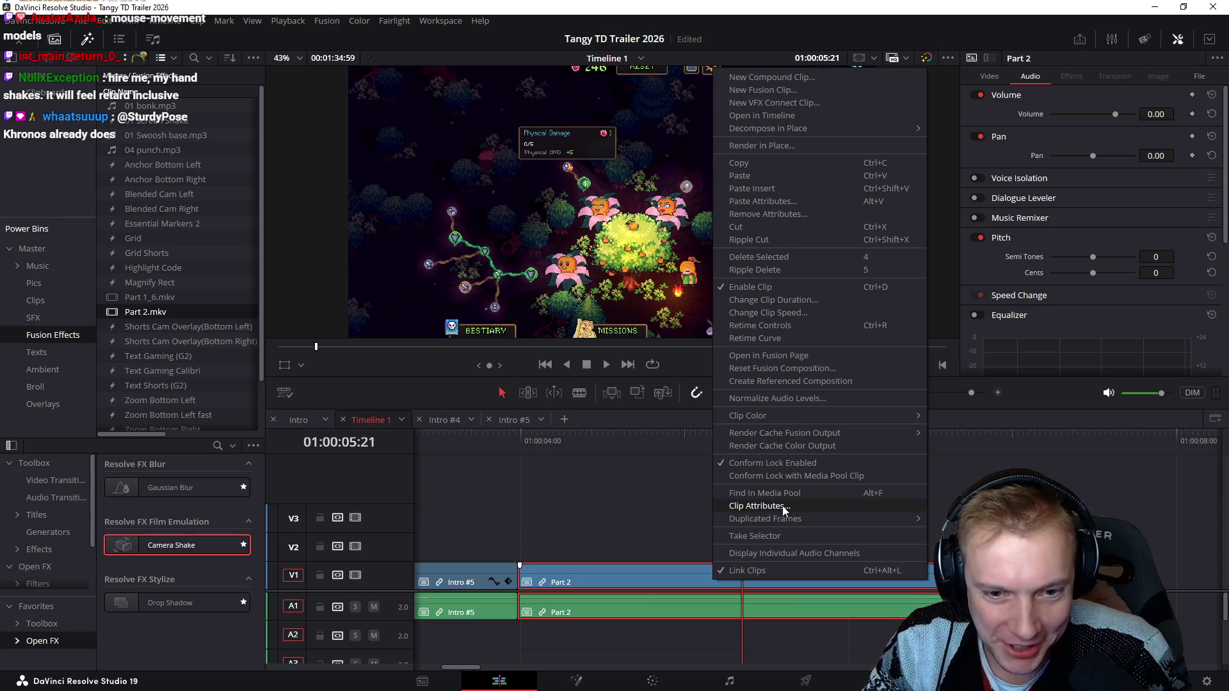
pyautogui.click(783, 507)
pyautogui.write('Skilltree')
pyautogui.press('Return')
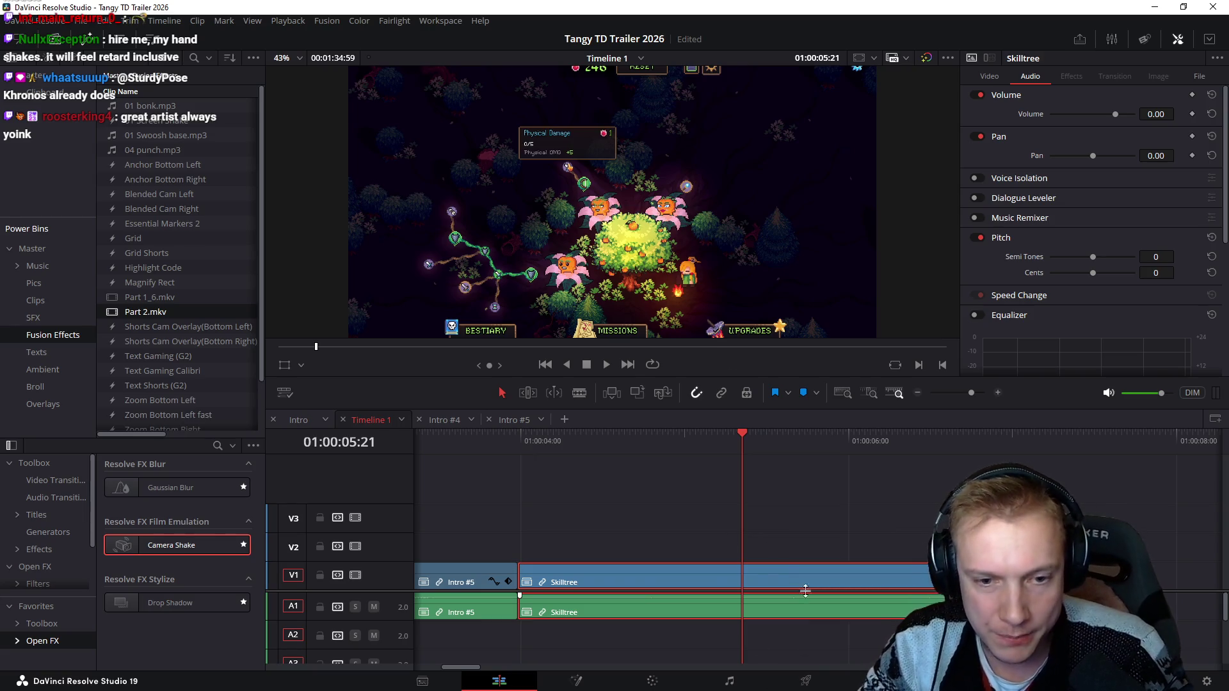
pyautogui.write('r')
pyautogui.write('120')
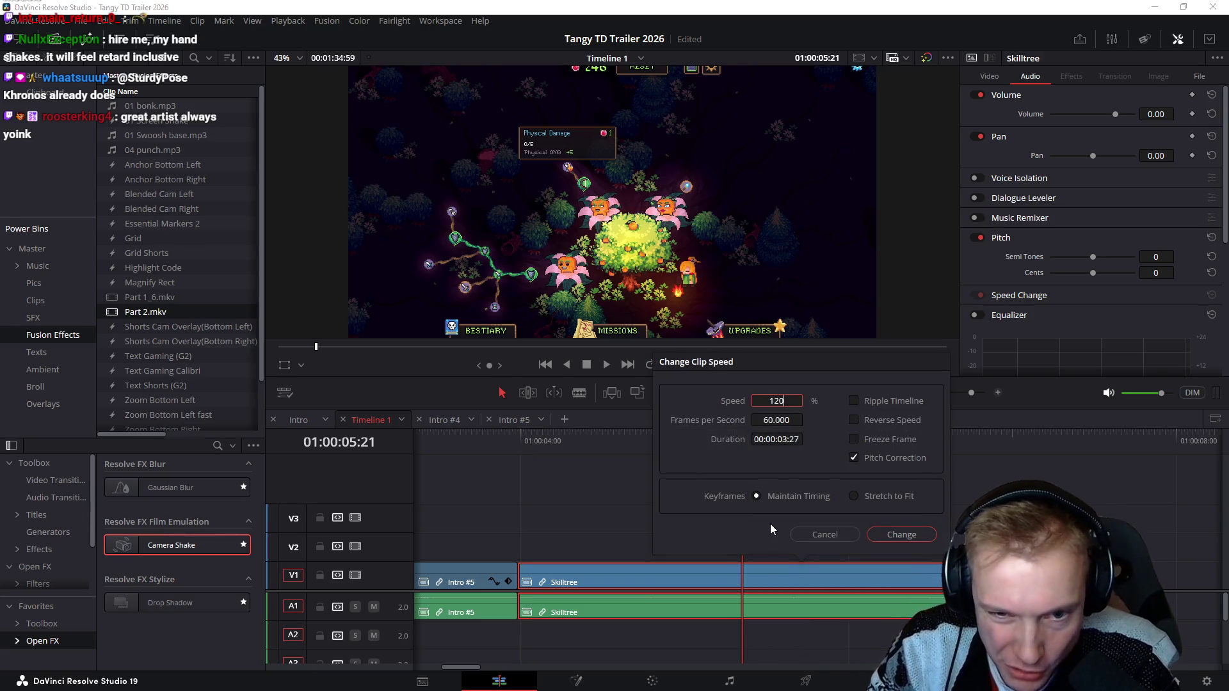
# Step: Apply 120% speed to the Skilltree clip, then change it to 130% via Change Clip Speed (R)
pyautogui.press('Return')
pyautogui.moveTo(583, 451)
pyautogui.mouseDown()
pyautogui.moveTo(982, 467)
pyautogui.moveTo(511, 488)
pyautogui.moveTo(949, 518)
pyautogui.moveTo(732, 530)
pyautogui.moveTo(922, 508)
pyautogui.moveTo(712, 519)
pyautogui.moveTo(724, 514)
pyautogui.mouseUp()
pyautogui.press('r')
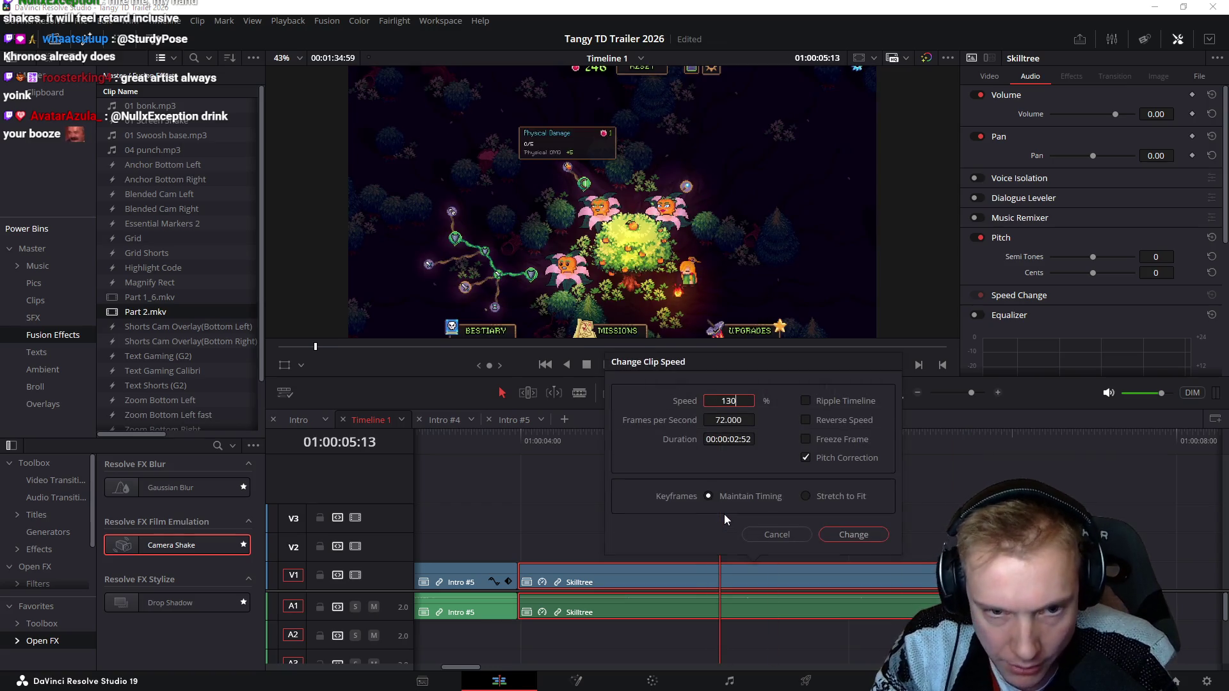
pyautogui.press('Return')
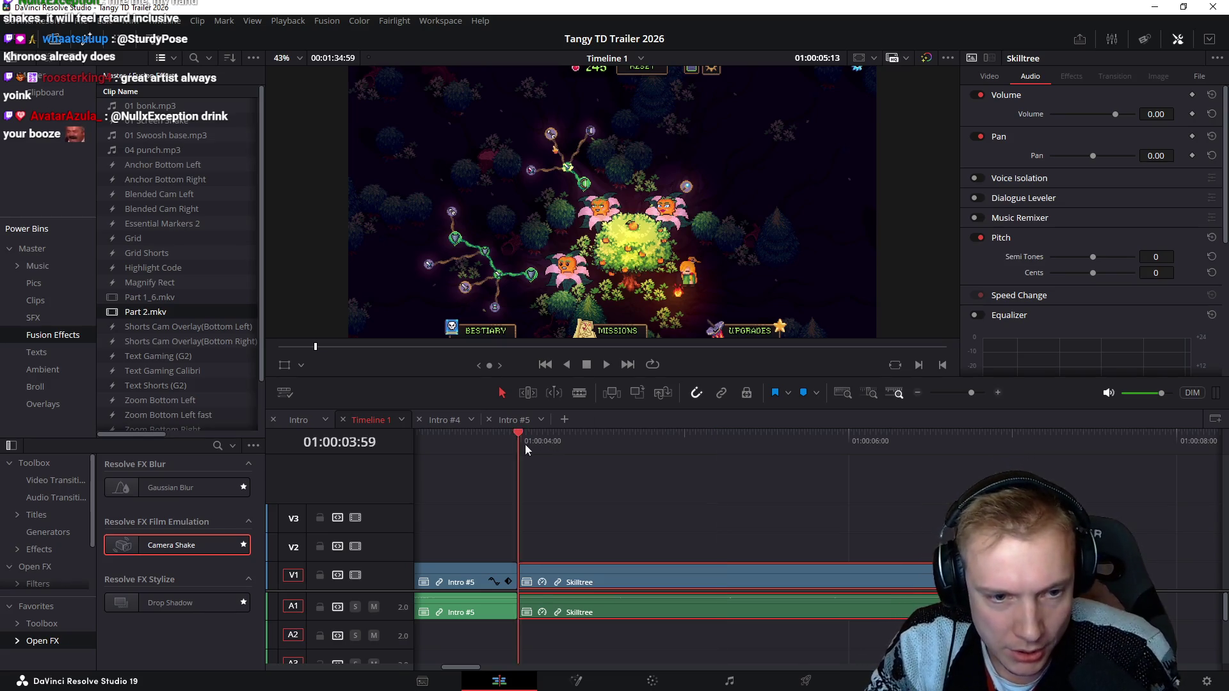
pyautogui.moveTo(523, 441); pyautogui.dragTo(549, 440)
pyautogui.click(639, 549)
# Step: Inside the Skilltree compound clip, select Part 2.mkv and raise its zoom to 1.45
pyautogui.rightClick(636, 577)
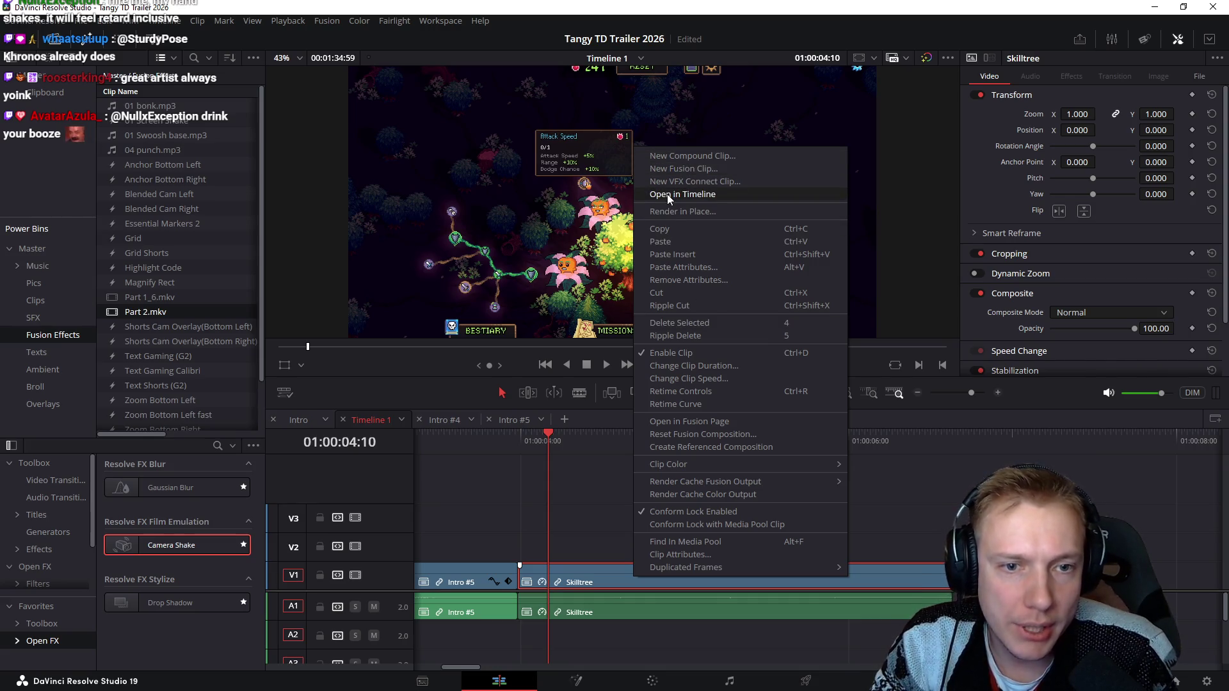
pyautogui.click(669, 195)
pyautogui.press('space')
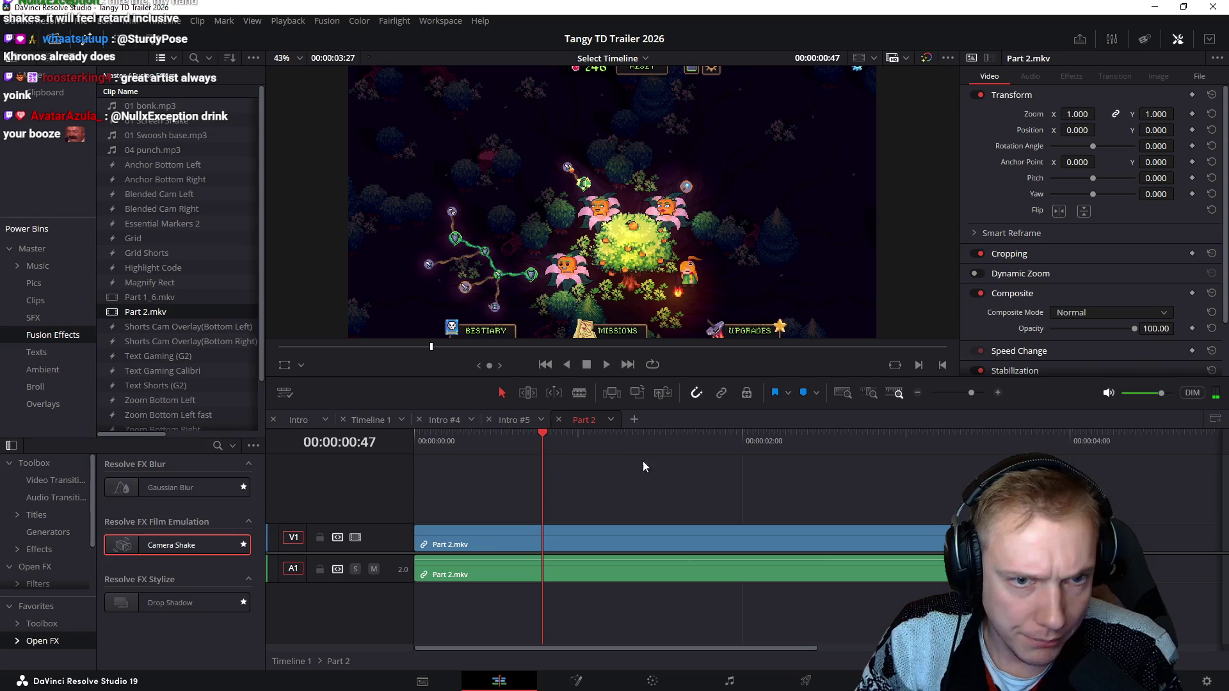
pyautogui.click(745, 538)
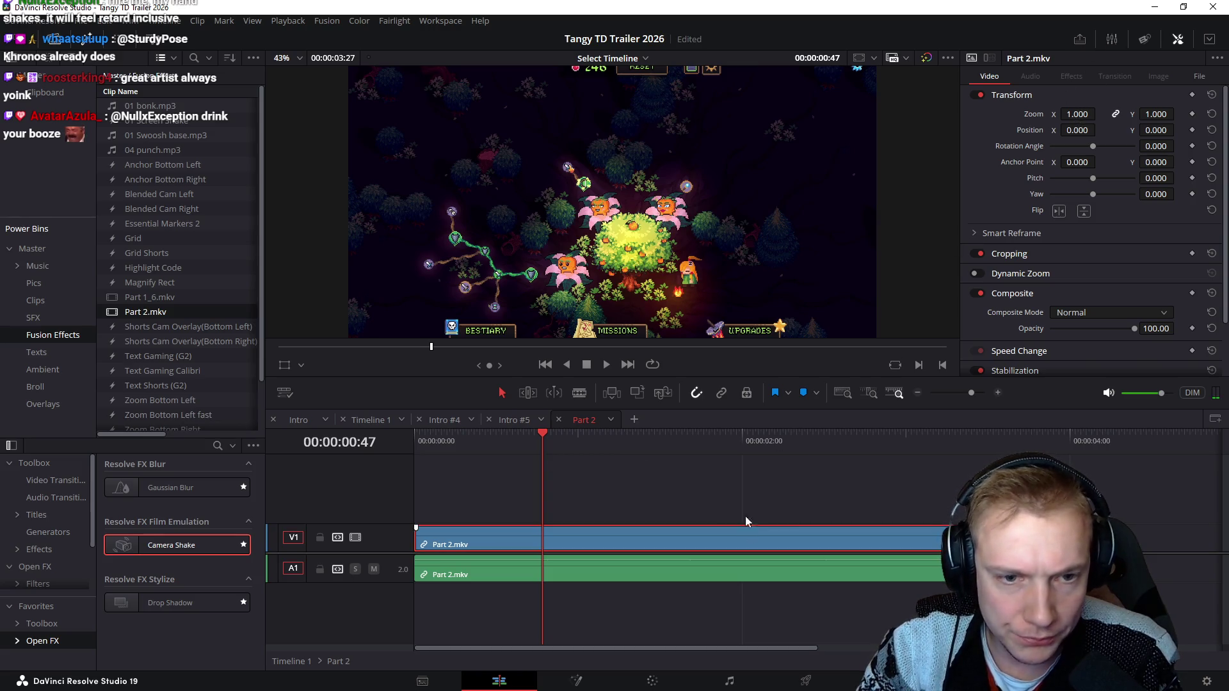
pyautogui.hotkey('shift', 'z')
pyautogui.moveTo(1077, 114); pyautogui.dragTo(1099, 113)
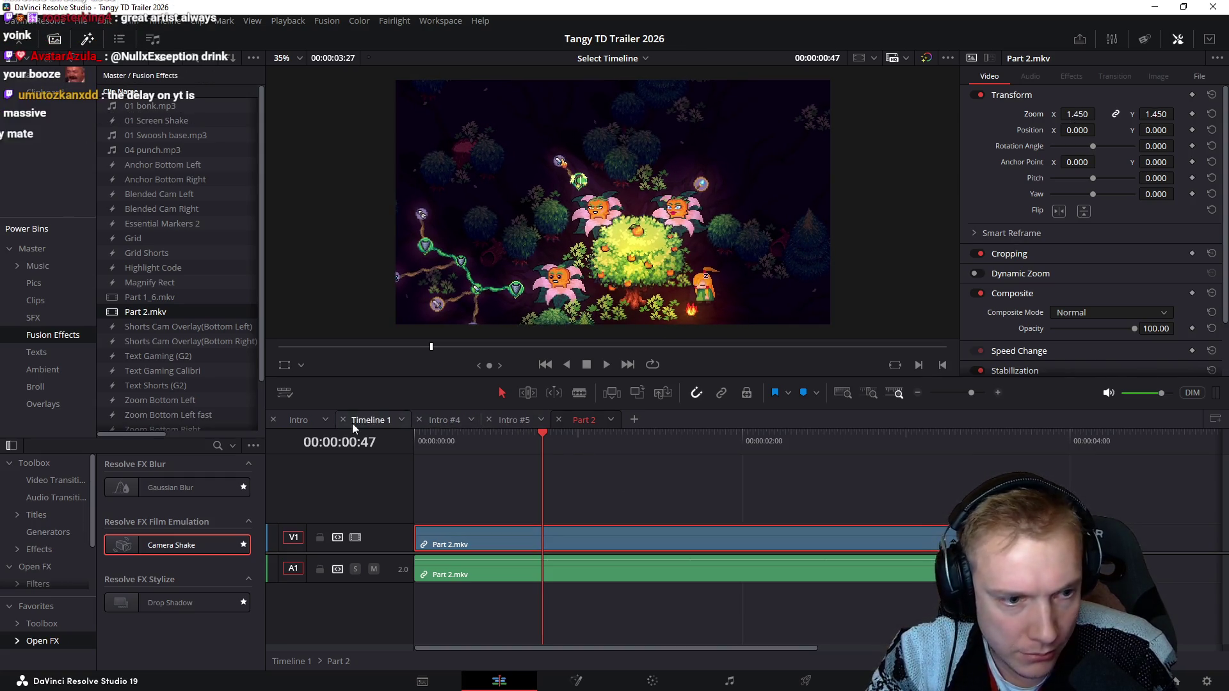
# Step: Close the Intro #5 and Intro timelines, leaving Timeline 1 and Part 2 open at the clip start
pyautogui.click(419, 422)
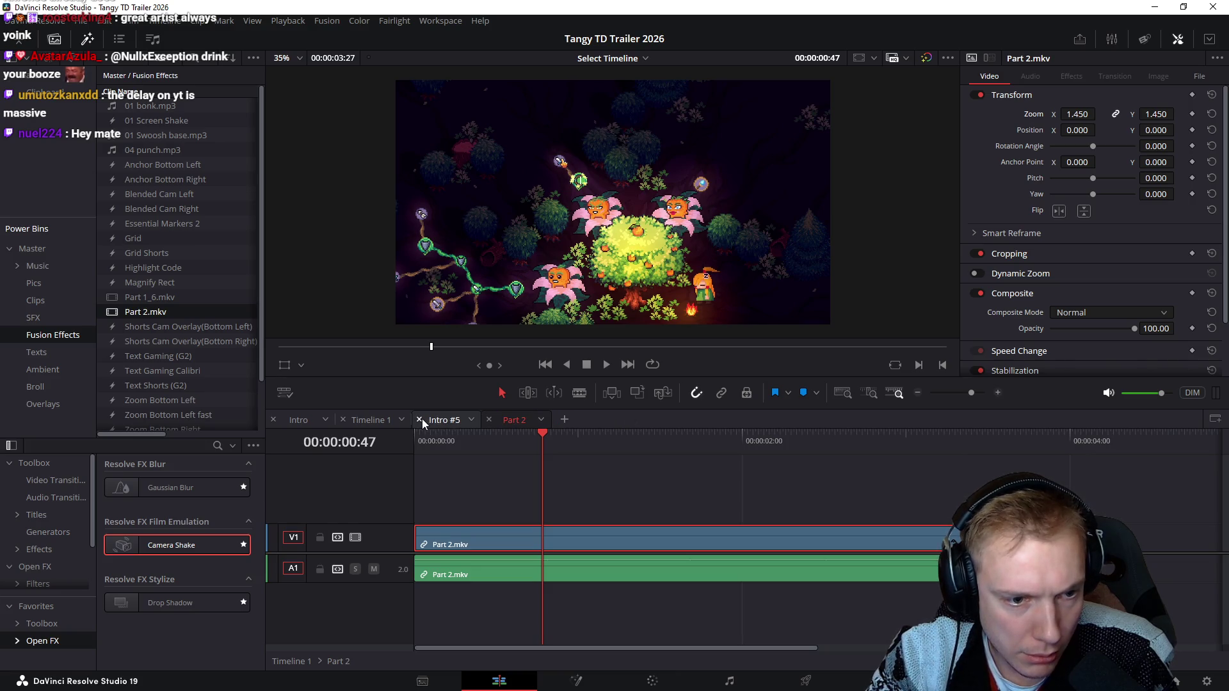
pyautogui.click(272, 421)
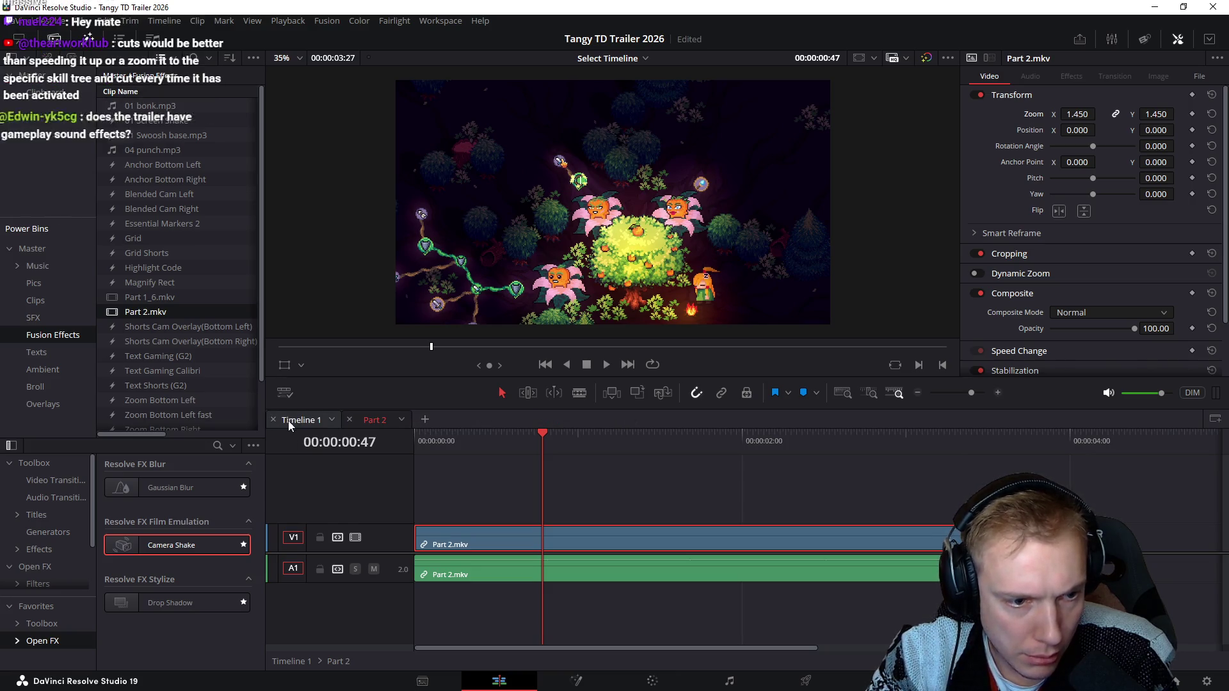
pyautogui.moveTo(671, 452)
pyautogui.mouseDown()
pyautogui.moveTo(660, 443)
pyautogui.moveTo(805, 439)
pyautogui.moveTo(661, 450)
pyautogui.mouseUp()
pyautogui.click(375, 419)
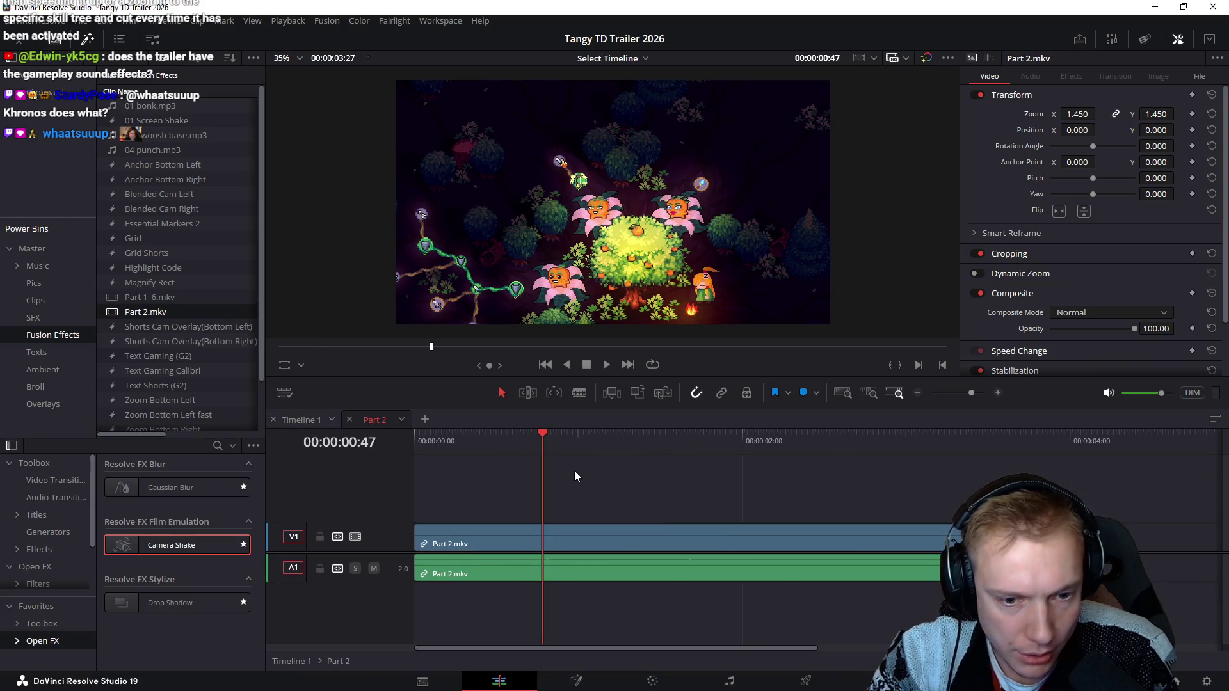
pyautogui.click(415, 439)
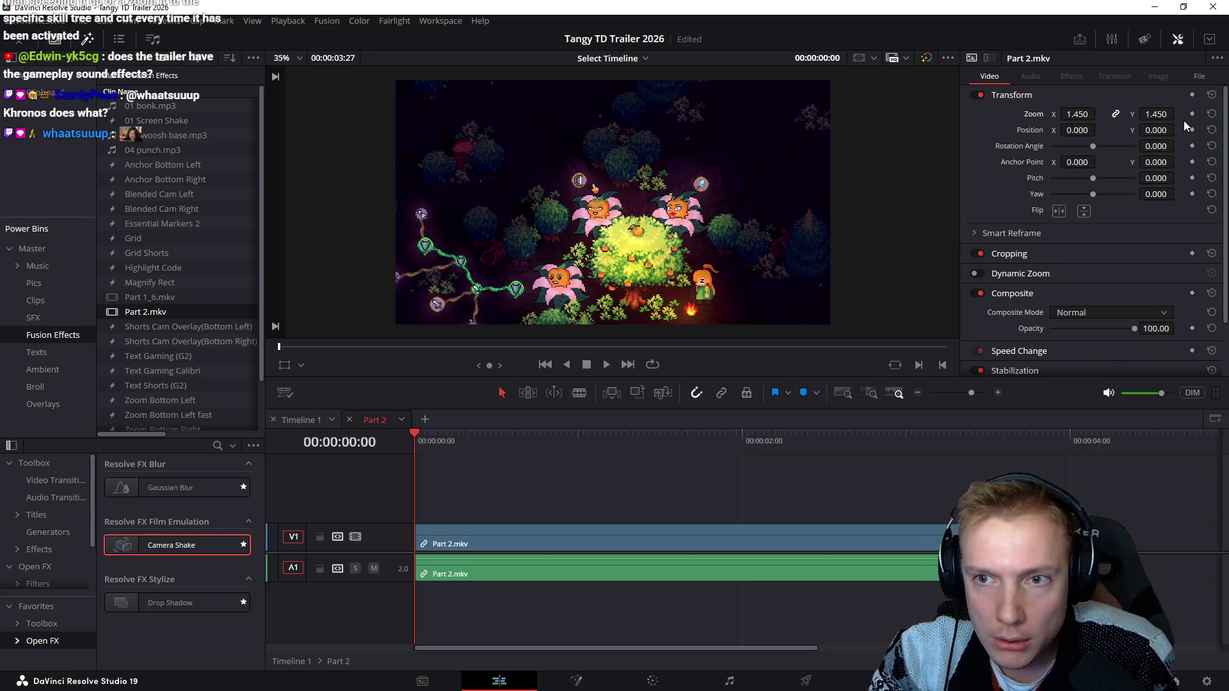
# Step: Keyframe the Part 2 clip's zoom at its start and again at 00:00:03:27
pyautogui.click(617, 543)
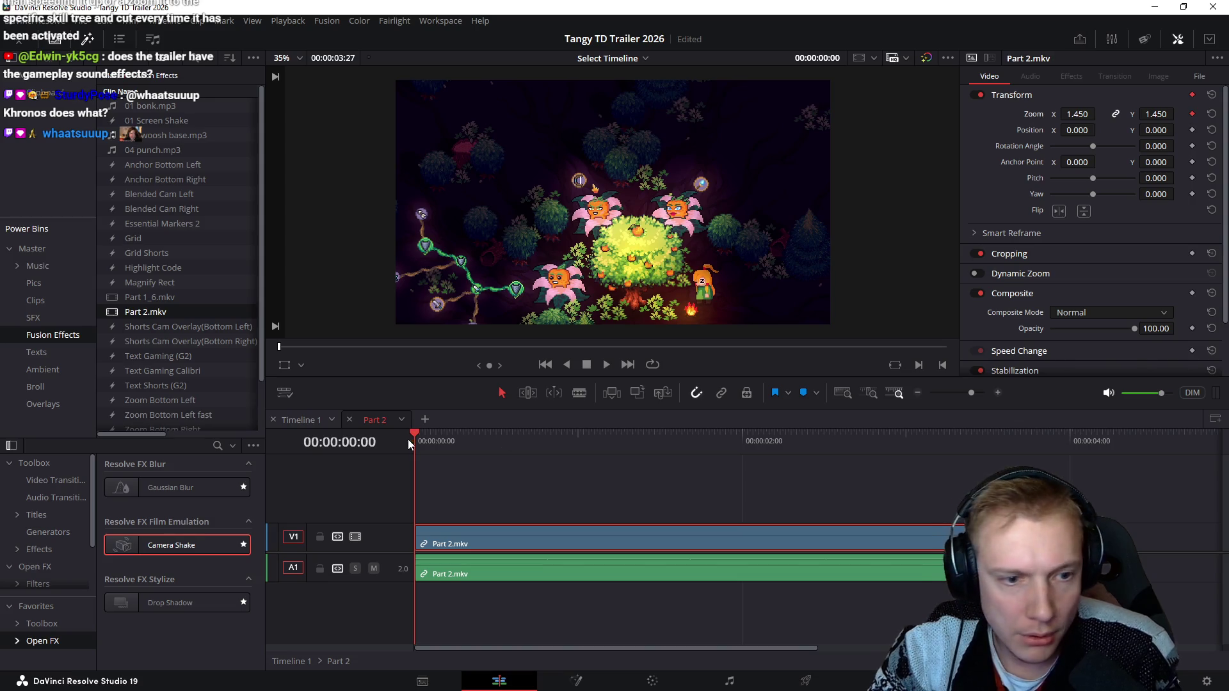
pyautogui.click(665, 442)
pyautogui.moveTo(697, 458); pyautogui.dragTo(976, 456)
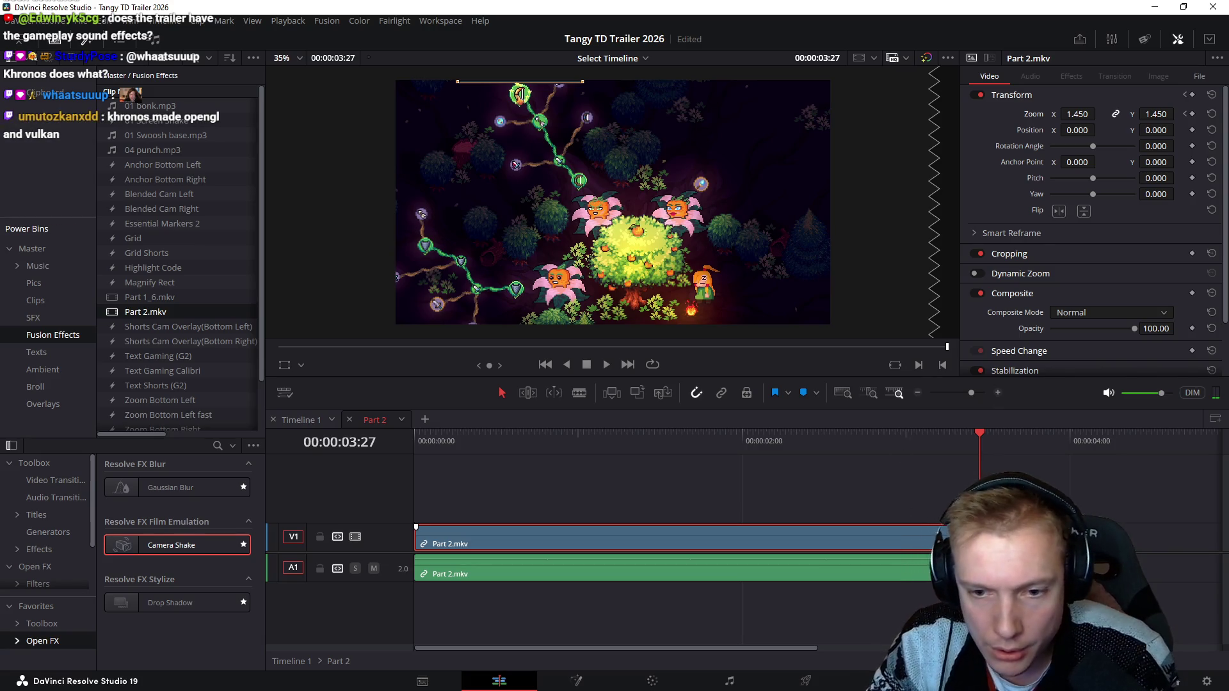
pyautogui.click(1191, 114)
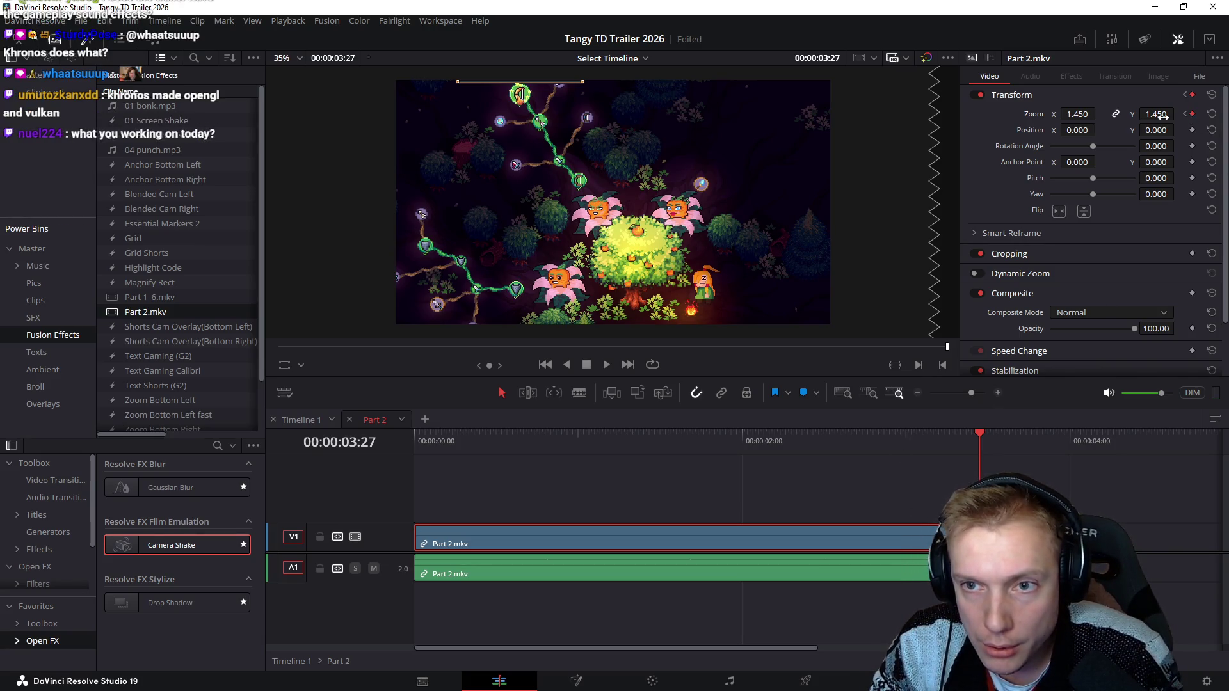
# Step: Lower the second keyframe's zoom to 1.280 and raise Anchor Point Y to 508
pyautogui.moveTo(1077, 113); pyautogui.dragTo(1045, 114)
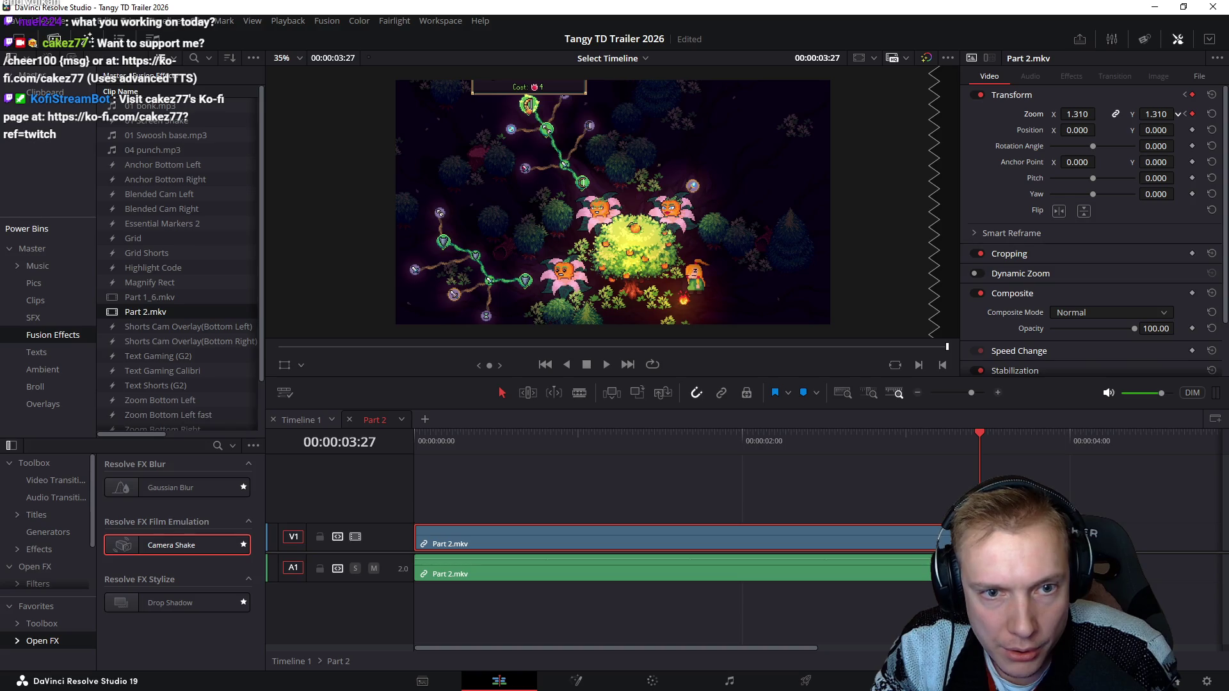
pyautogui.moveTo(1045, 114); pyautogui.dragTo(1040, 114)
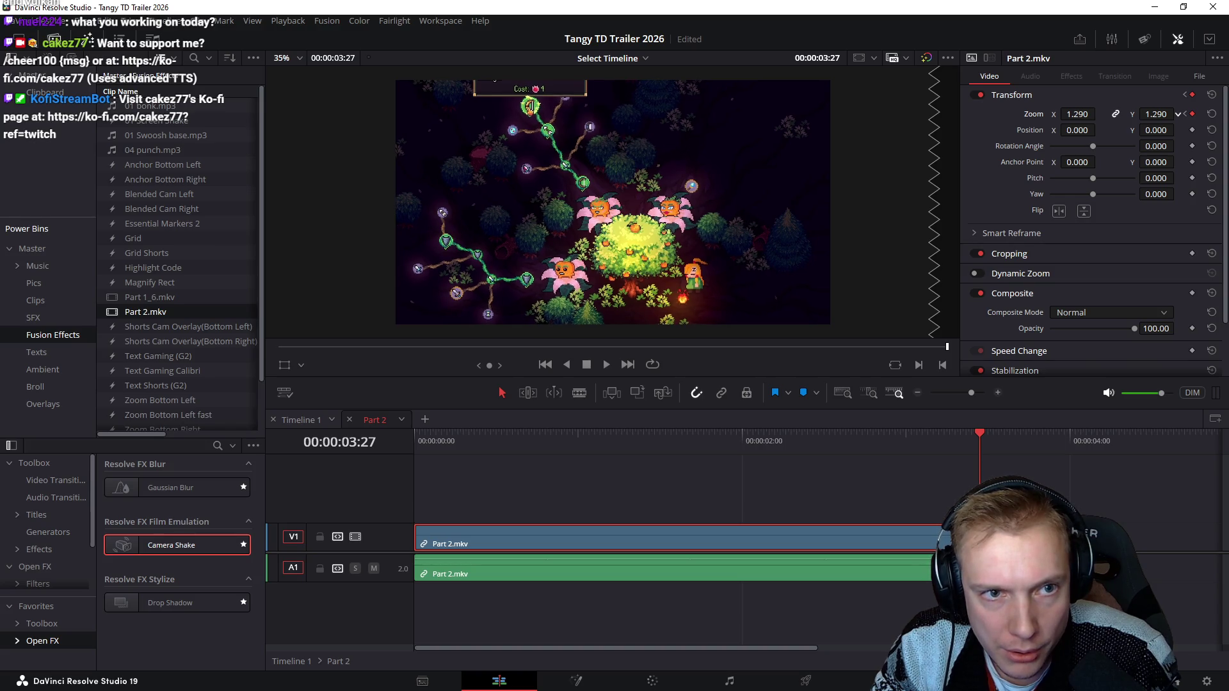
pyautogui.moveTo(1178, 114); pyautogui.dragTo(1159, 144)
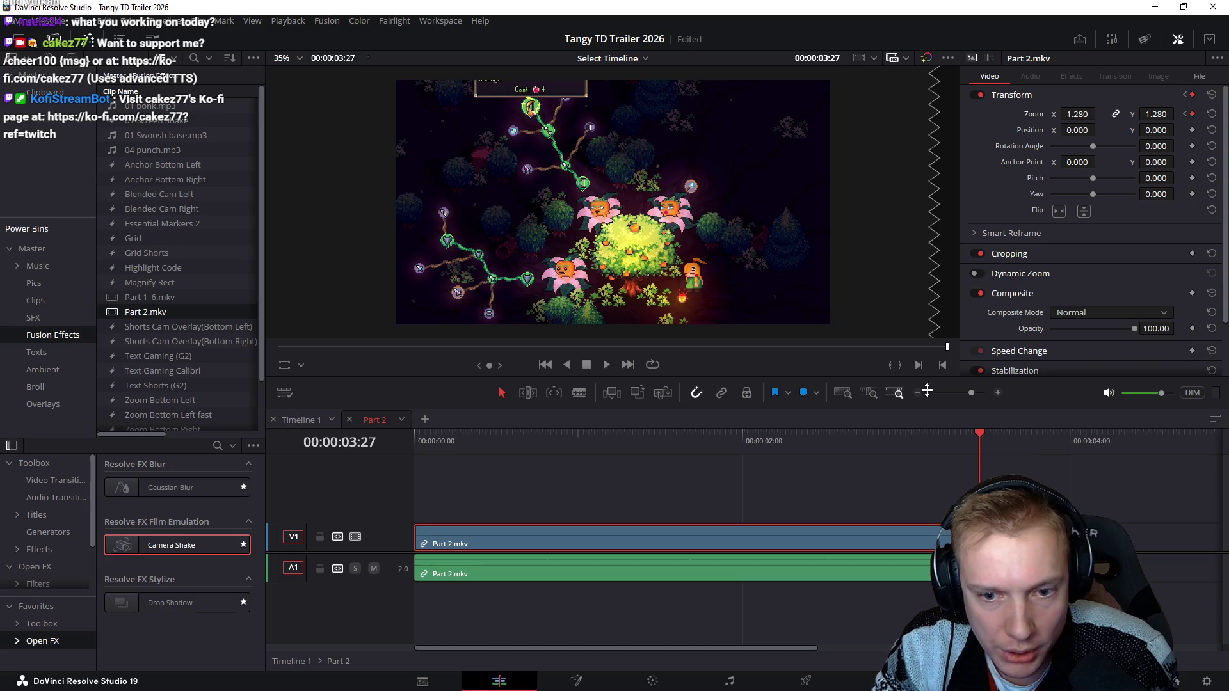
pyautogui.moveTo(1154, 161); pyautogui.dragTo(1178, 162)
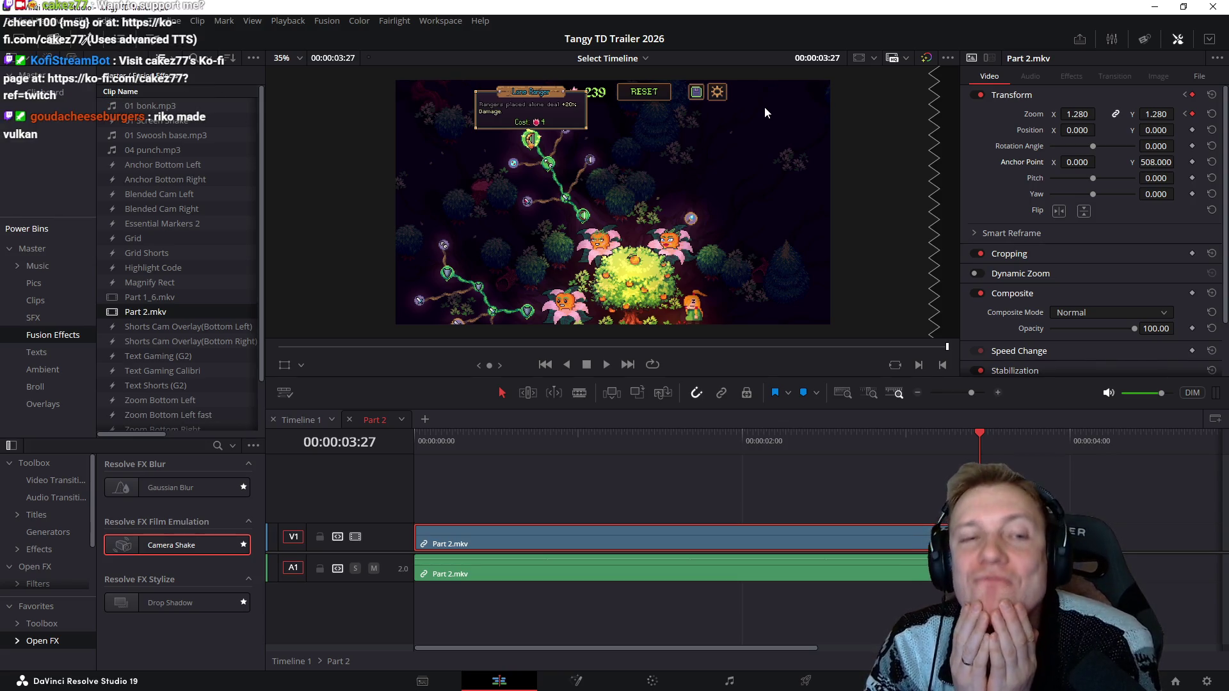
# Step: Play the animated zoom back from the clip start, then park the playhead near 00:00:01:29
pyautogui.click(404, 448)
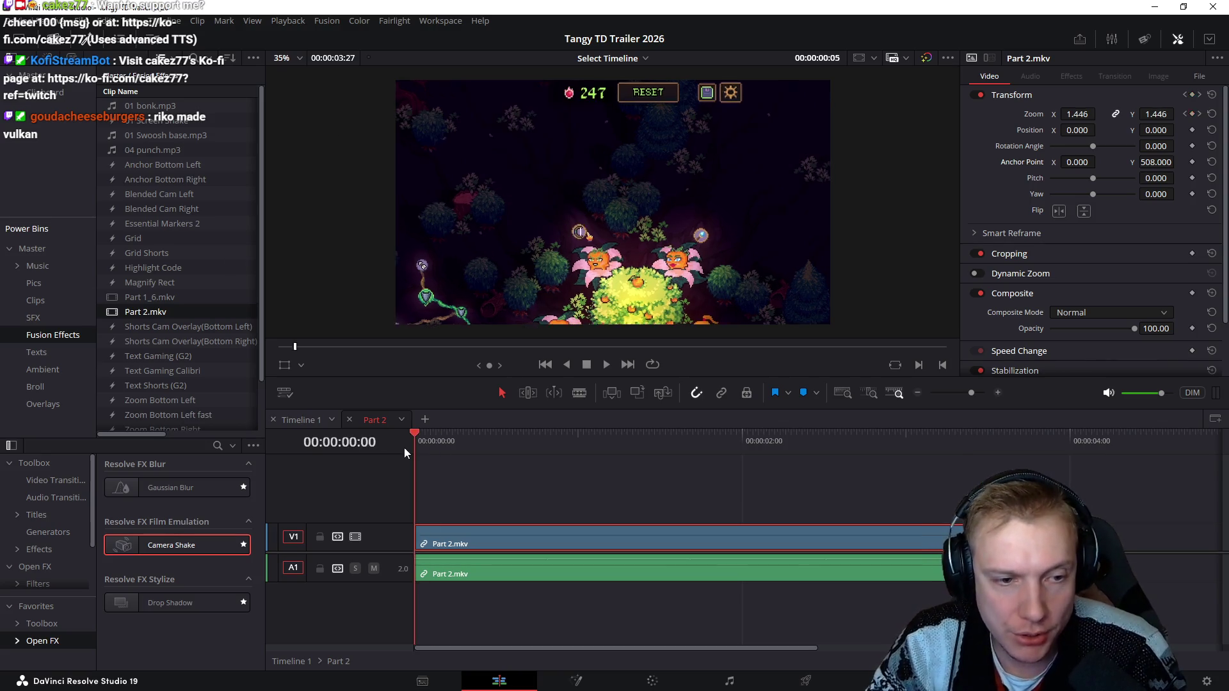
pyautogui.press('space')
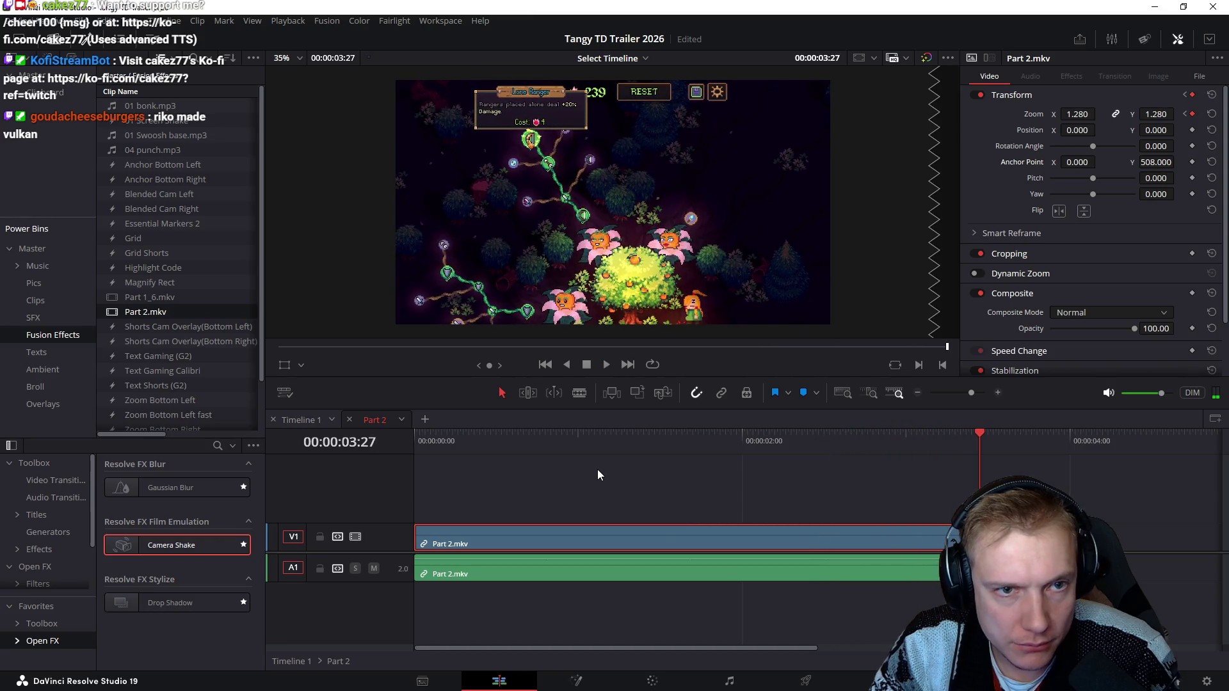
pyautogui.moveTo(549, 443)
pyautogui.mouseDown()
pyautogui.moveTo(988, 473)
pyautogui.moveTo(605, 475)
pyautogui.moveTo(418, 461)
pyautogui.moveTo(718, 448)
pyautogui.moveTo(709, 448)
pyautogui.mouseUp()
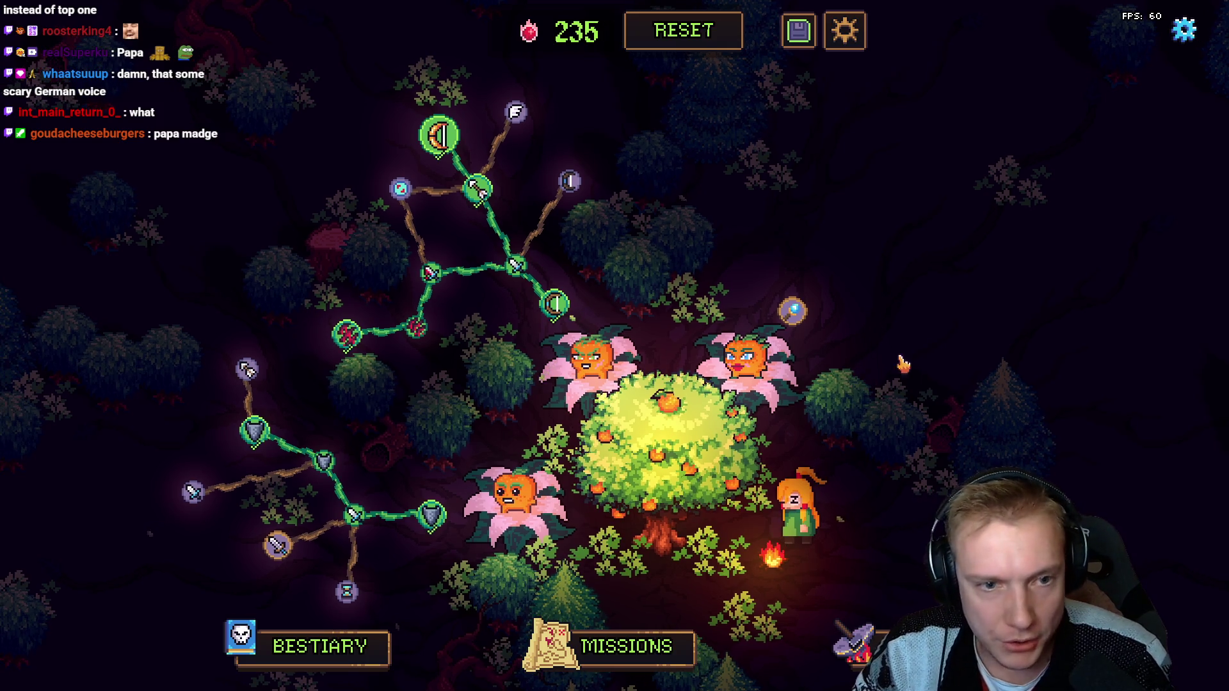
pyautogui.scroll(2, 905, 366)
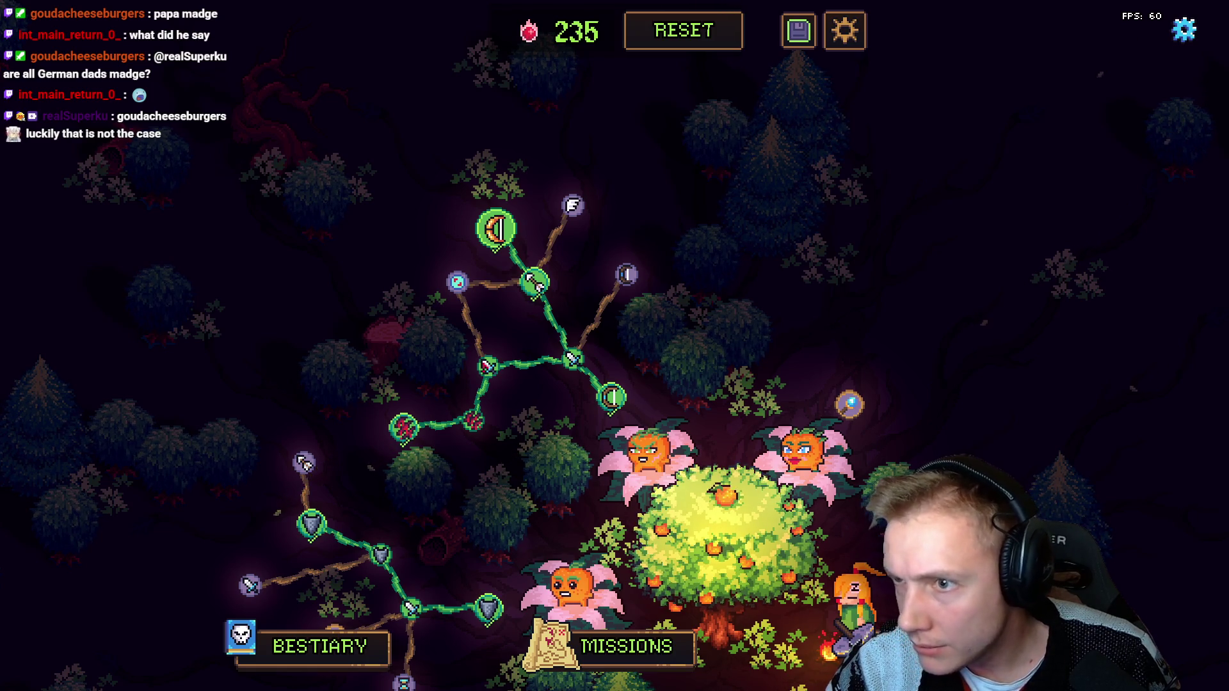
# Step: Pan the skill-tree map slightly to frame the upper branch
pyautogui.moveTo(723, 371)
pyautogui.mouseDown()
pyautogui.moveTo(737, 360)
pyautogui.moveTo(652, 392)
pyautogui.moveTo(710, 385)
pyautogui.moveTo(692, 381)
pyautogui.mouseUp()
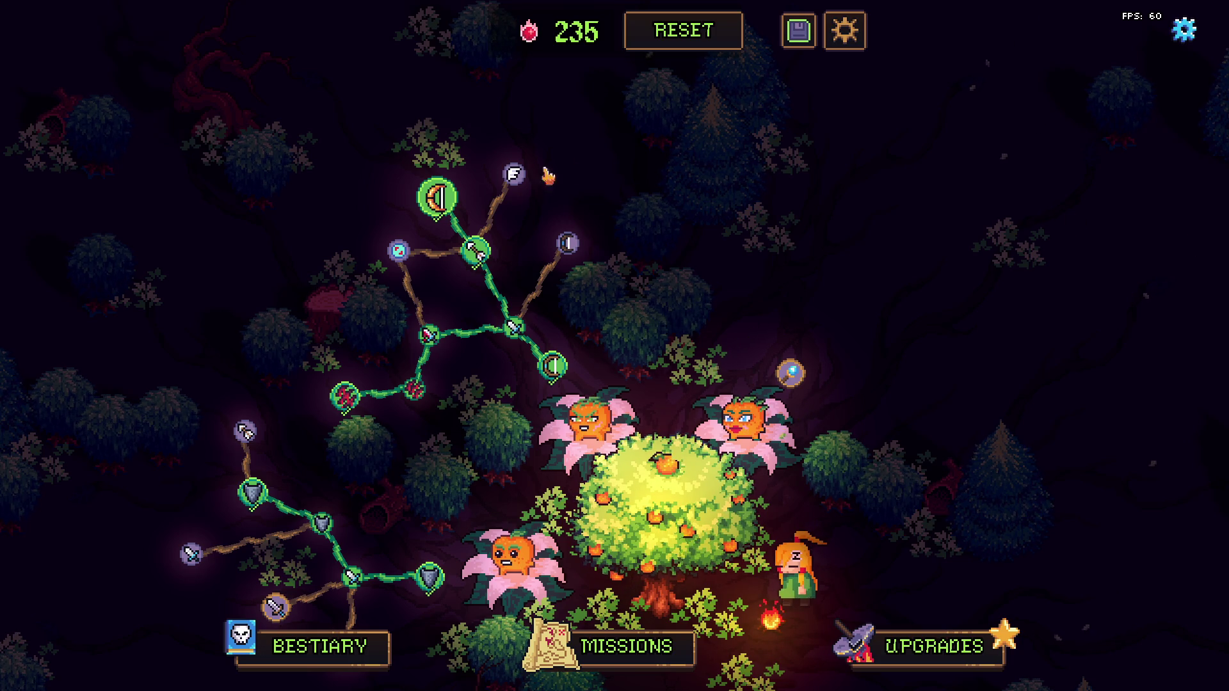
pyautogui.moveTo(515, 331)
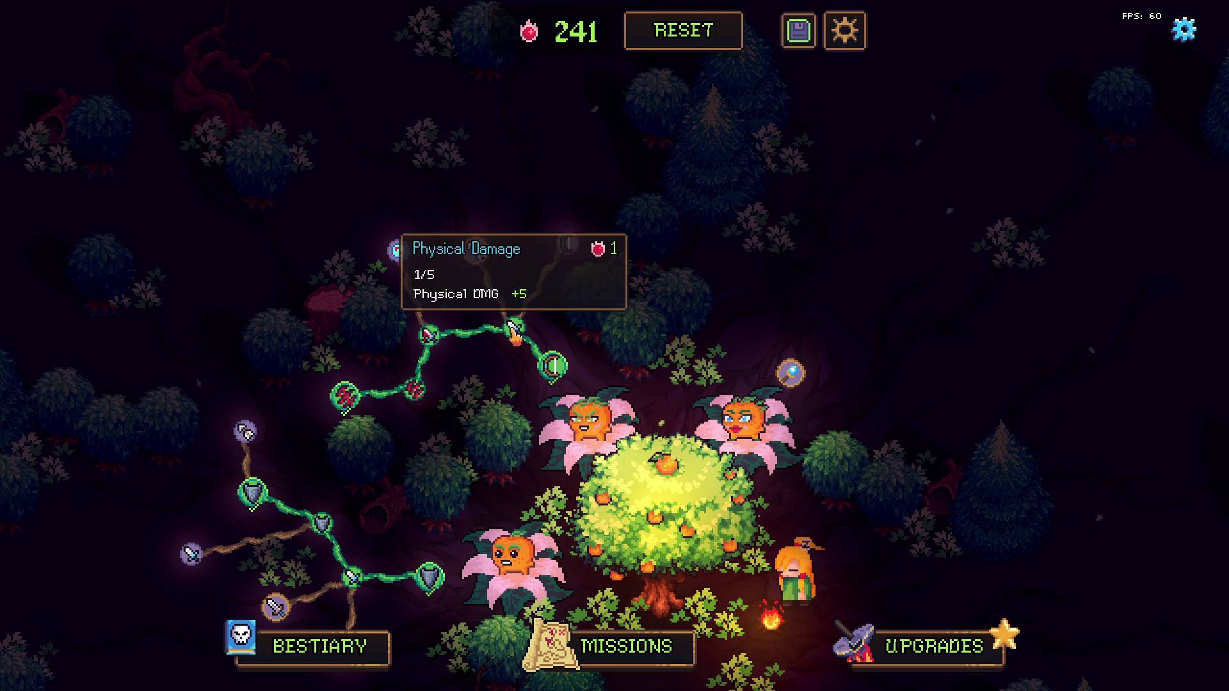
# Step: Refund all five bought nodes of the upper skill branch
pyautogui.rightClick(345, 396)
pyautogui.rightClick(414, 389)
pyautogui.rightClick(429, 335)
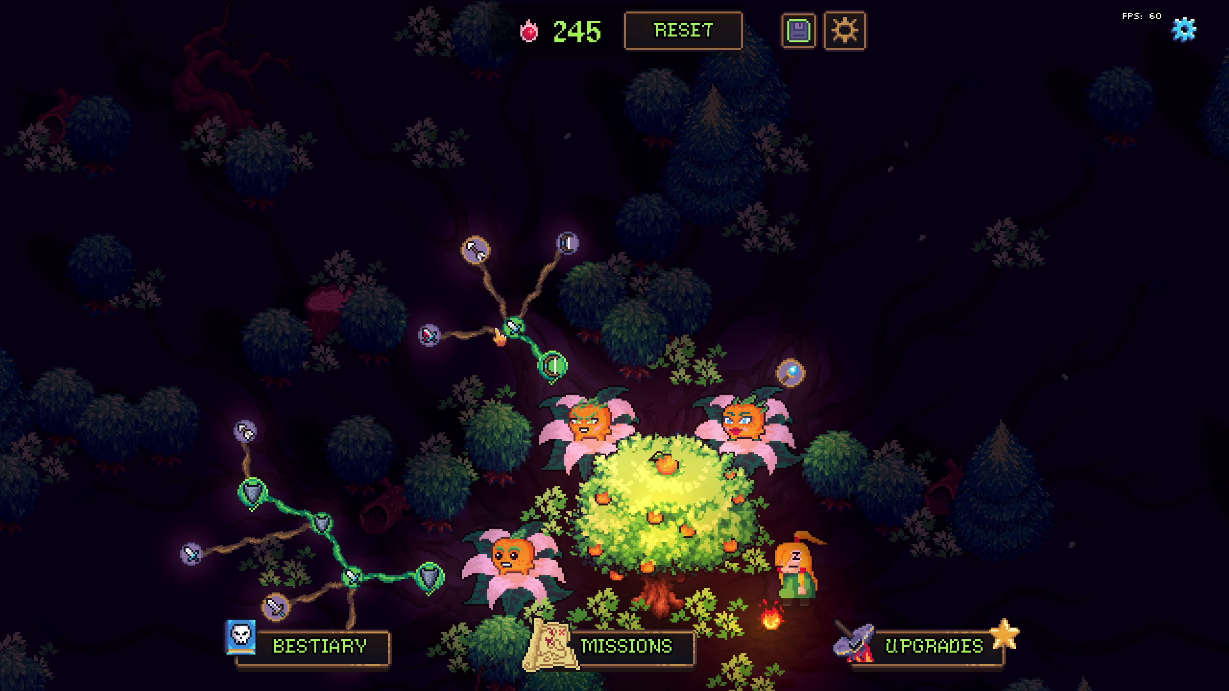
pyautogui.rightClick(509, 330)
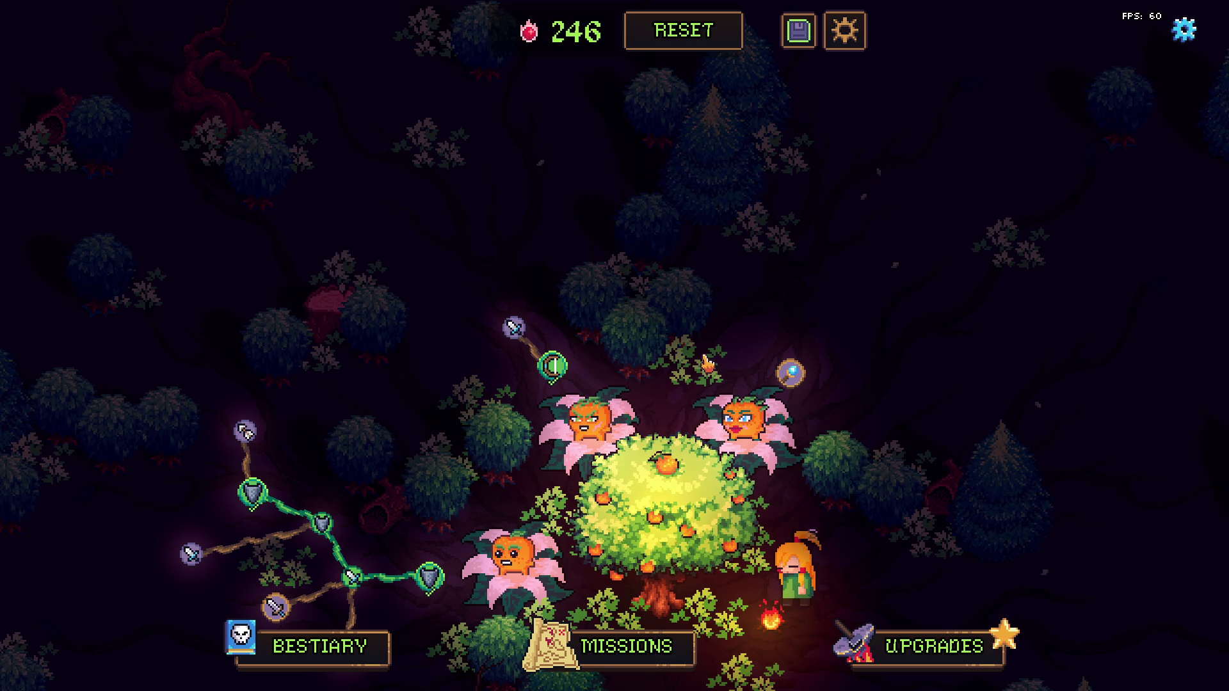
pyautogui.rightClick(554, 379)
pyautogui.moveTo(744, 422)
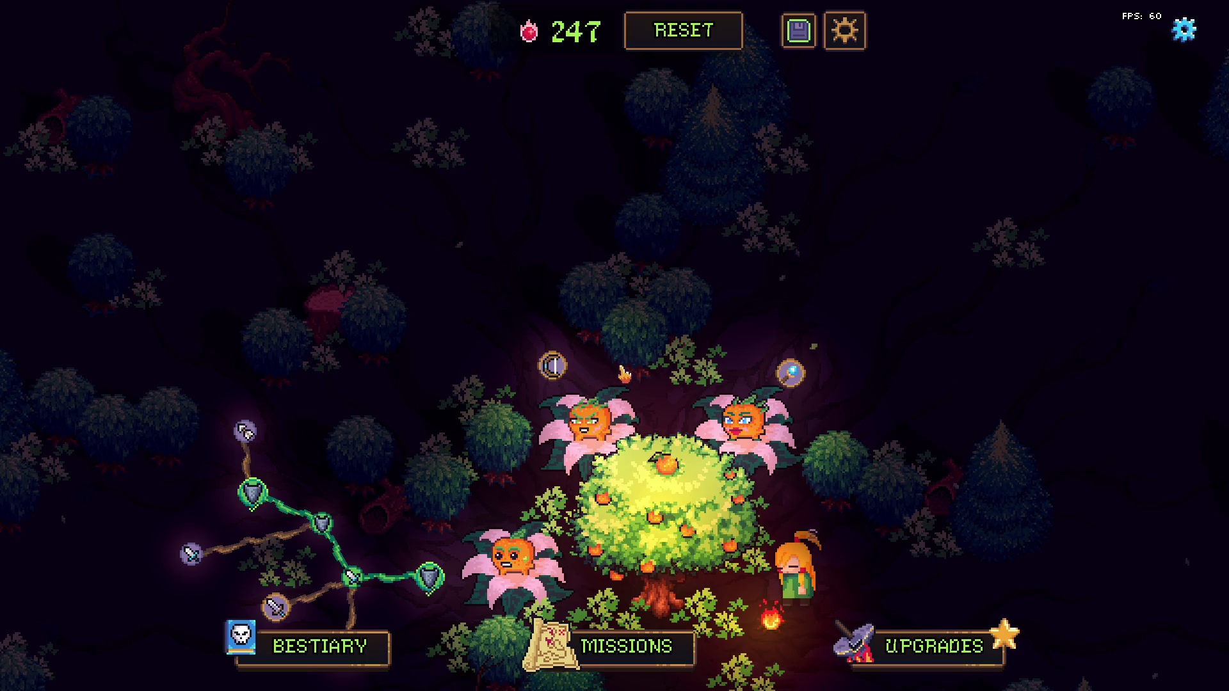
pyautogui.moveTo(615, 368); pyautogui.dragTo(649, 373)
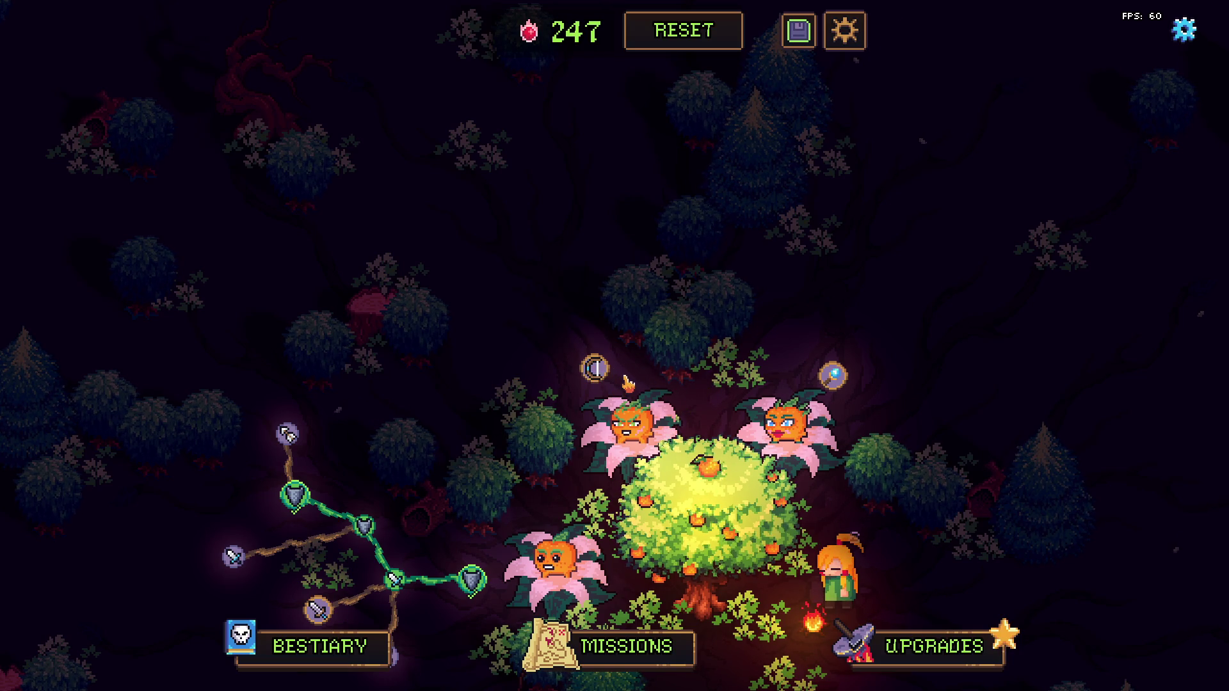
# Step: Rehearse buying Attack Speed, Physical Damage and Bleed Chance, then refund them again
pyautogui.click(595, 367)
pyautogui.rightClick(595, 368)
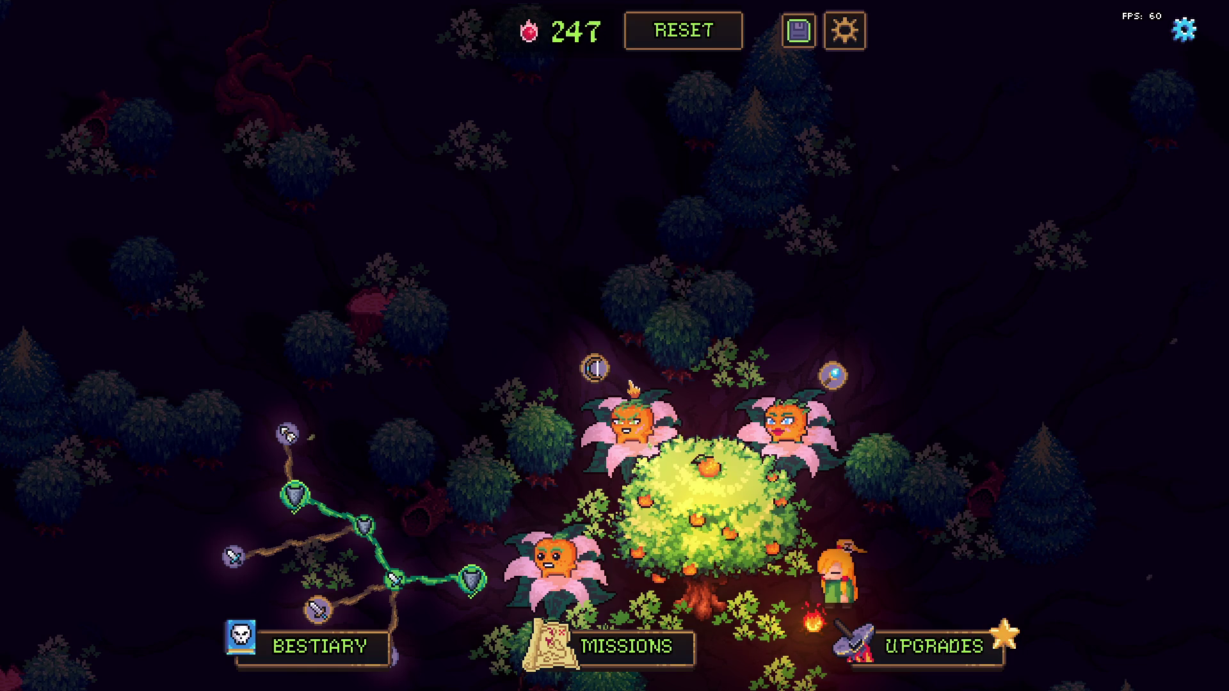
pyautogui.click(594, 368)
pyautogui.click(556, 330)
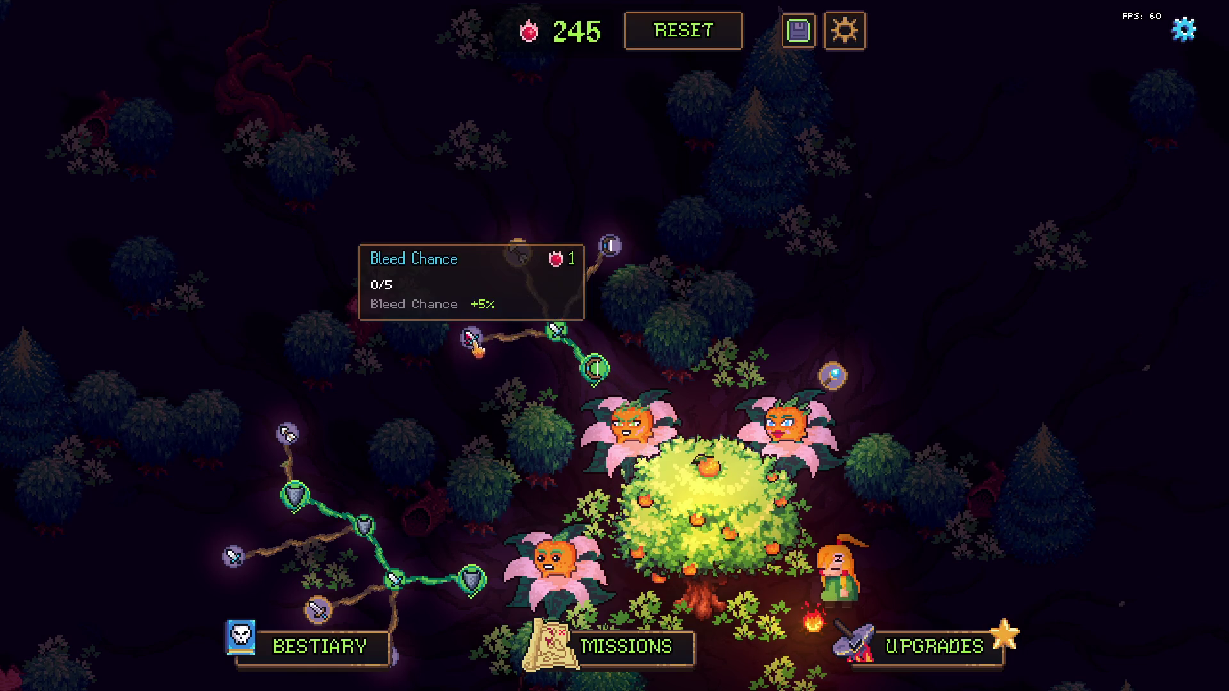
pyautogui.click(471, 340)
pyautogui.rightClick(471, 340)
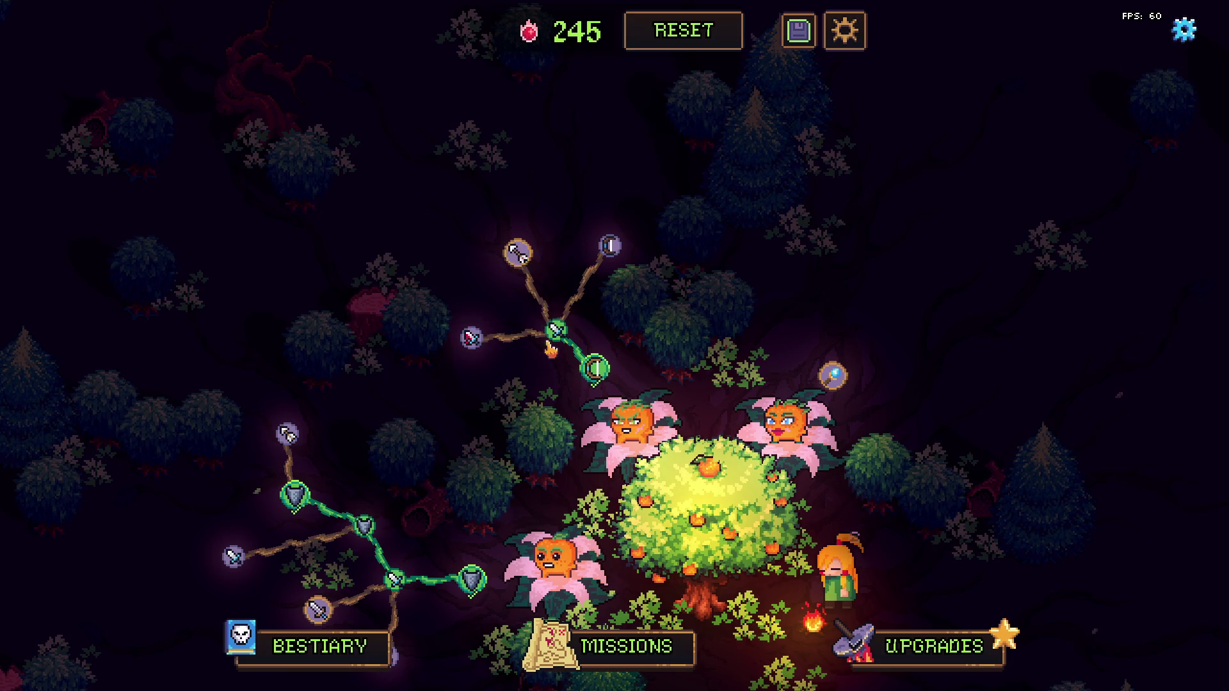
pyautogui.rightClick(558, 330)
pyautogui.moveTo(629, 428)
pyautogui.rightClick(593, 368)
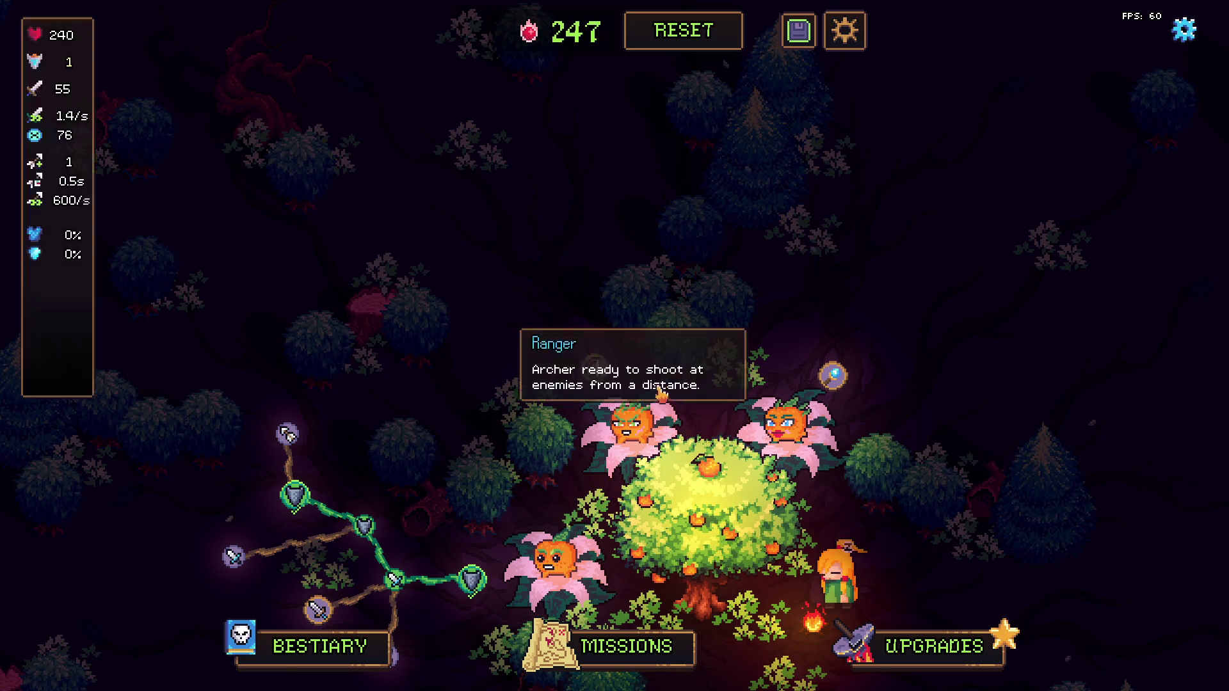
# Step: Buy and refund Attack Speed, Physical Damage and Bleed Chance a second time
pyautogui.click(594, 368)
pyautogui.click(557, 331)
pyautogui.click(471, 339)
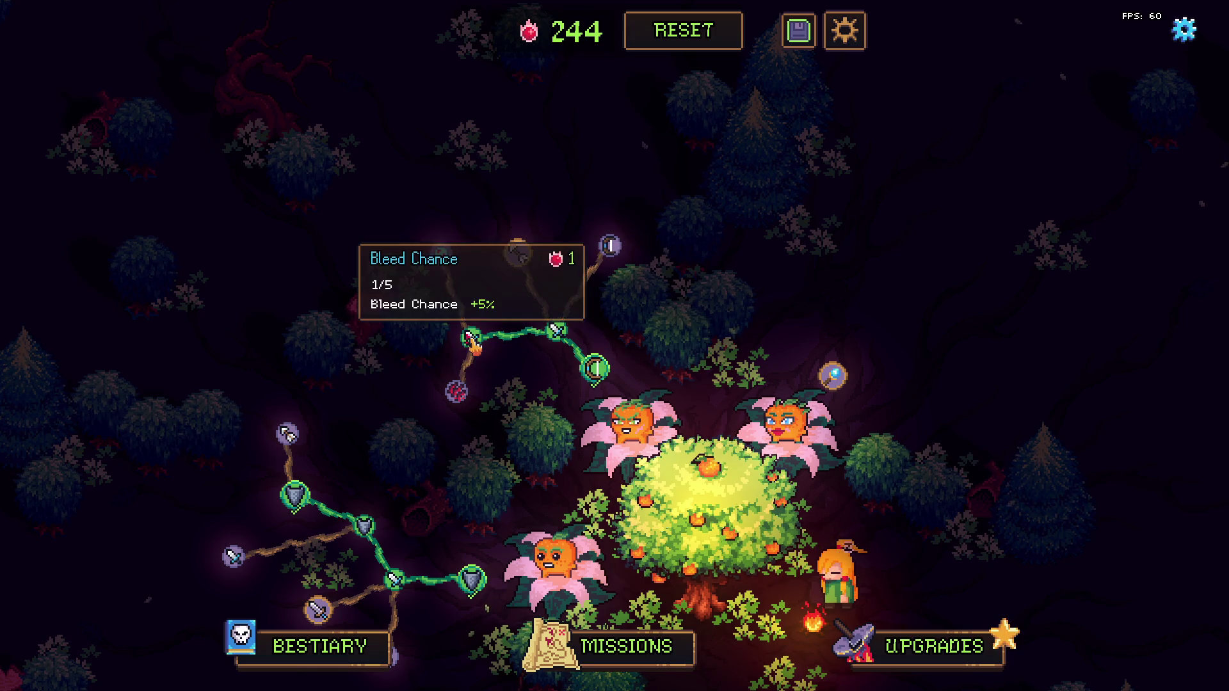
pyautogui.rightClick(471, 340)
pyautogui.rightClick(557, 331)
pyautogui.rightClick(625, 381)
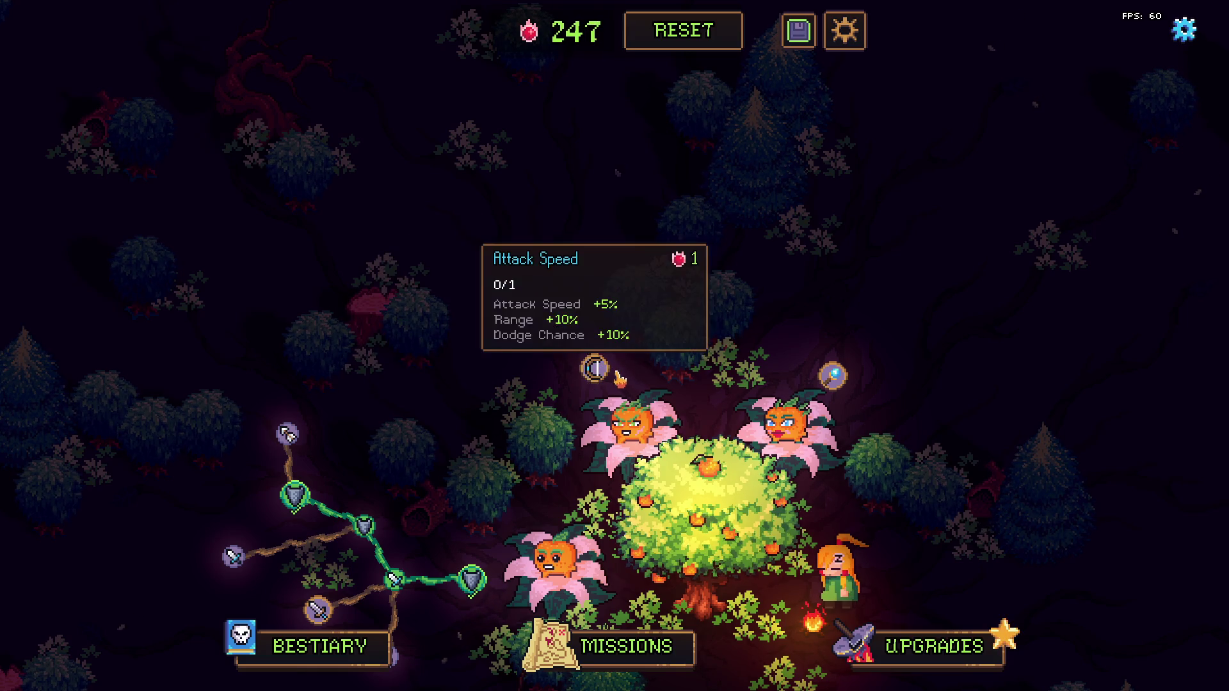
# Step: Buy Attack Speed, Physical Damage, Bleed Chance, Bleed Damage and the two-point Bleed Chance upgrade, ending at 241 points
pyautogui.click(599, 374)
pyautogui.click(557, 331)
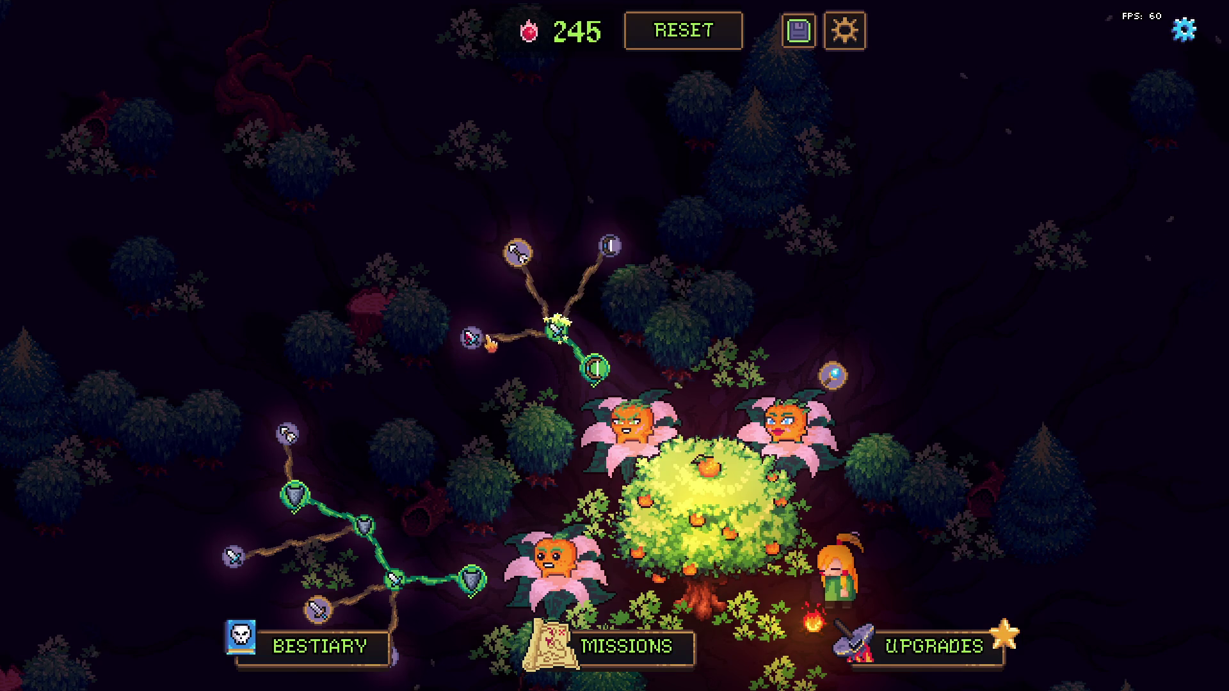
pyautogui.click(471, 339)
pyautogui.click(458, 392)
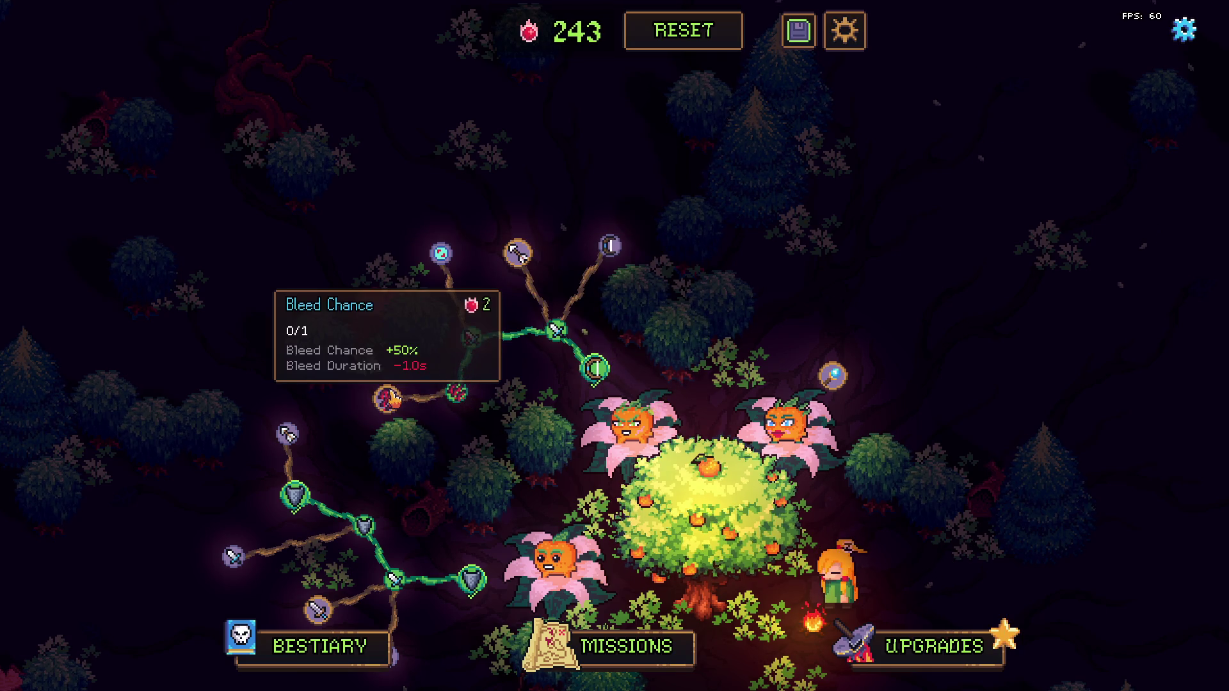
pyautogui.click(387, 398)
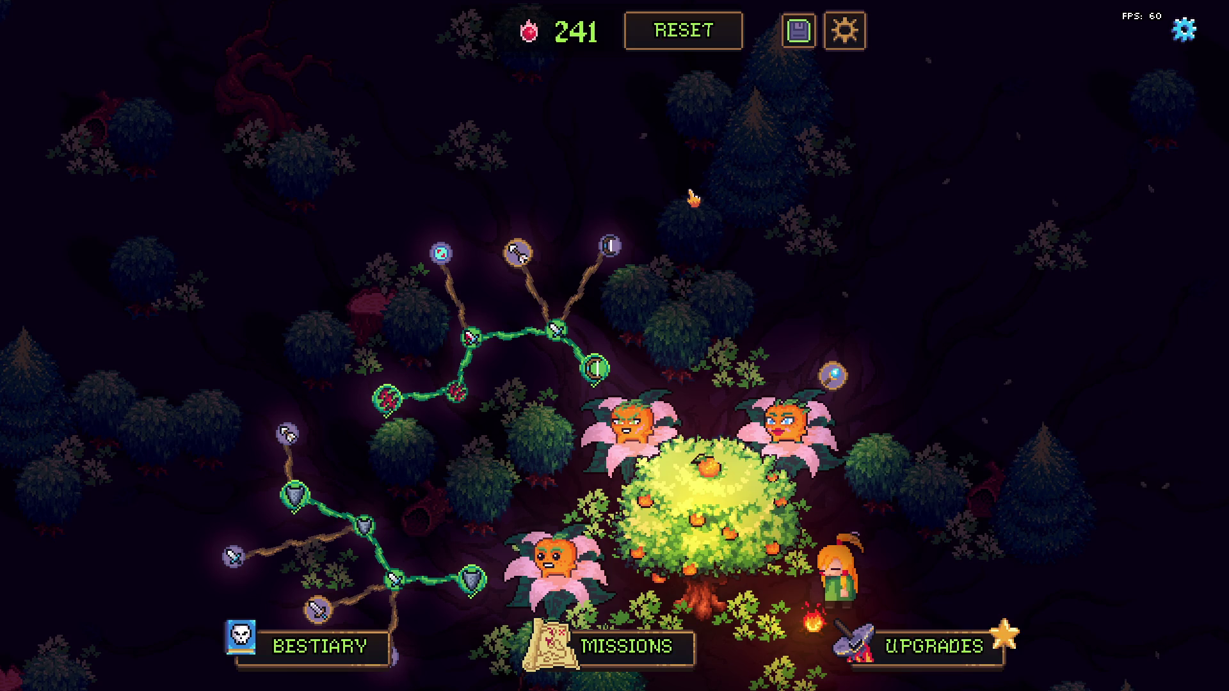
pyautogui.hotkey('alt', 'Tab')
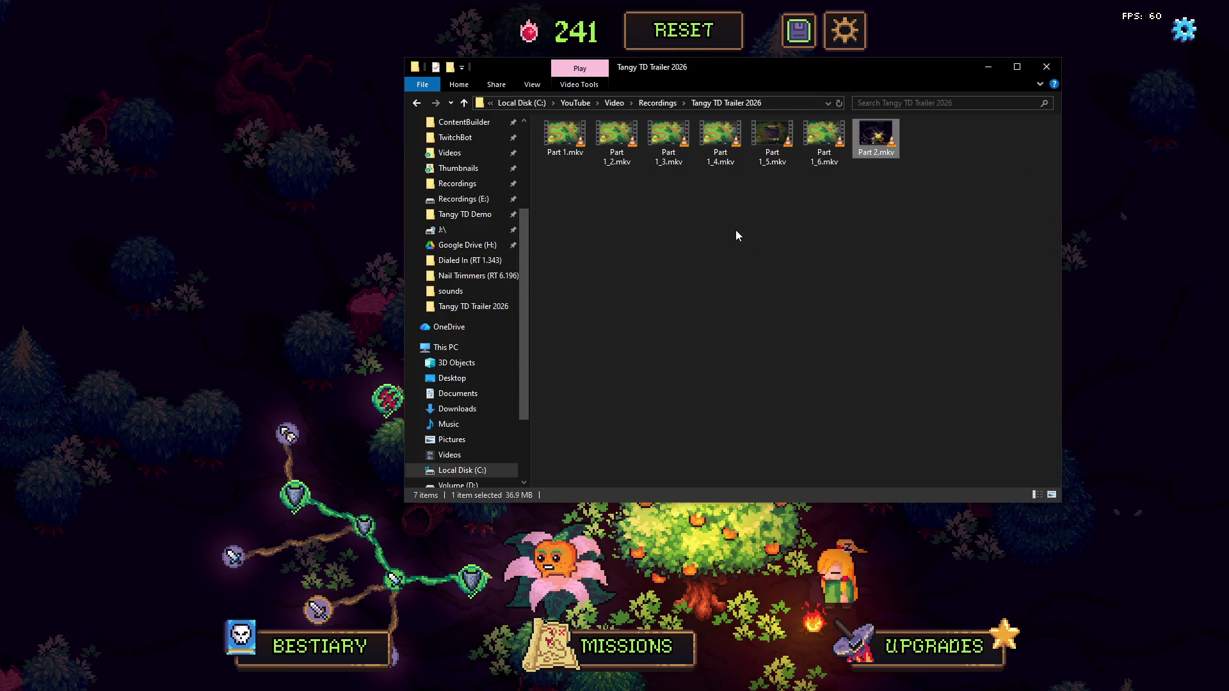